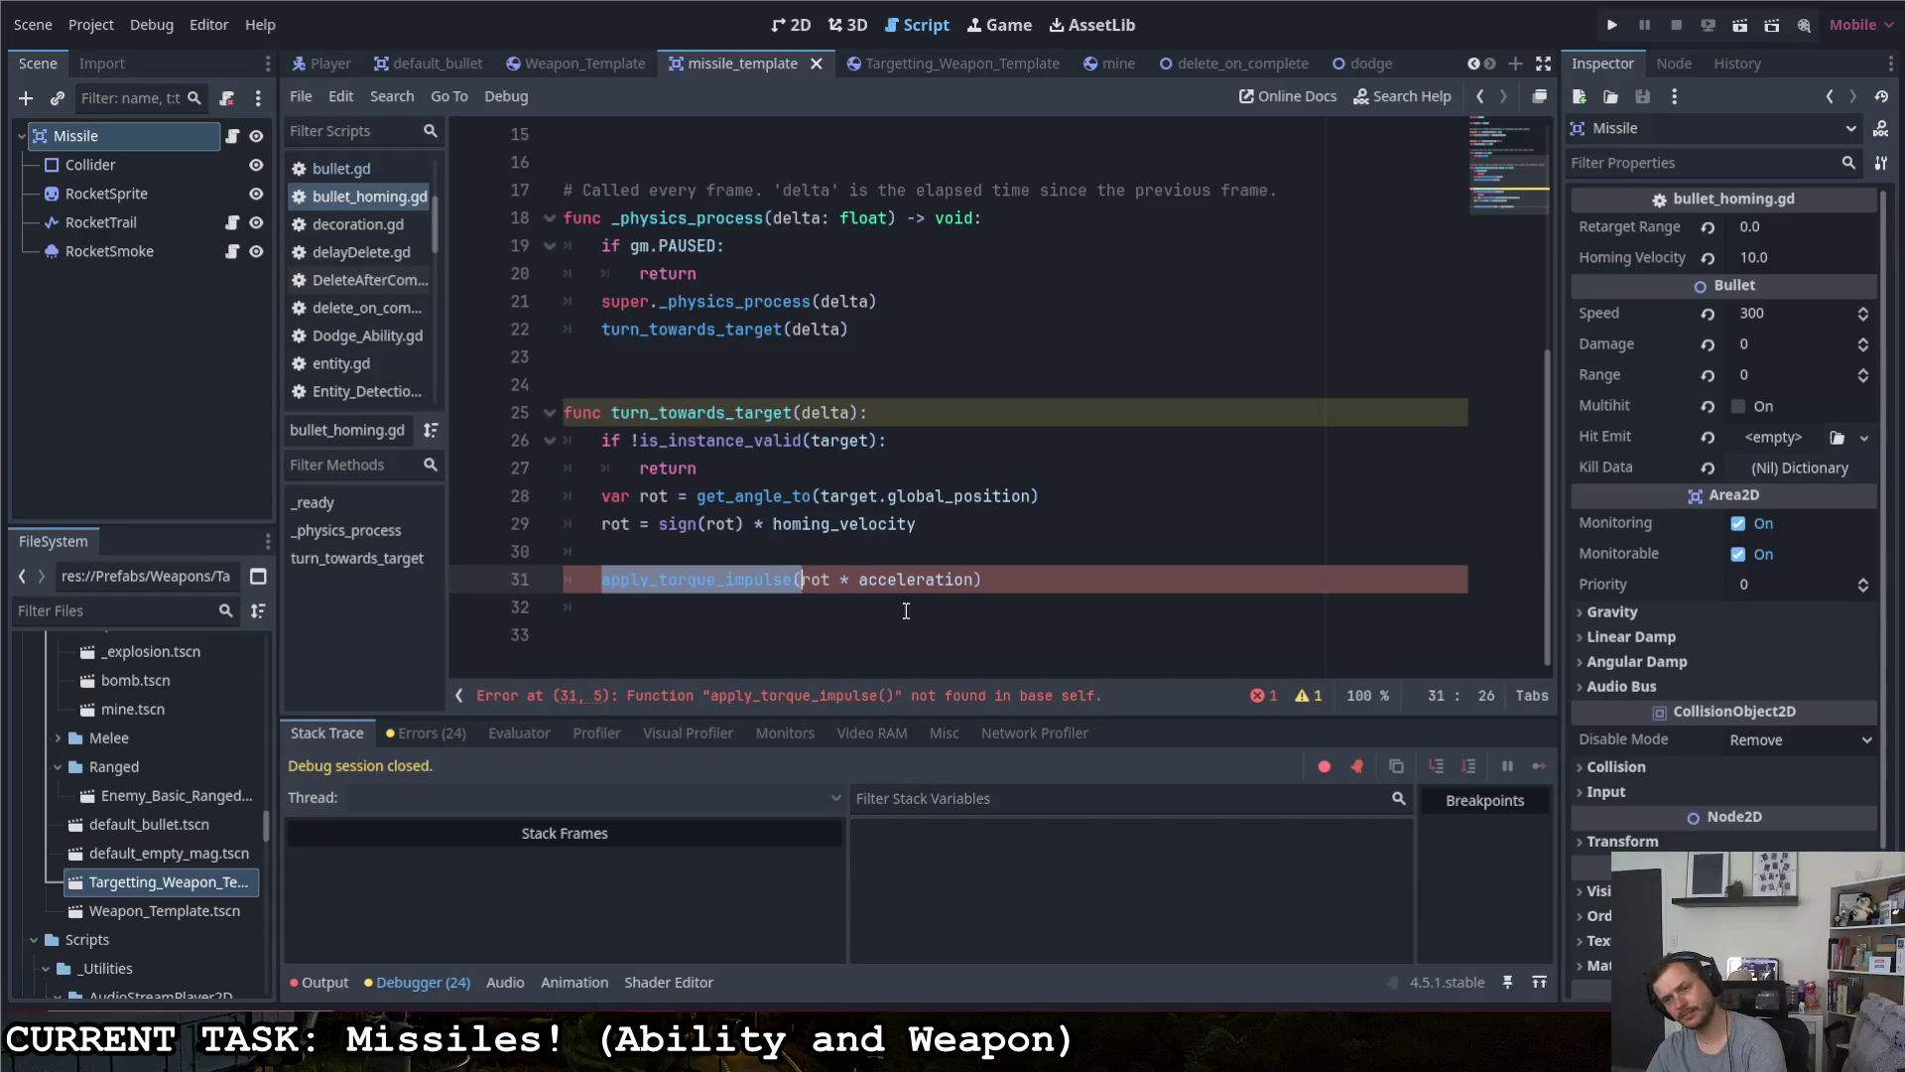
- On line 31 of bullet_homing.gd, replace apply_torque_impulse(rot * acceleration) with rotation += rot * delta and save
key("BackSpace")
left_click_drag(893, 583, 631, 579)
key("BackSpace")
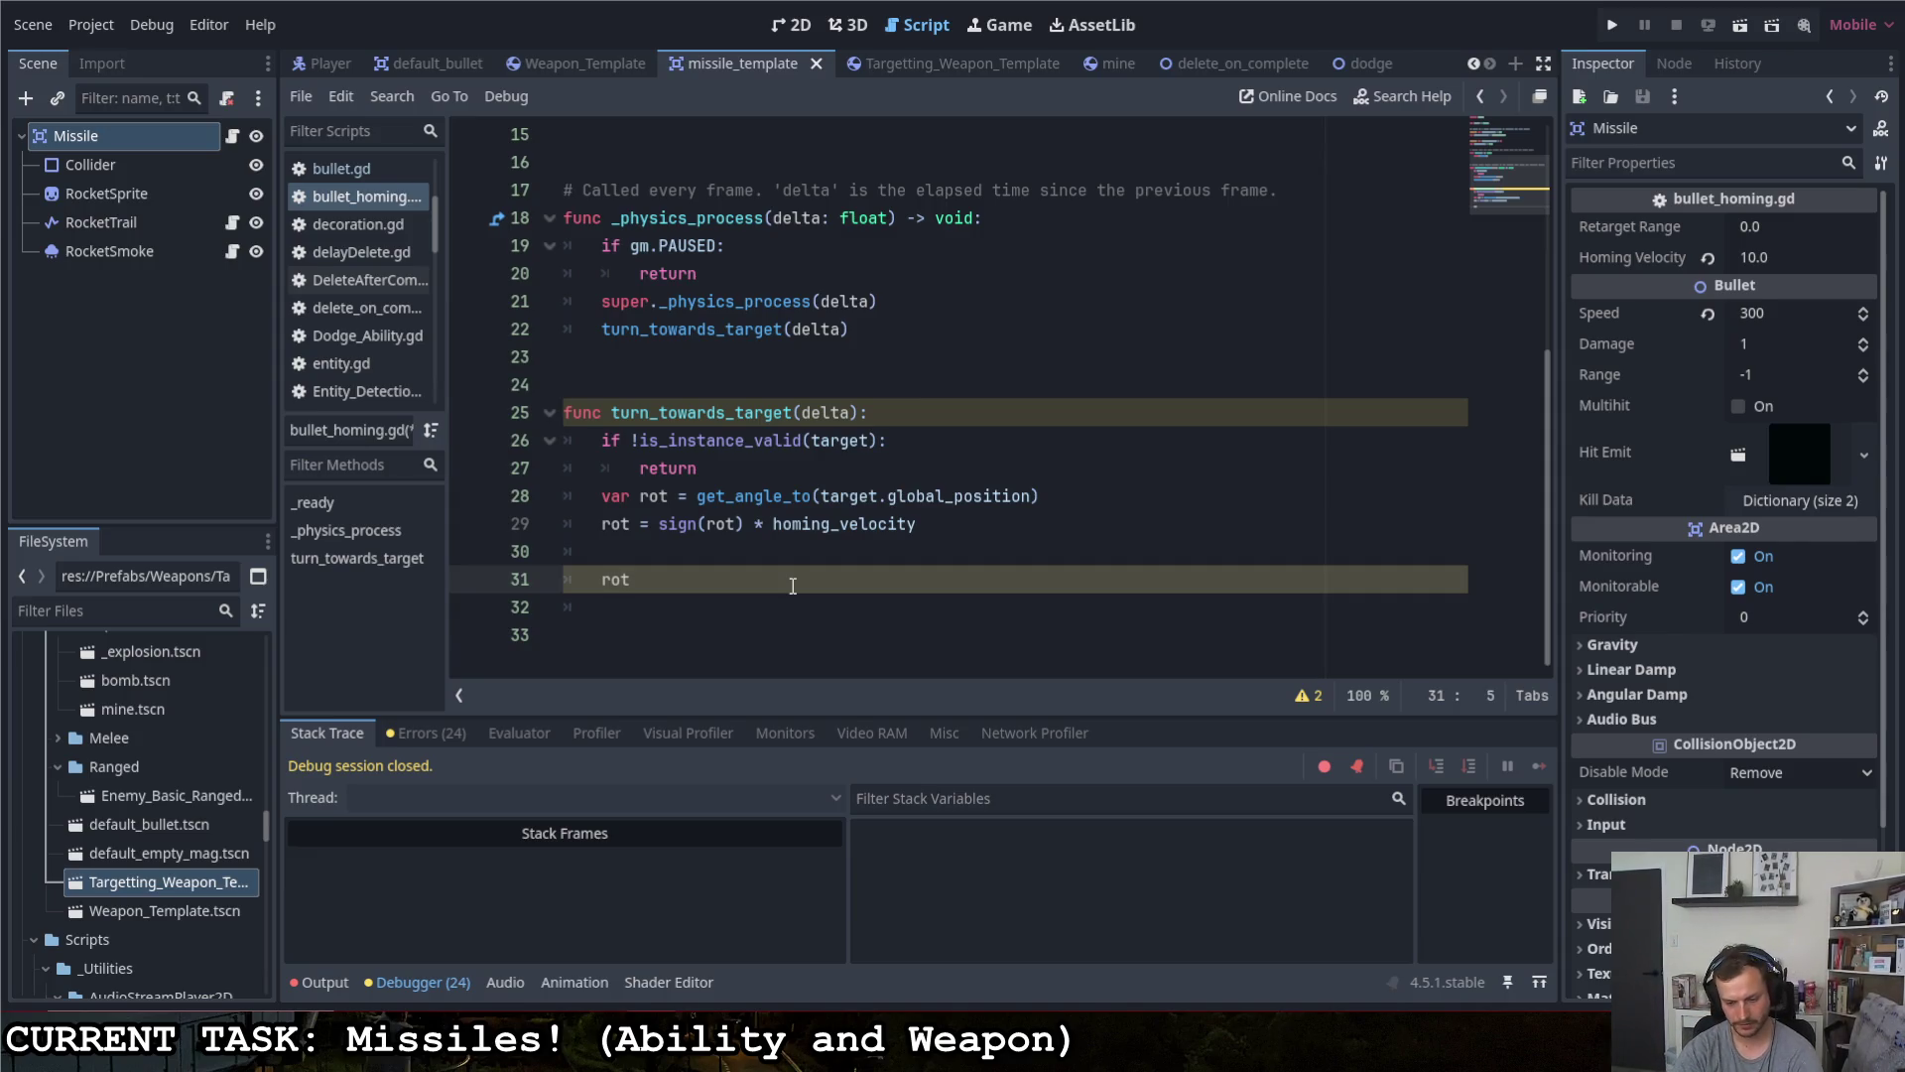
key("ctrl+space")
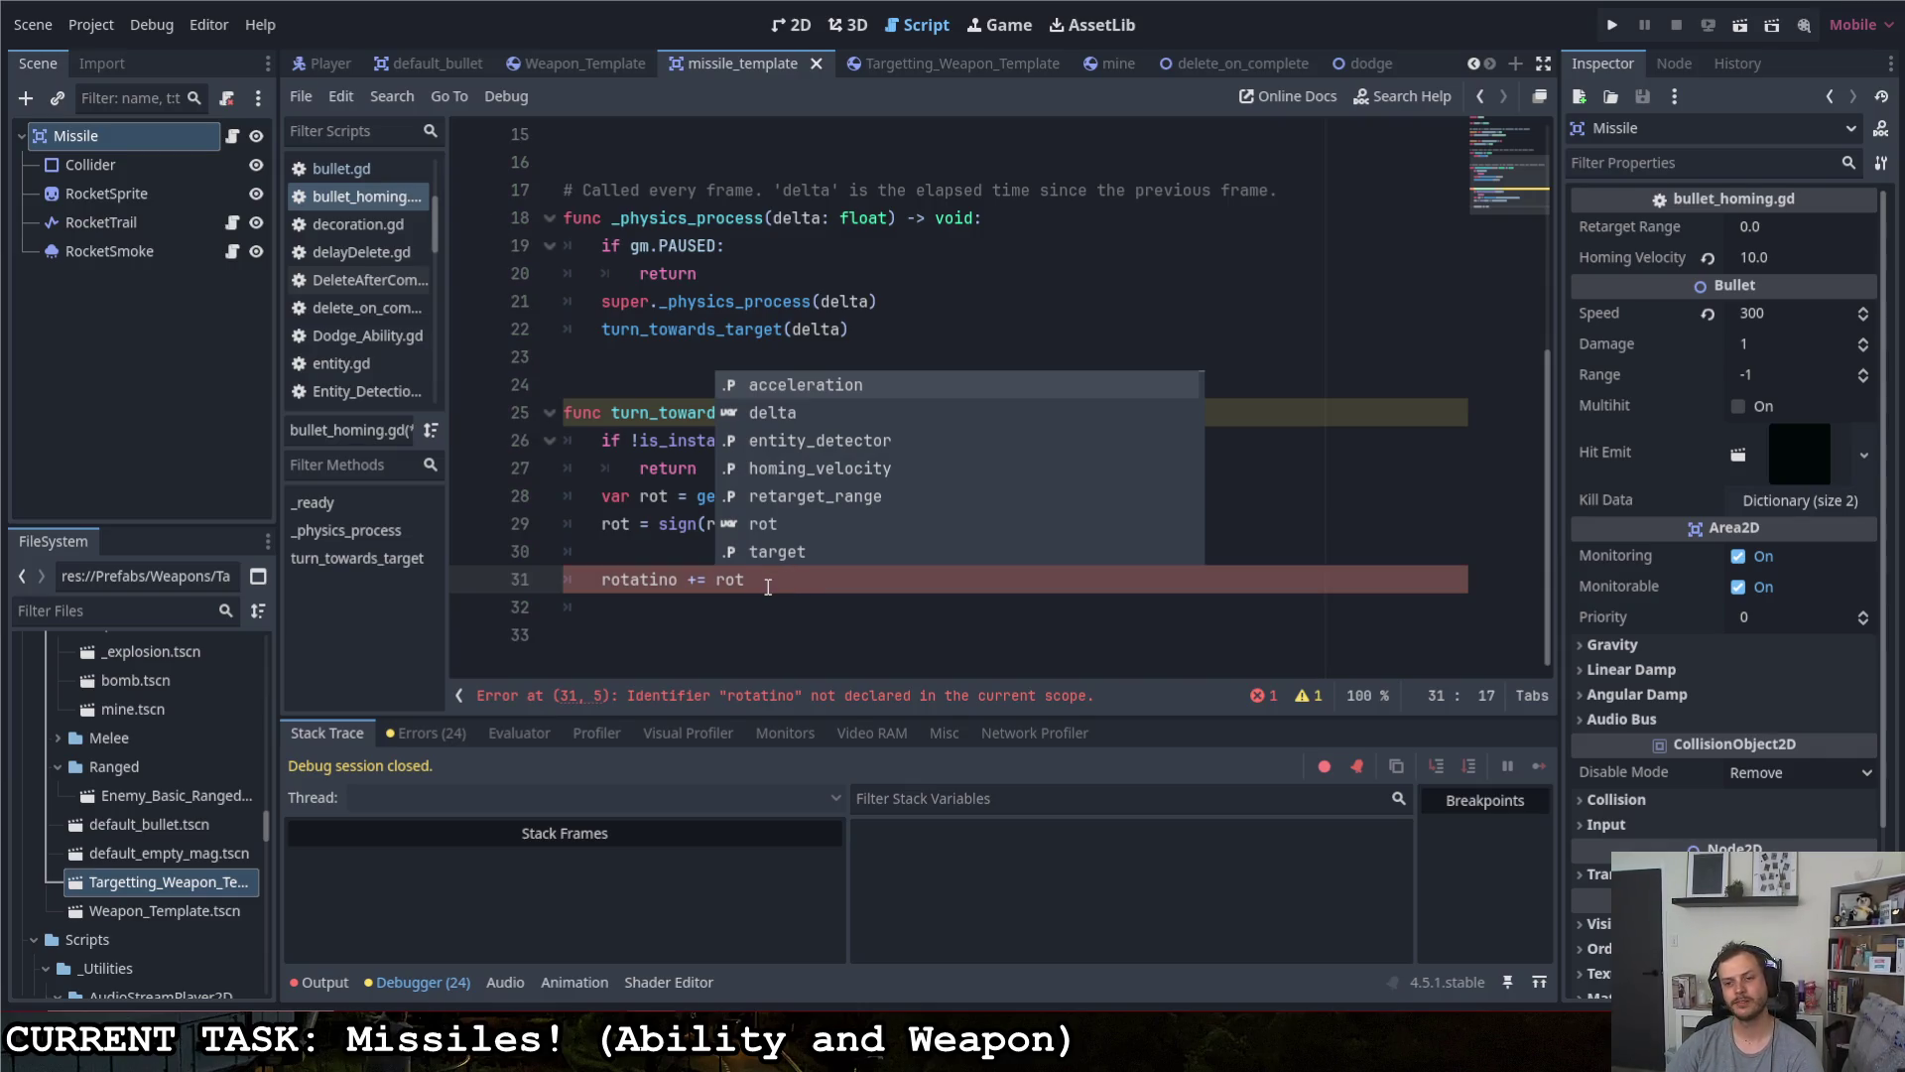
left_click(677, 580)
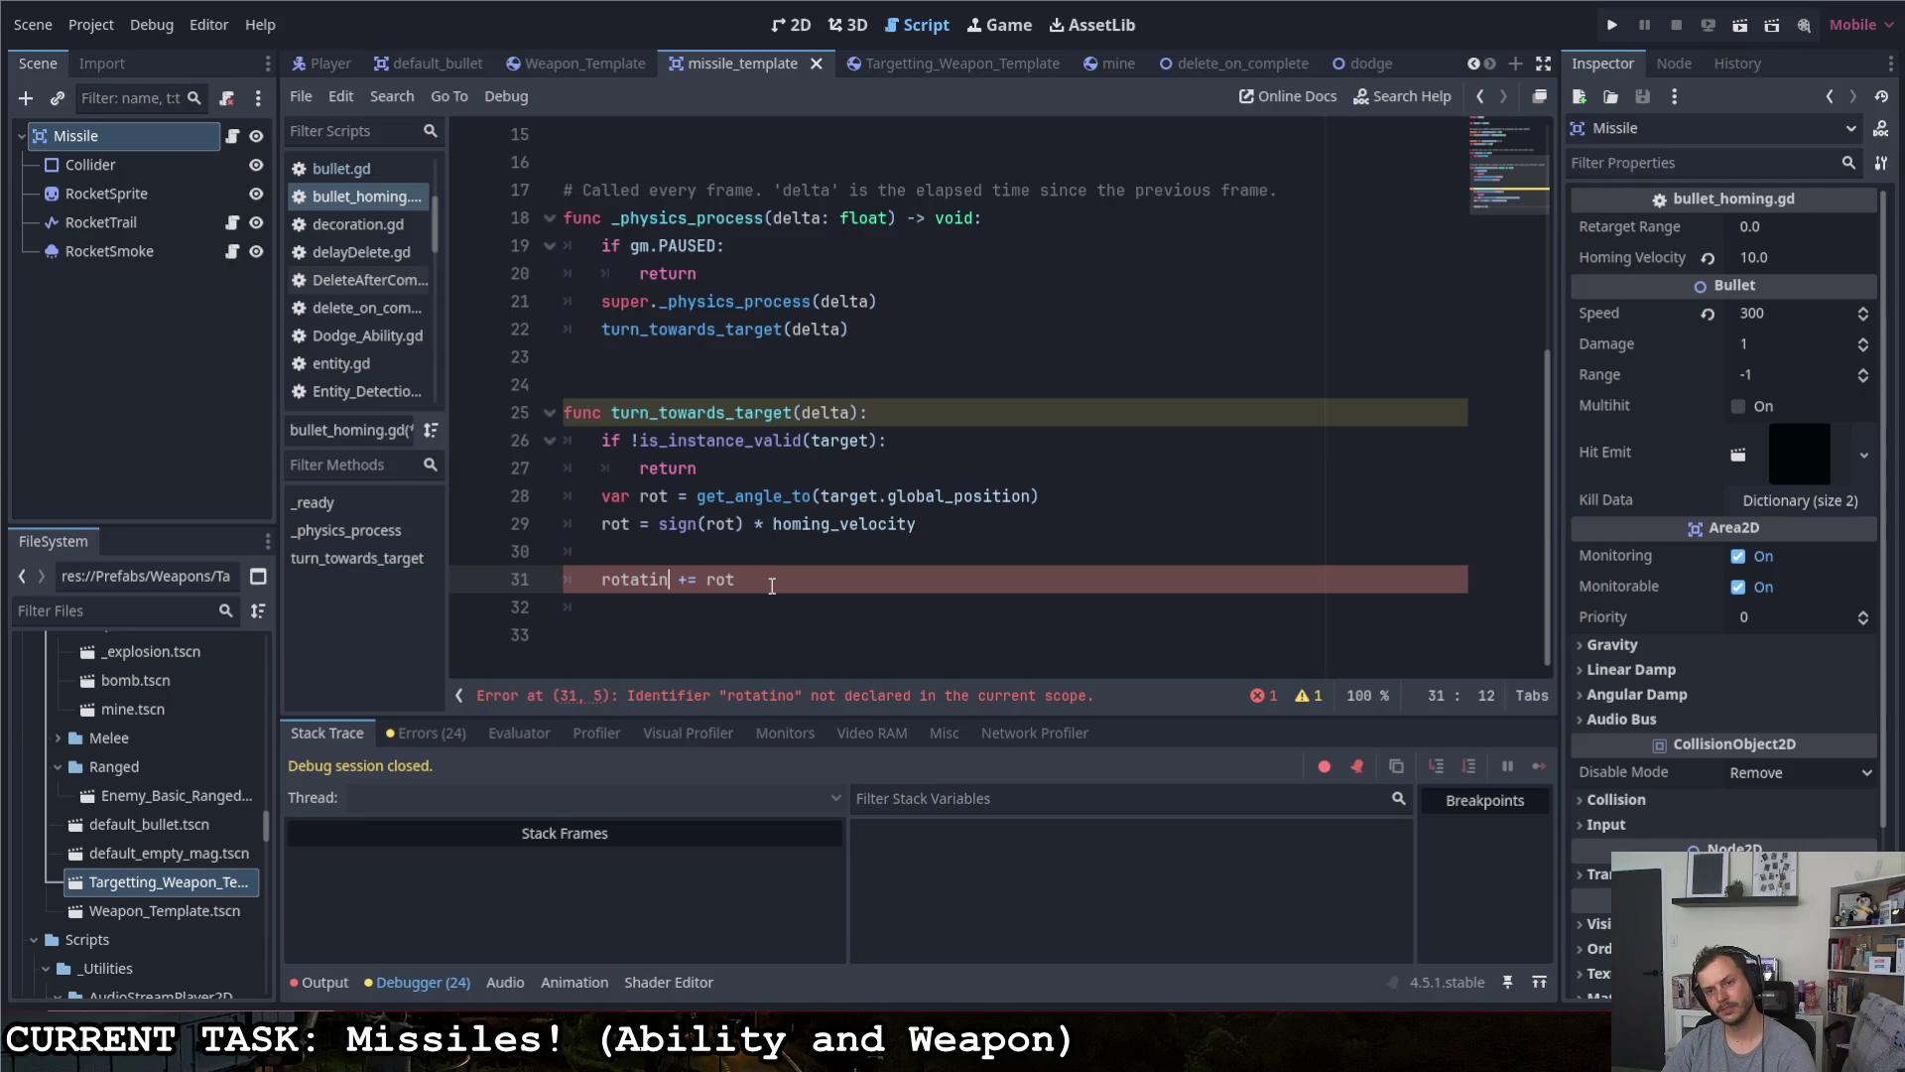
key("ctrl+s")
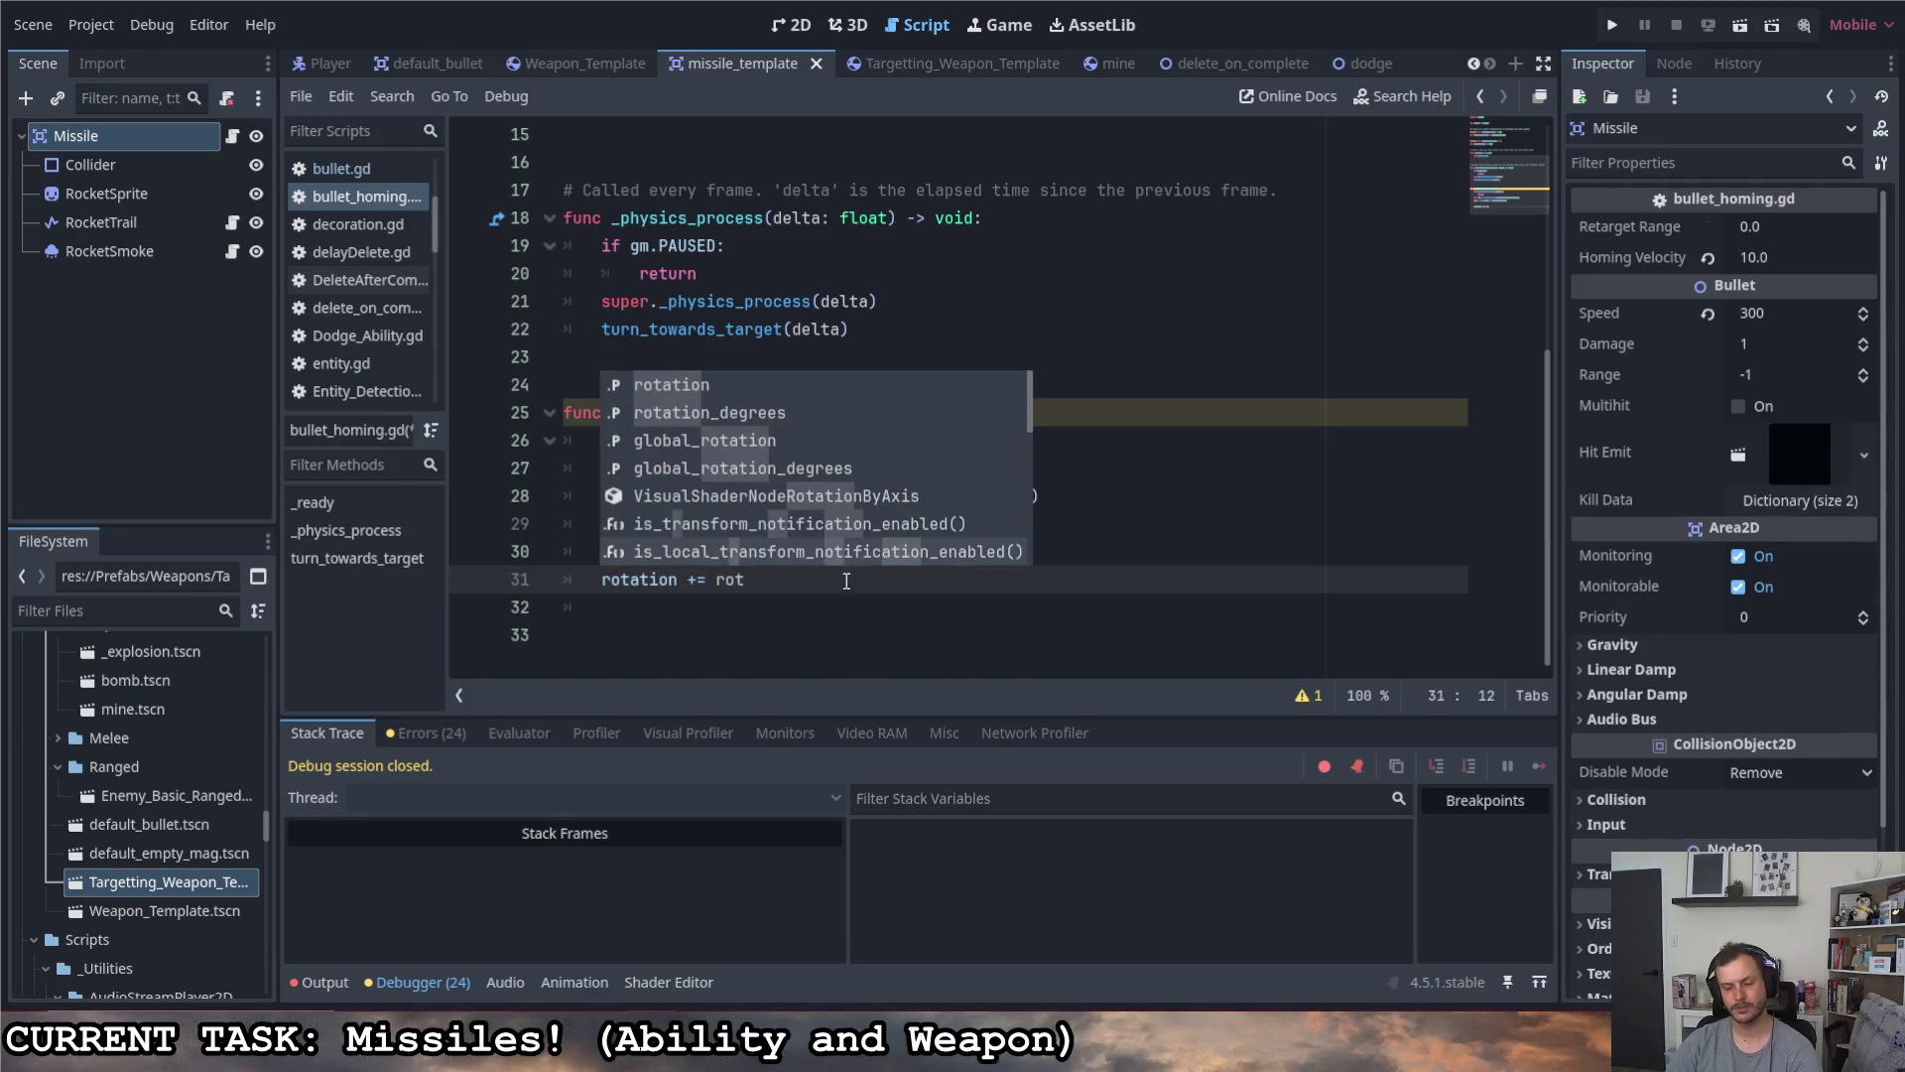
key("Escape")
left_click(937, 477)
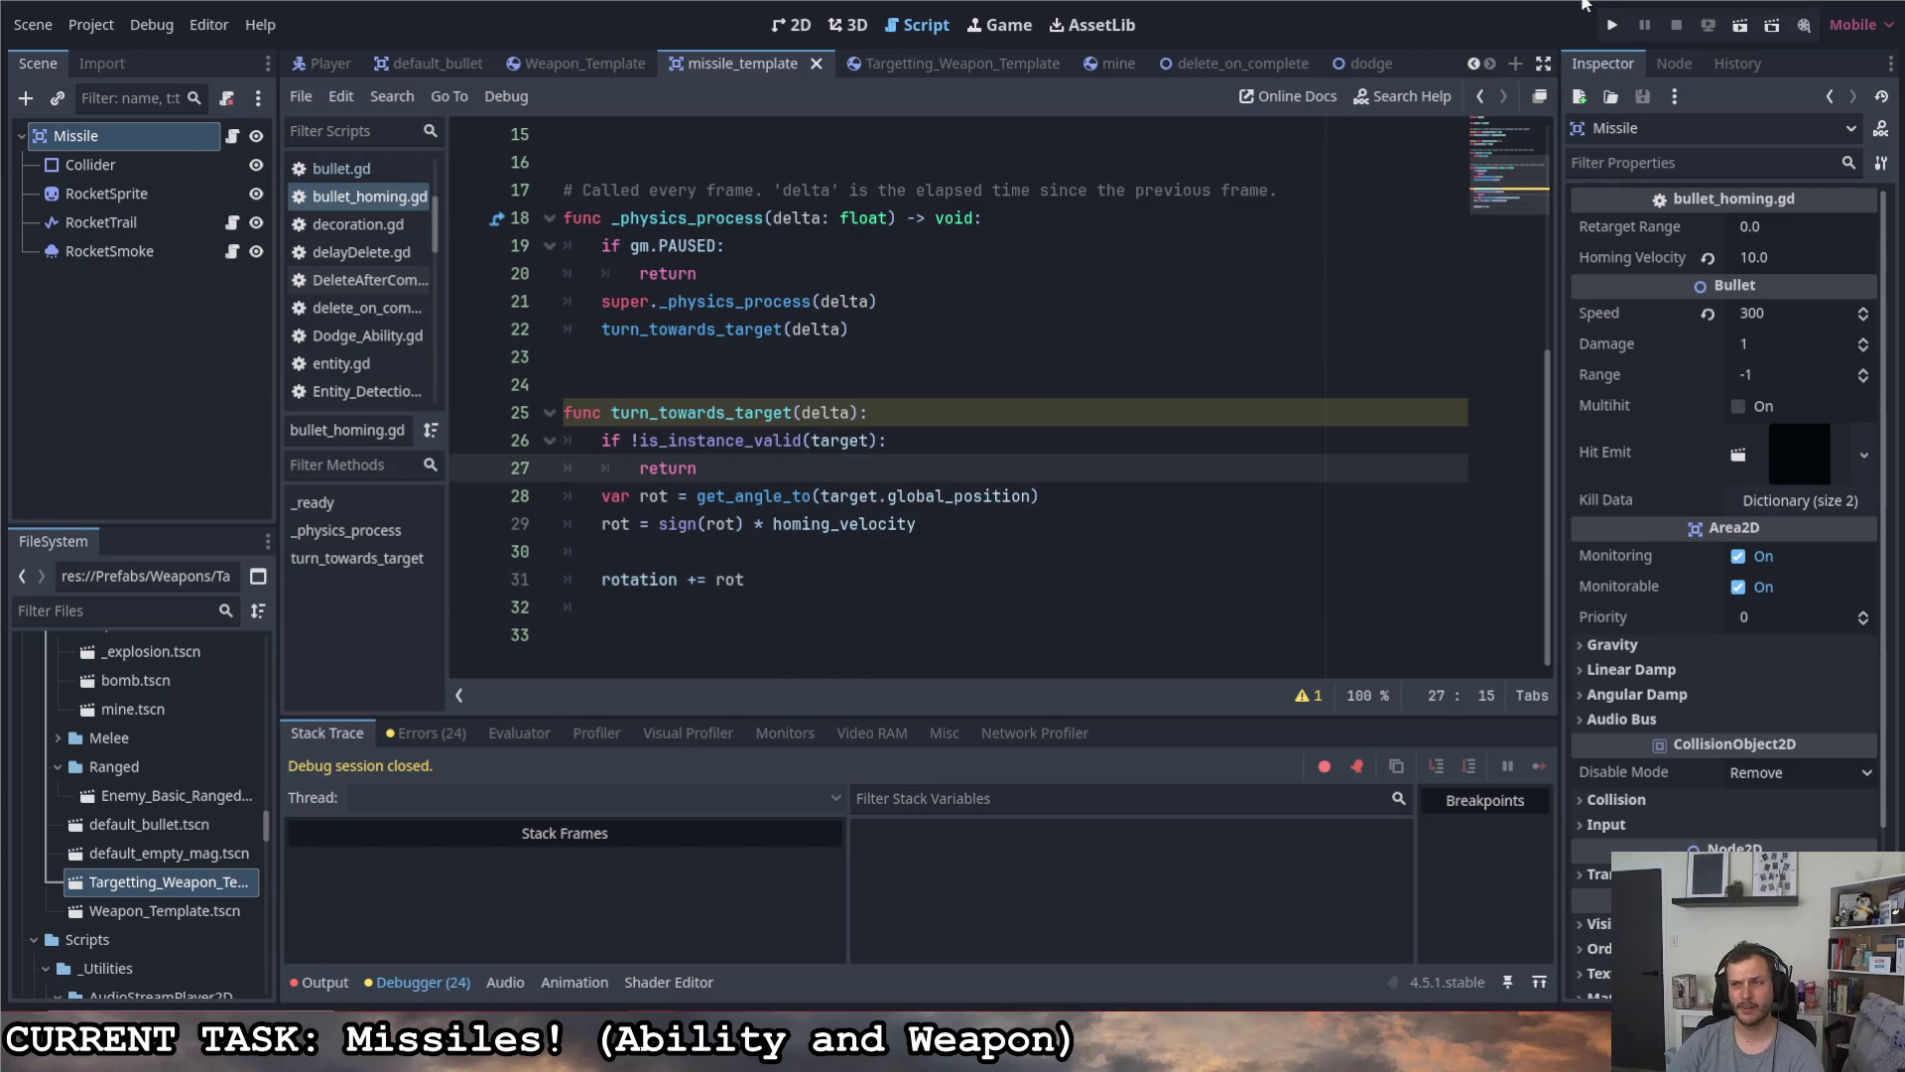
left_click(874, 580)
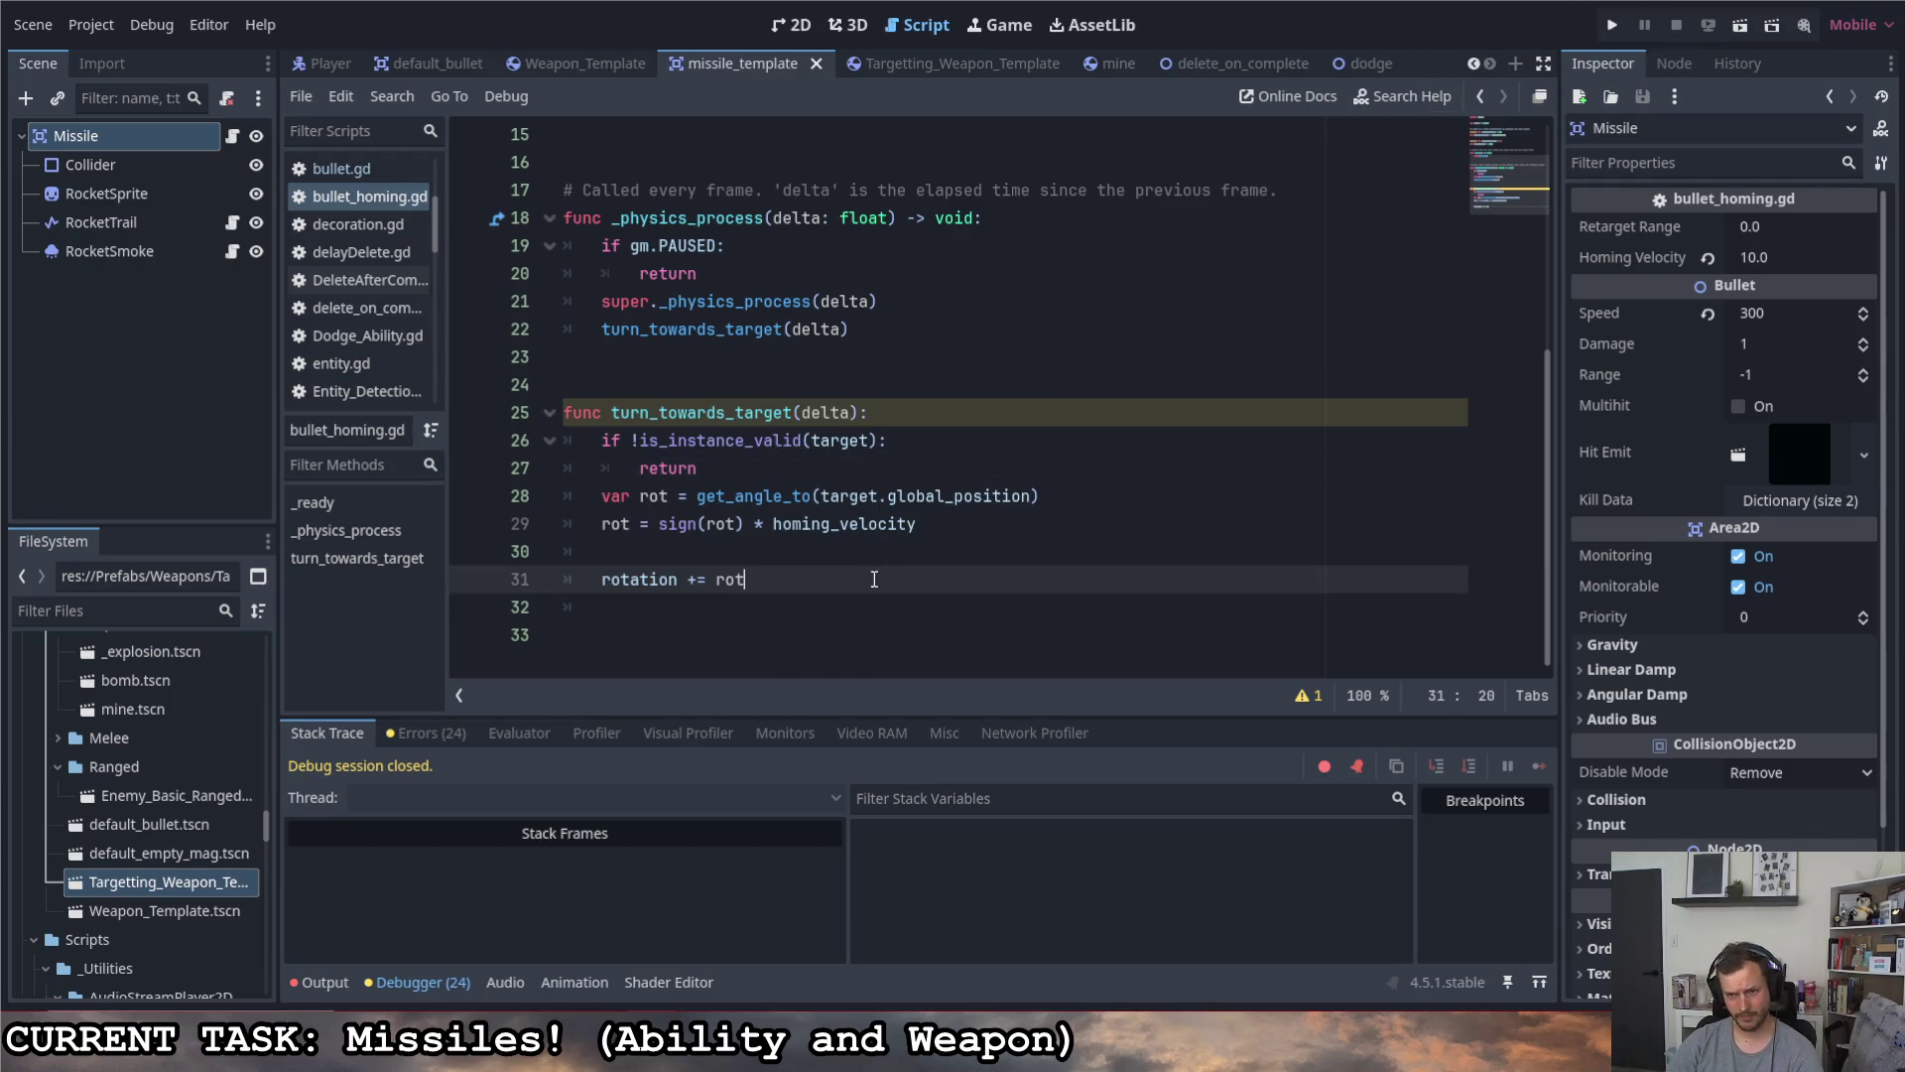
type(" * delta")
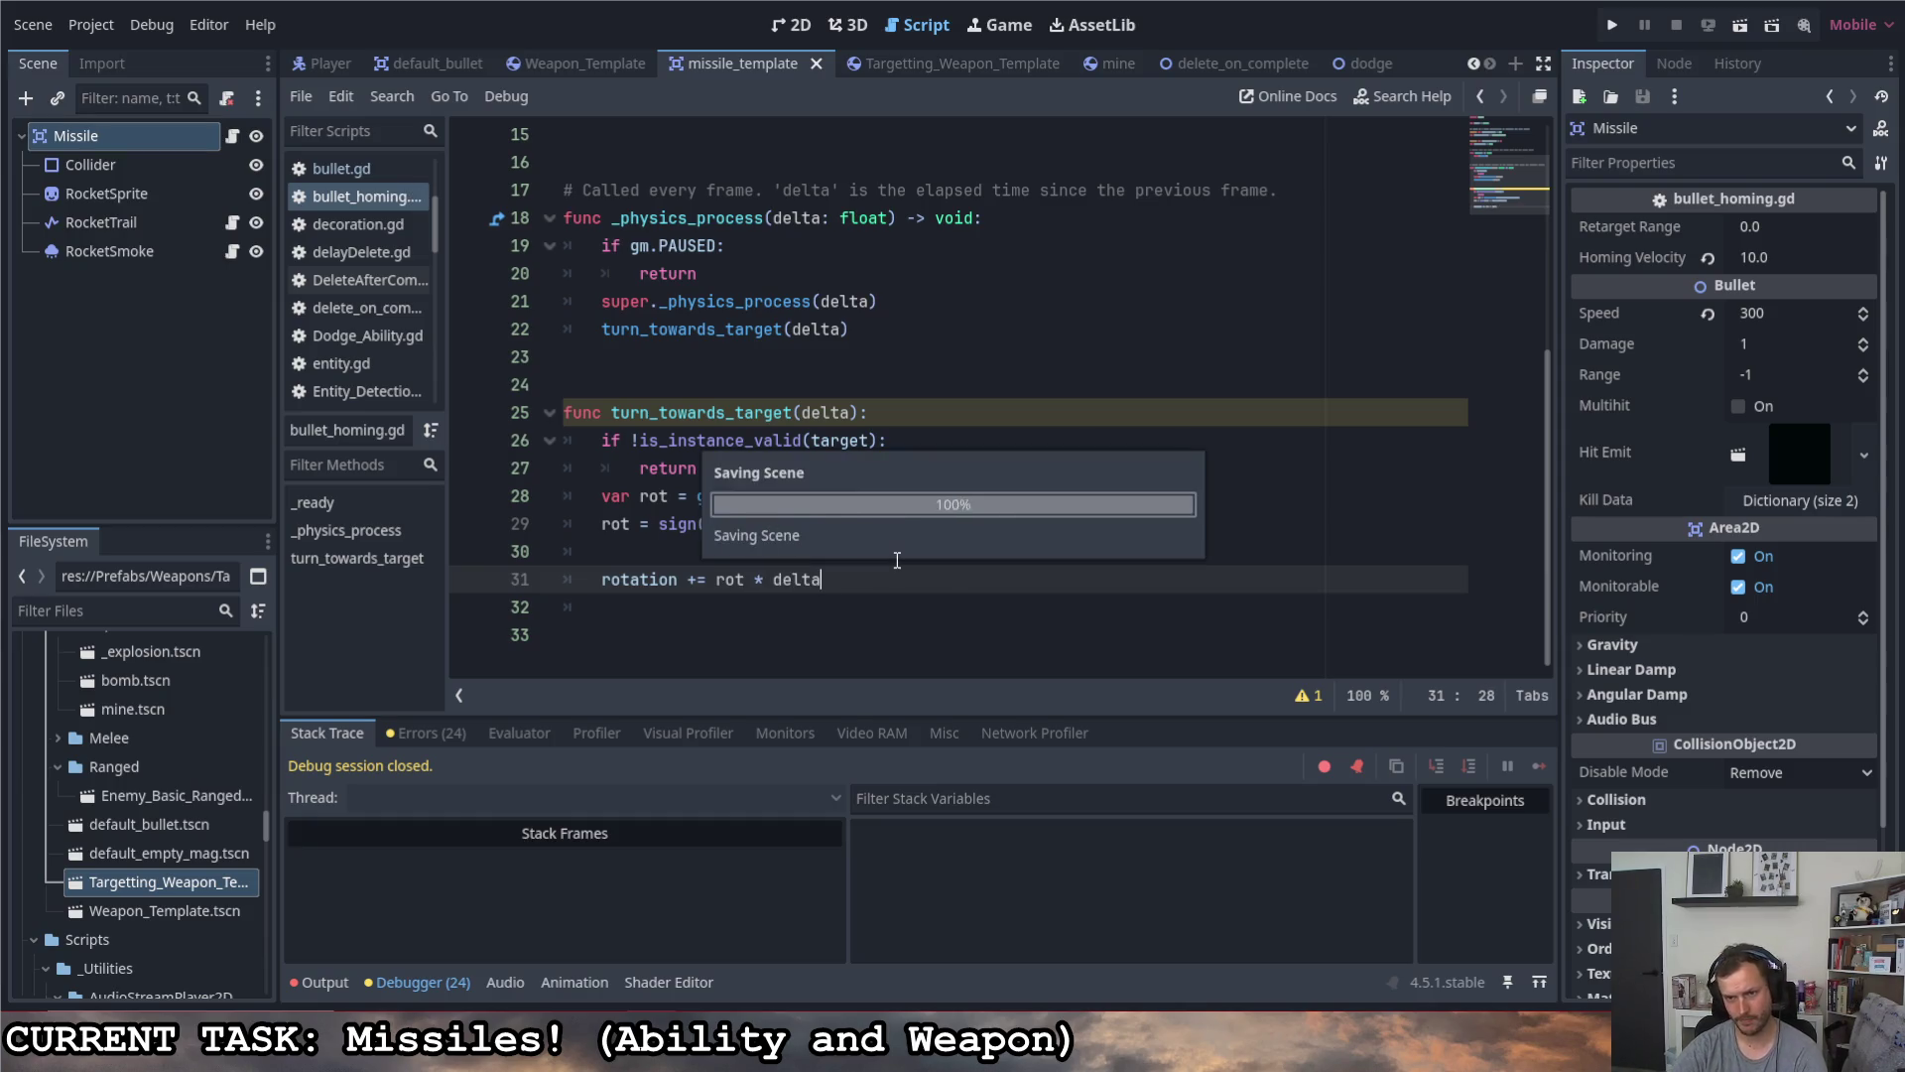
left_click(990, 631)
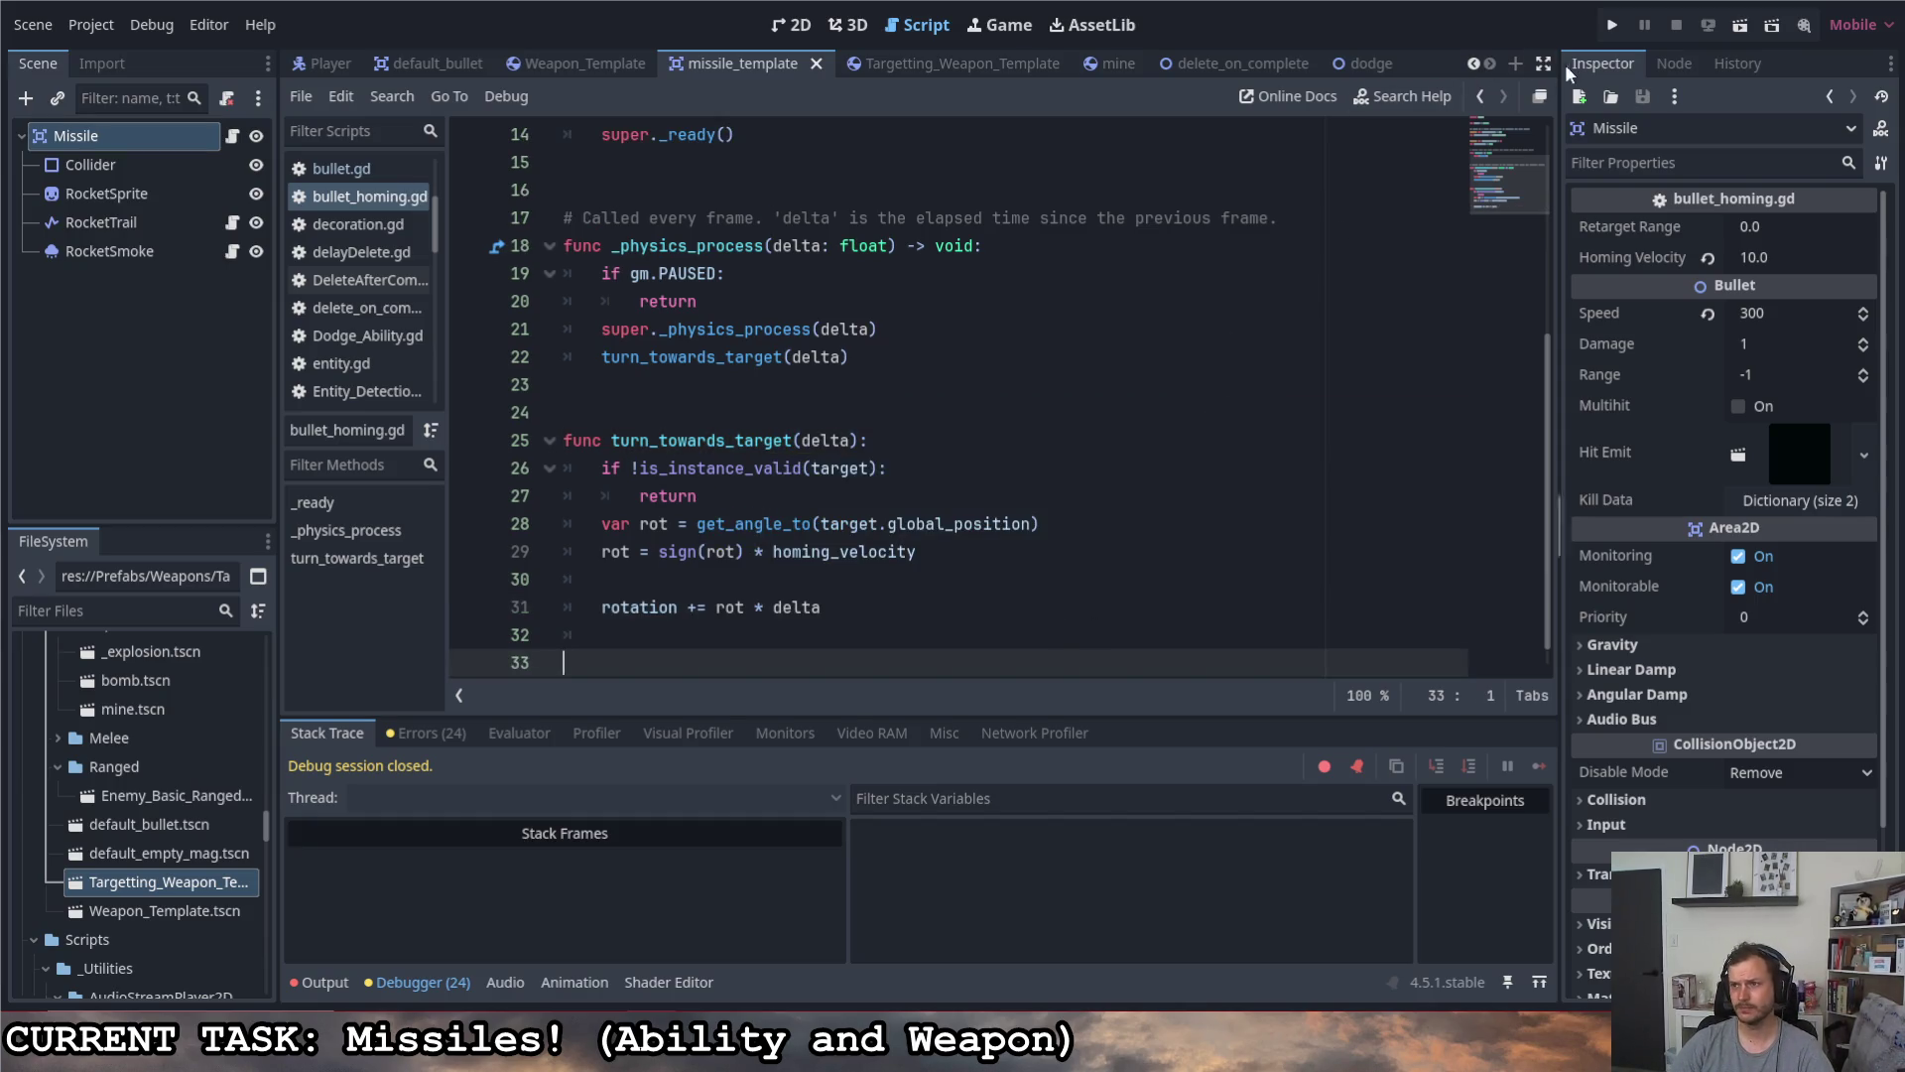
- Run the project, fly the ship around with WASD watching missiles home in, then pause and return to the editor
left_click(1608, 27)
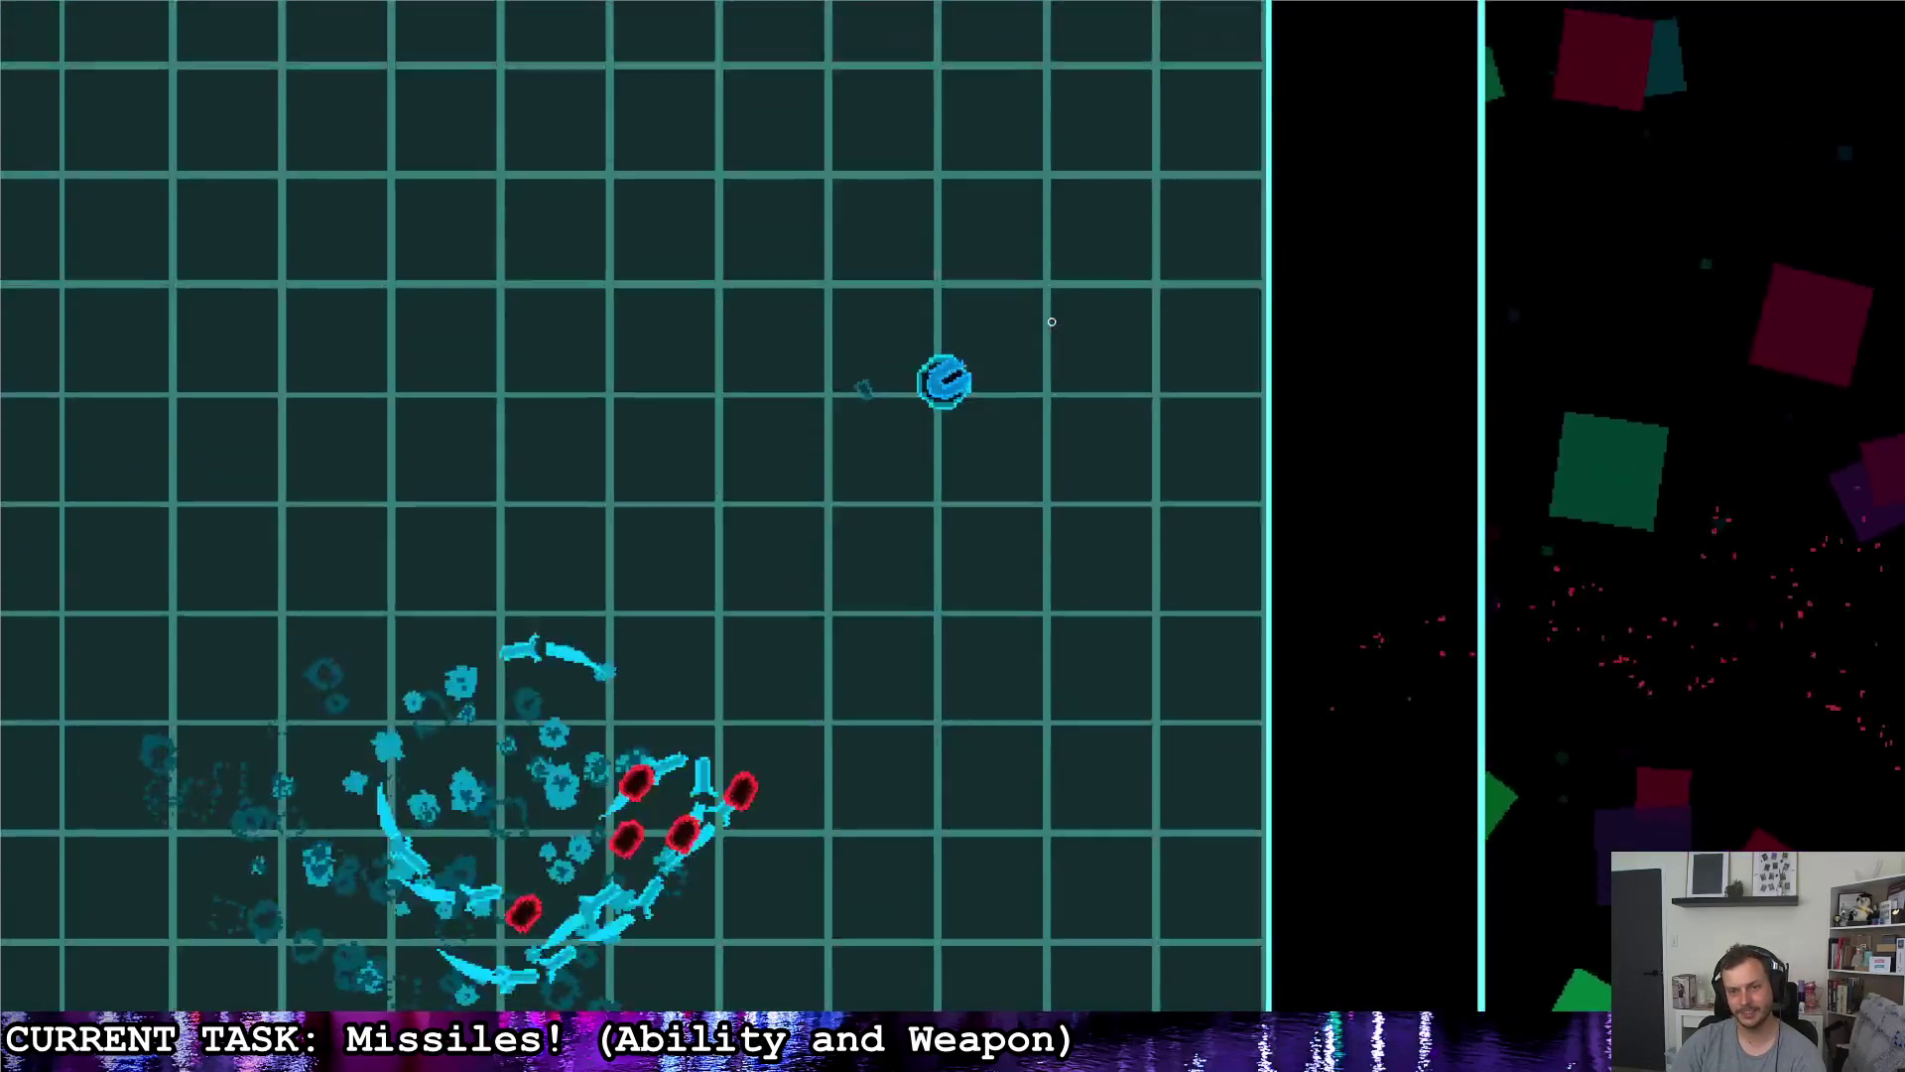
key("w")
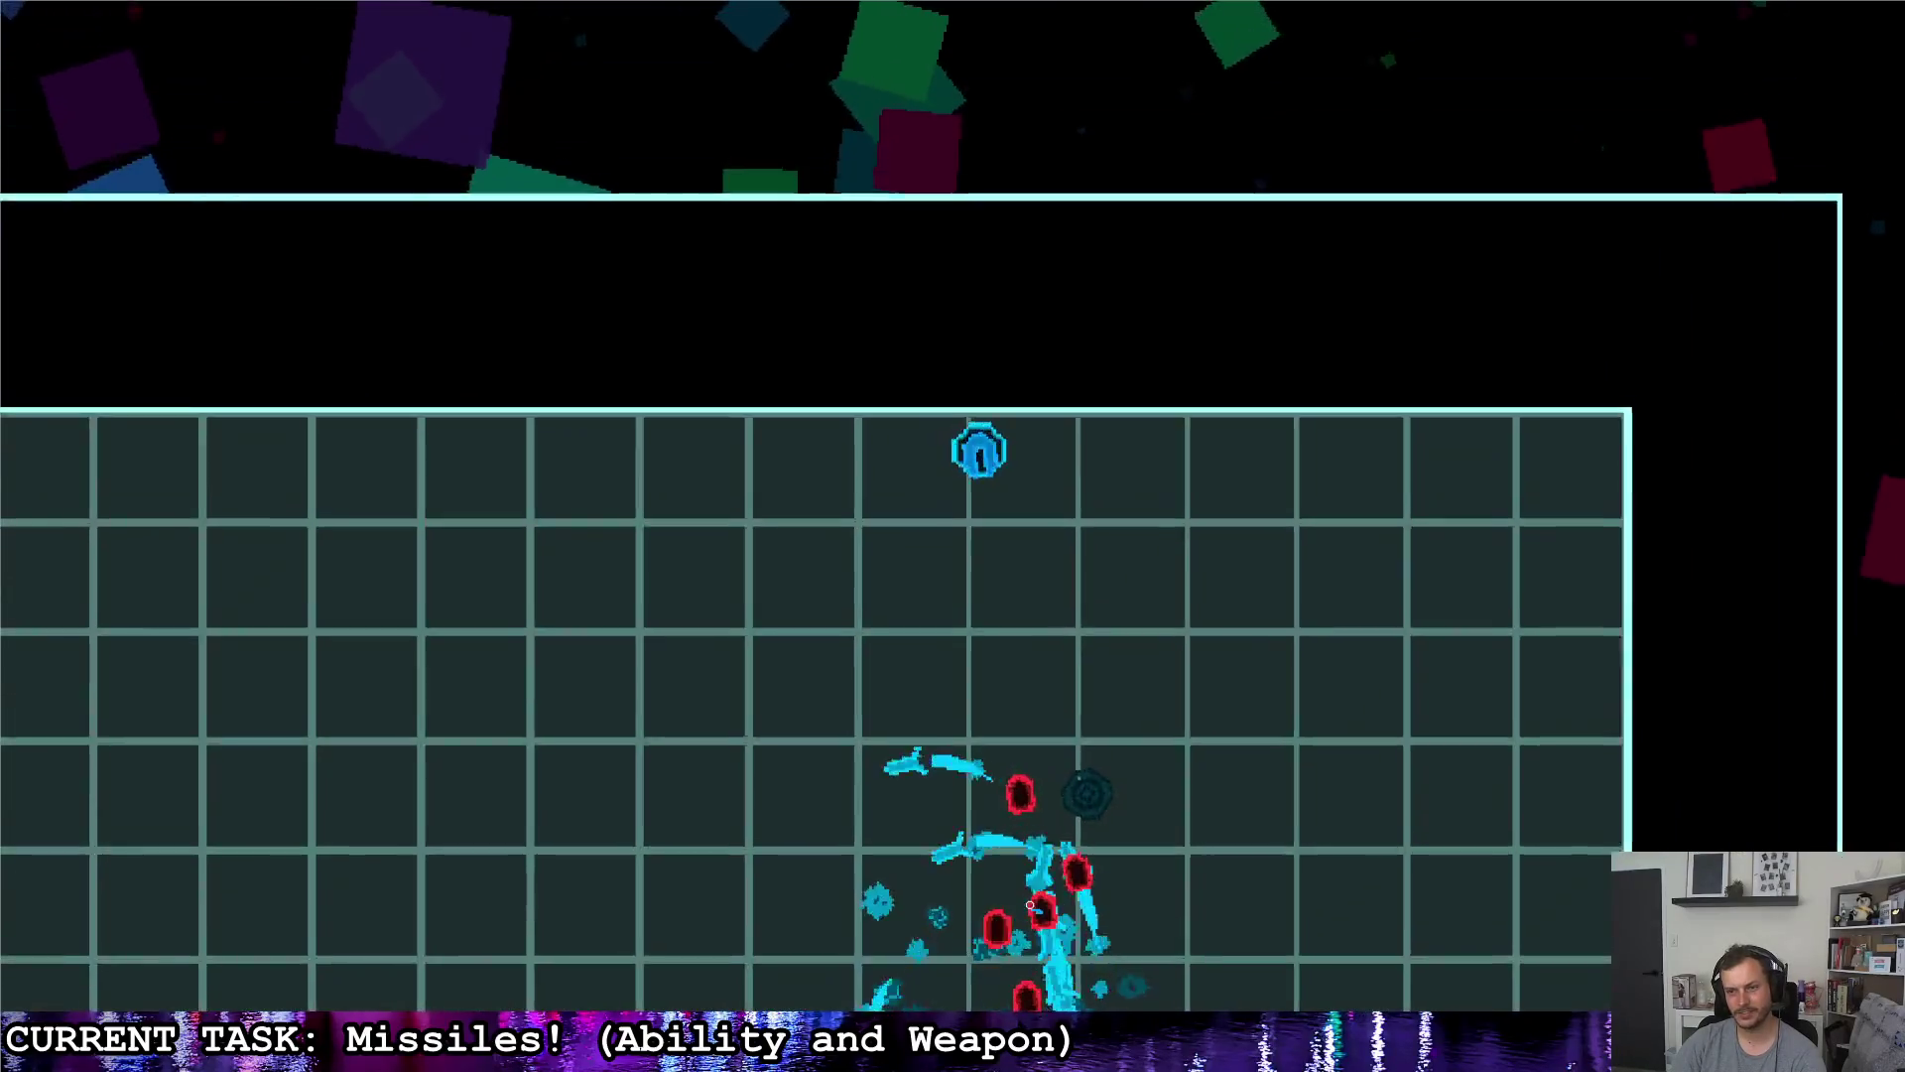
key("s")
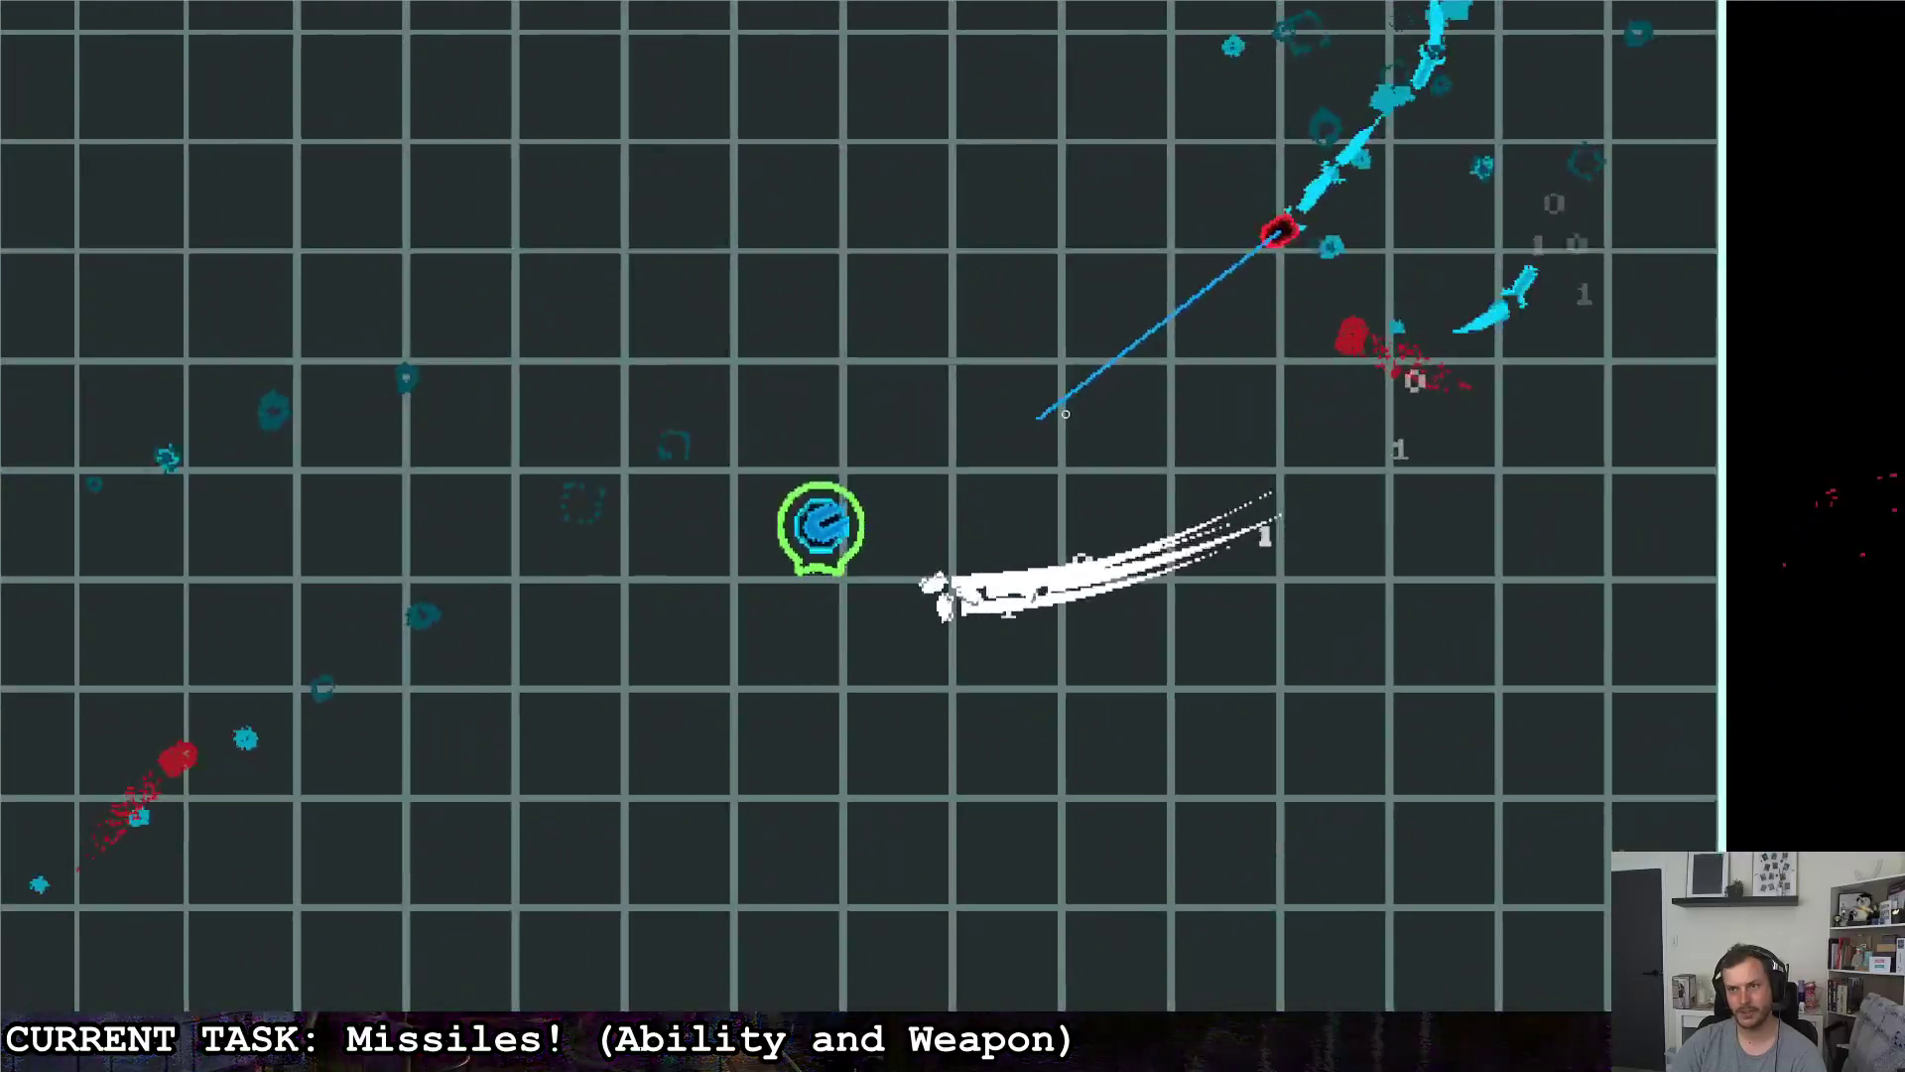
key("a")
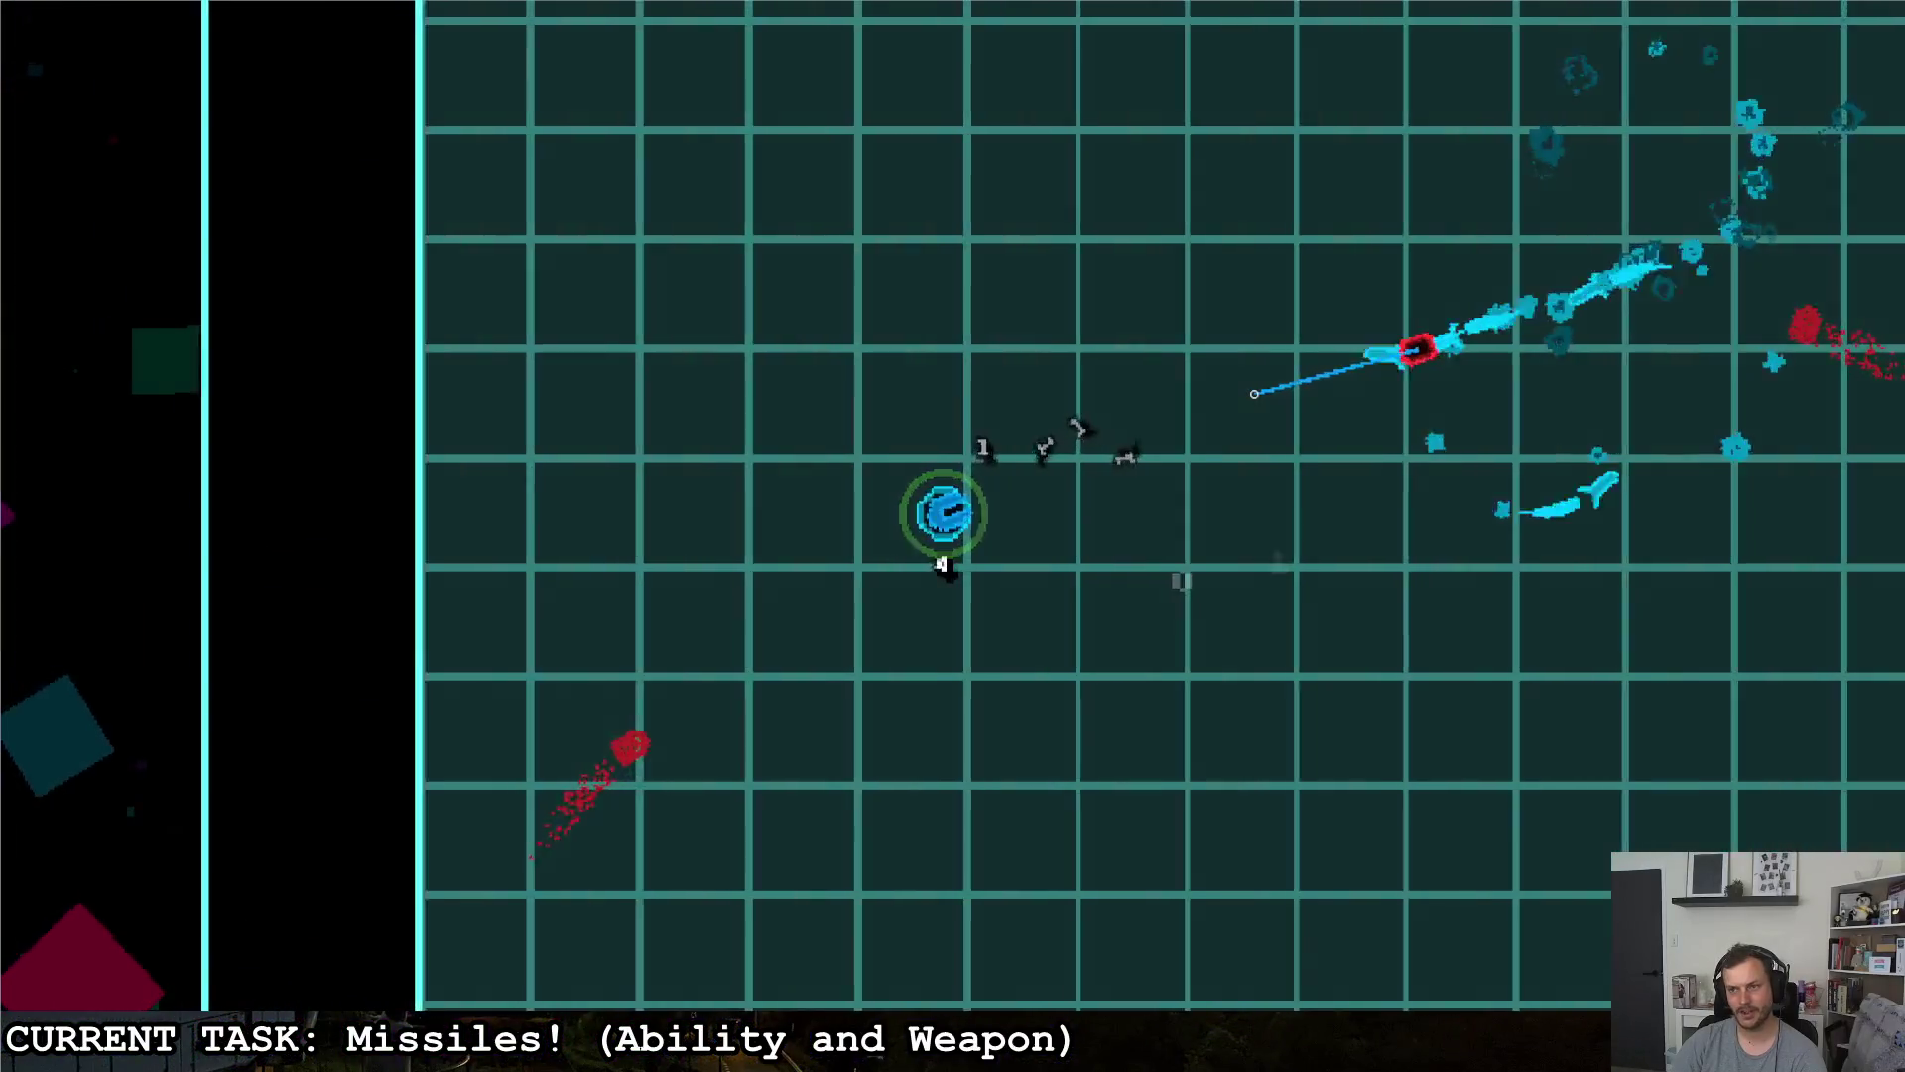
key("d")
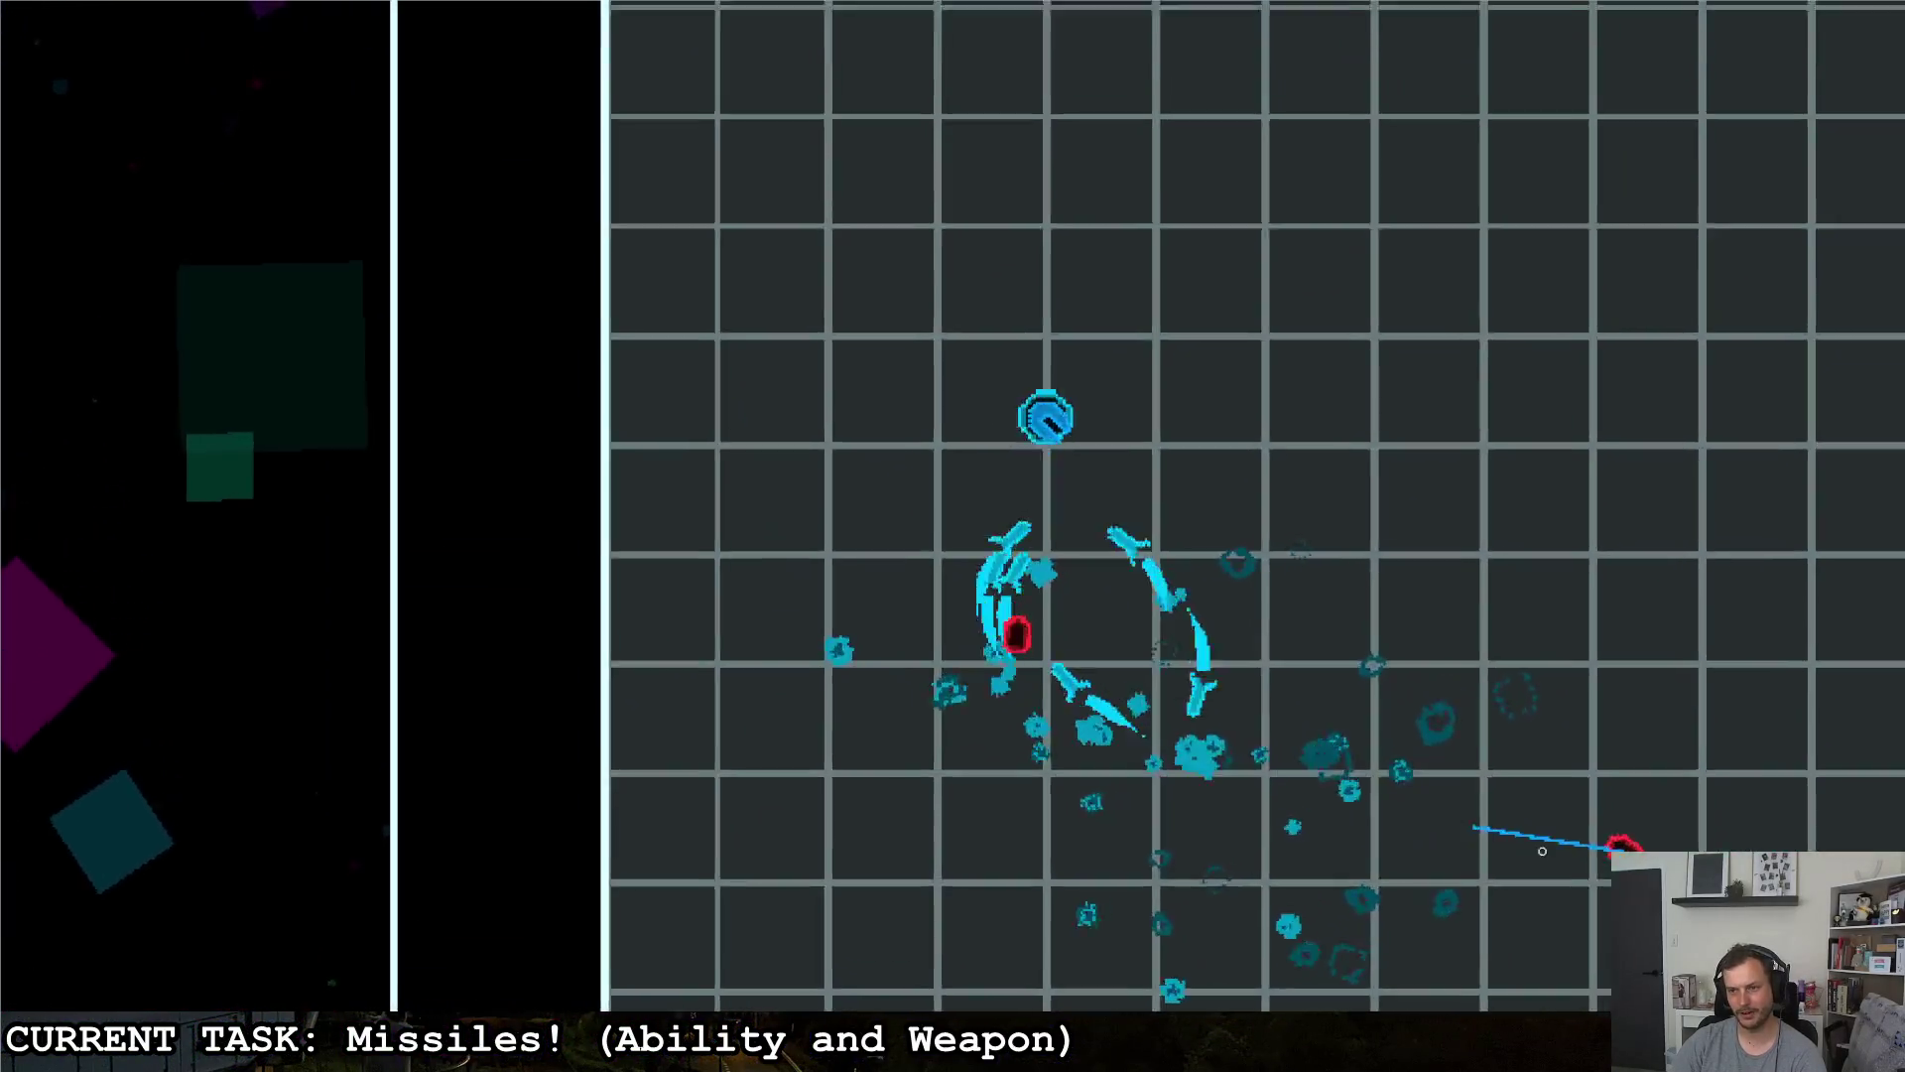
key("s")
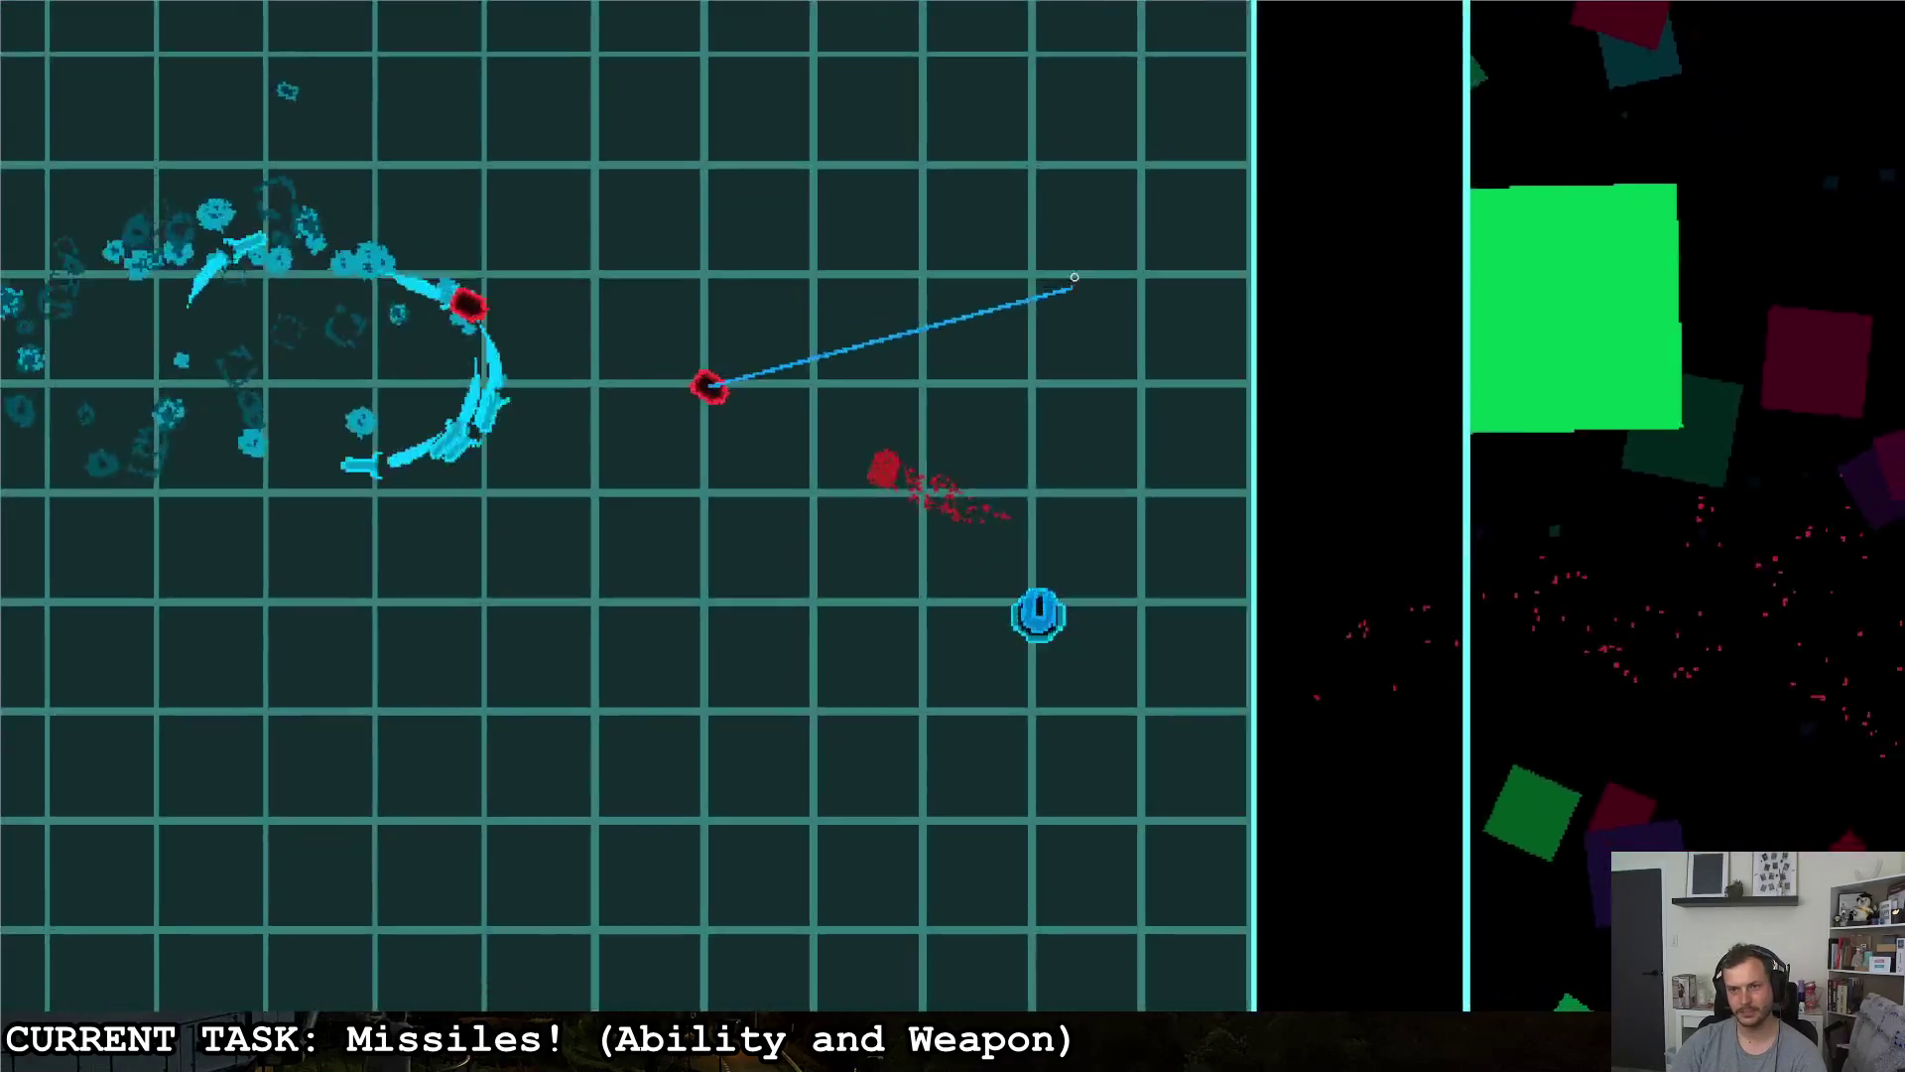
key("a")
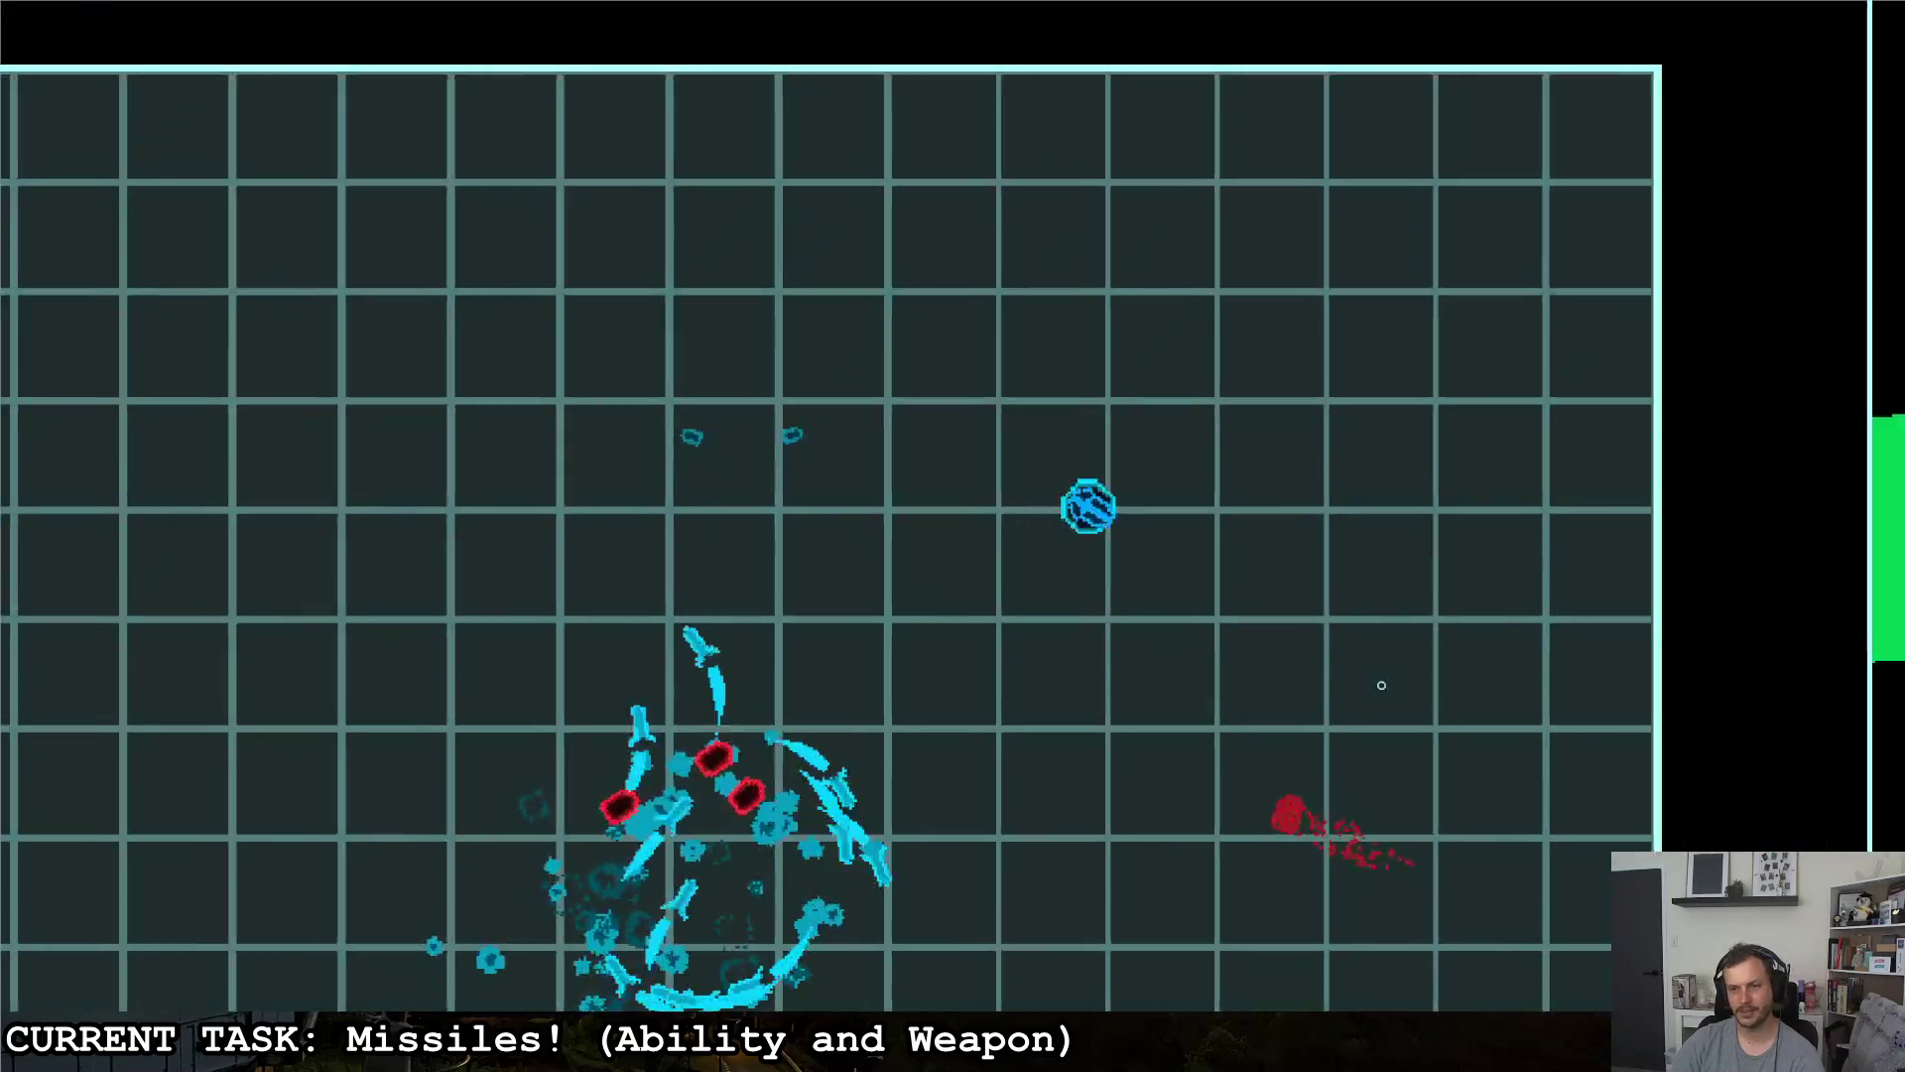
key("Escape")
key("ctrl+F3")
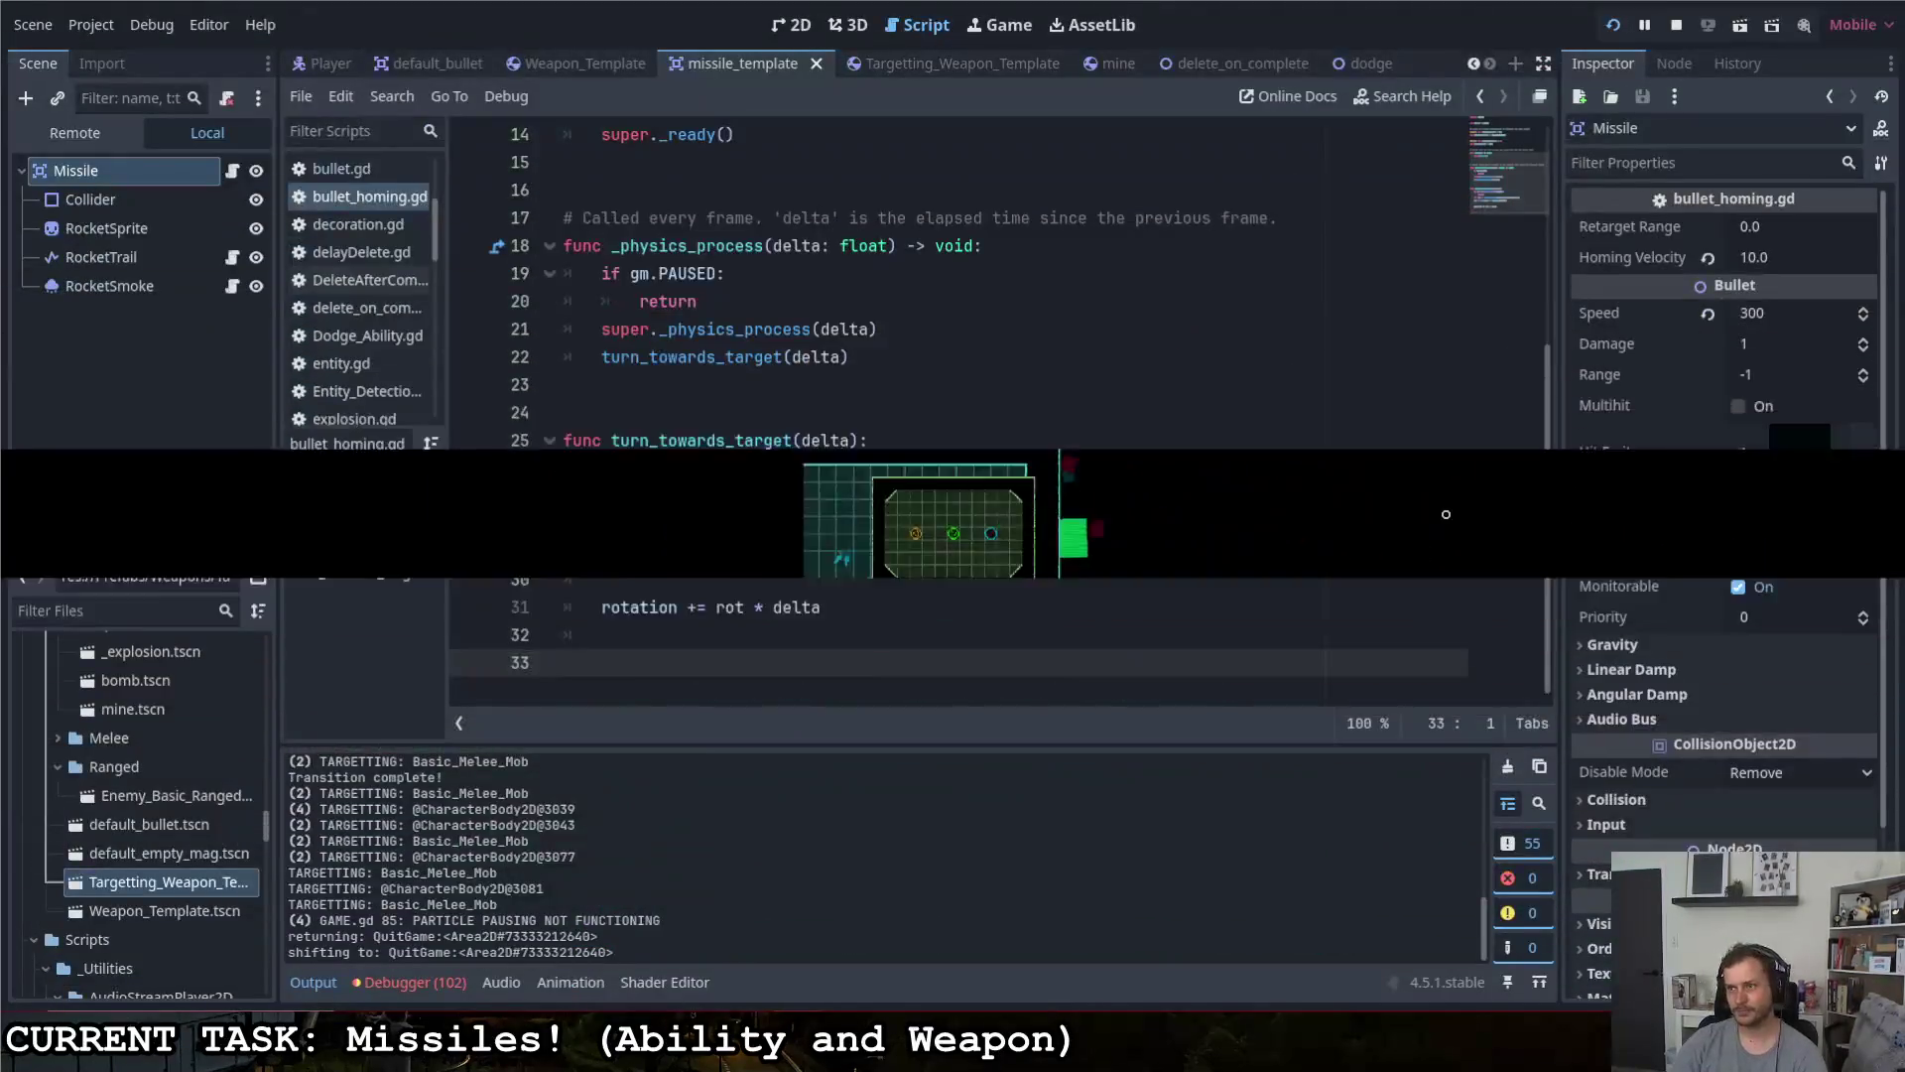
- Enter PI (3.142) as the Missile's Homing Velocity, replacing 10.0
left_click(1777, 256)
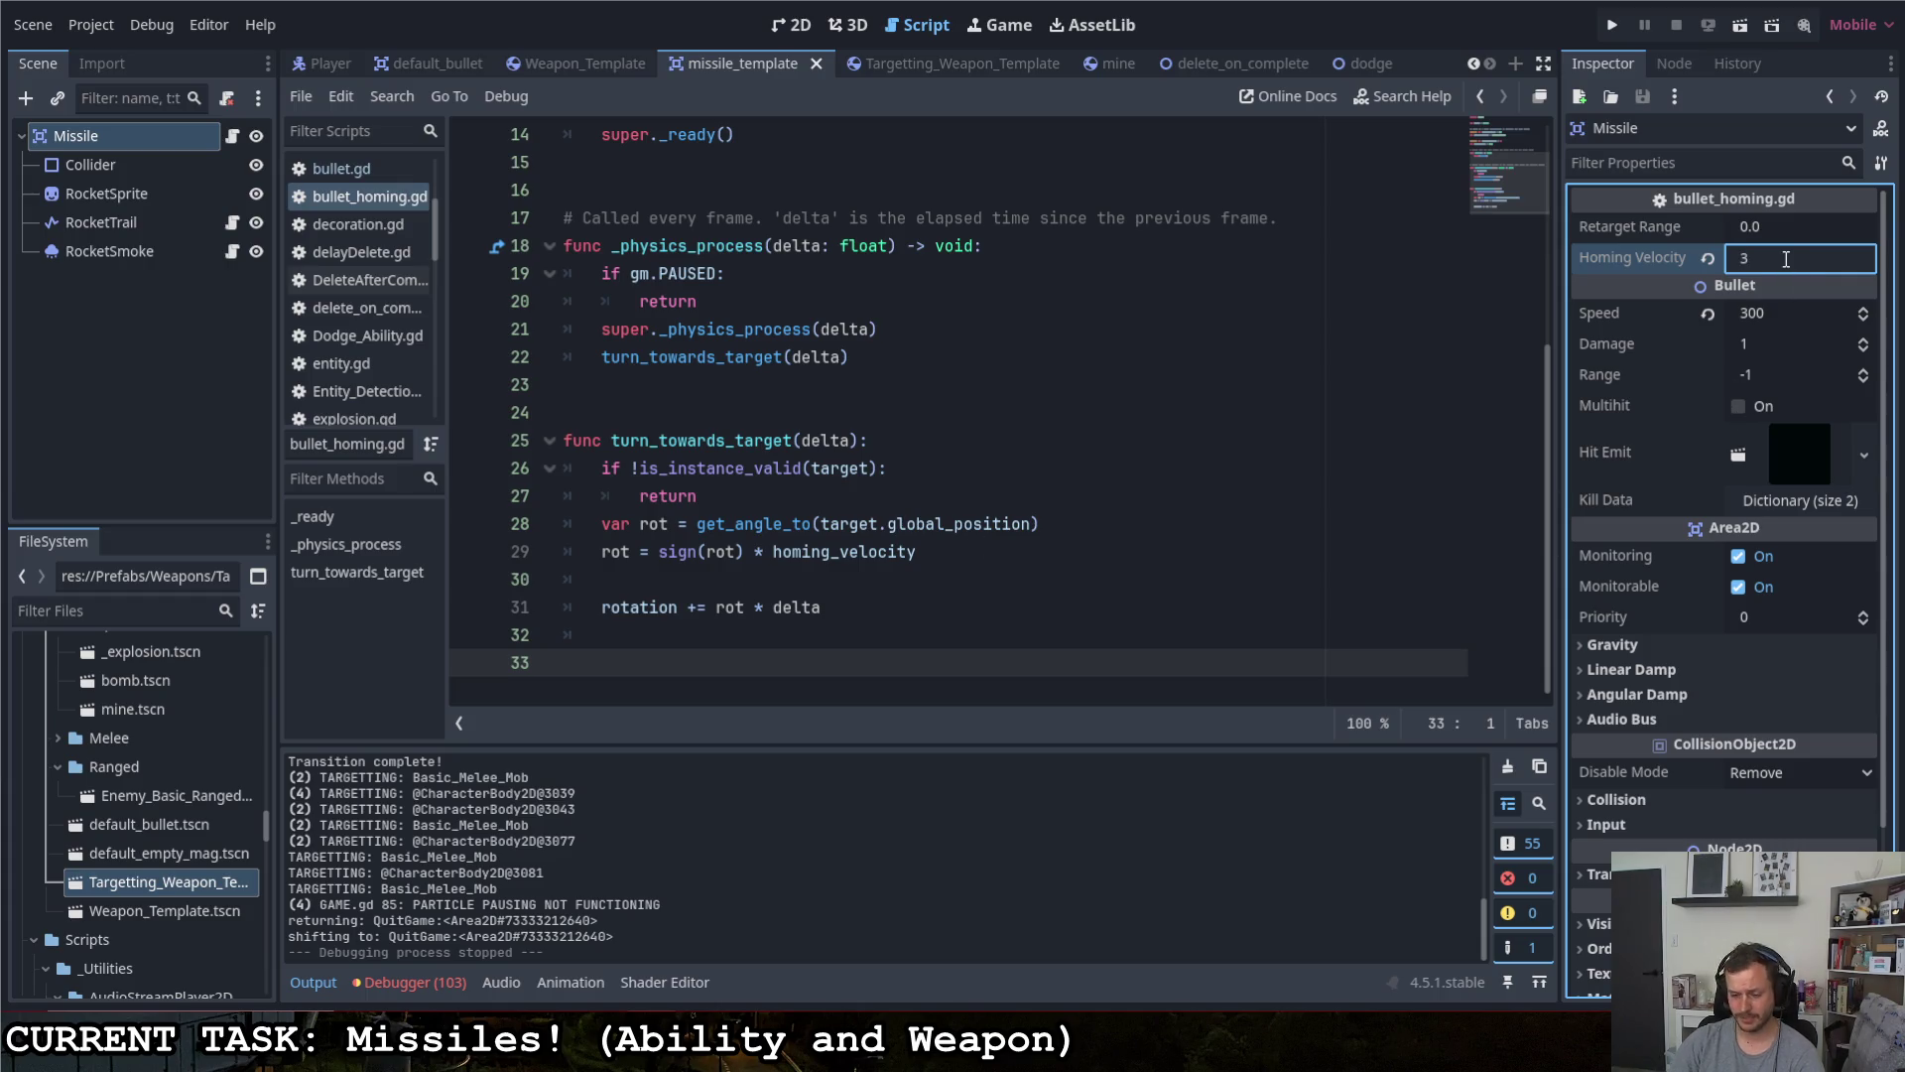
type("PI")
key("Return")
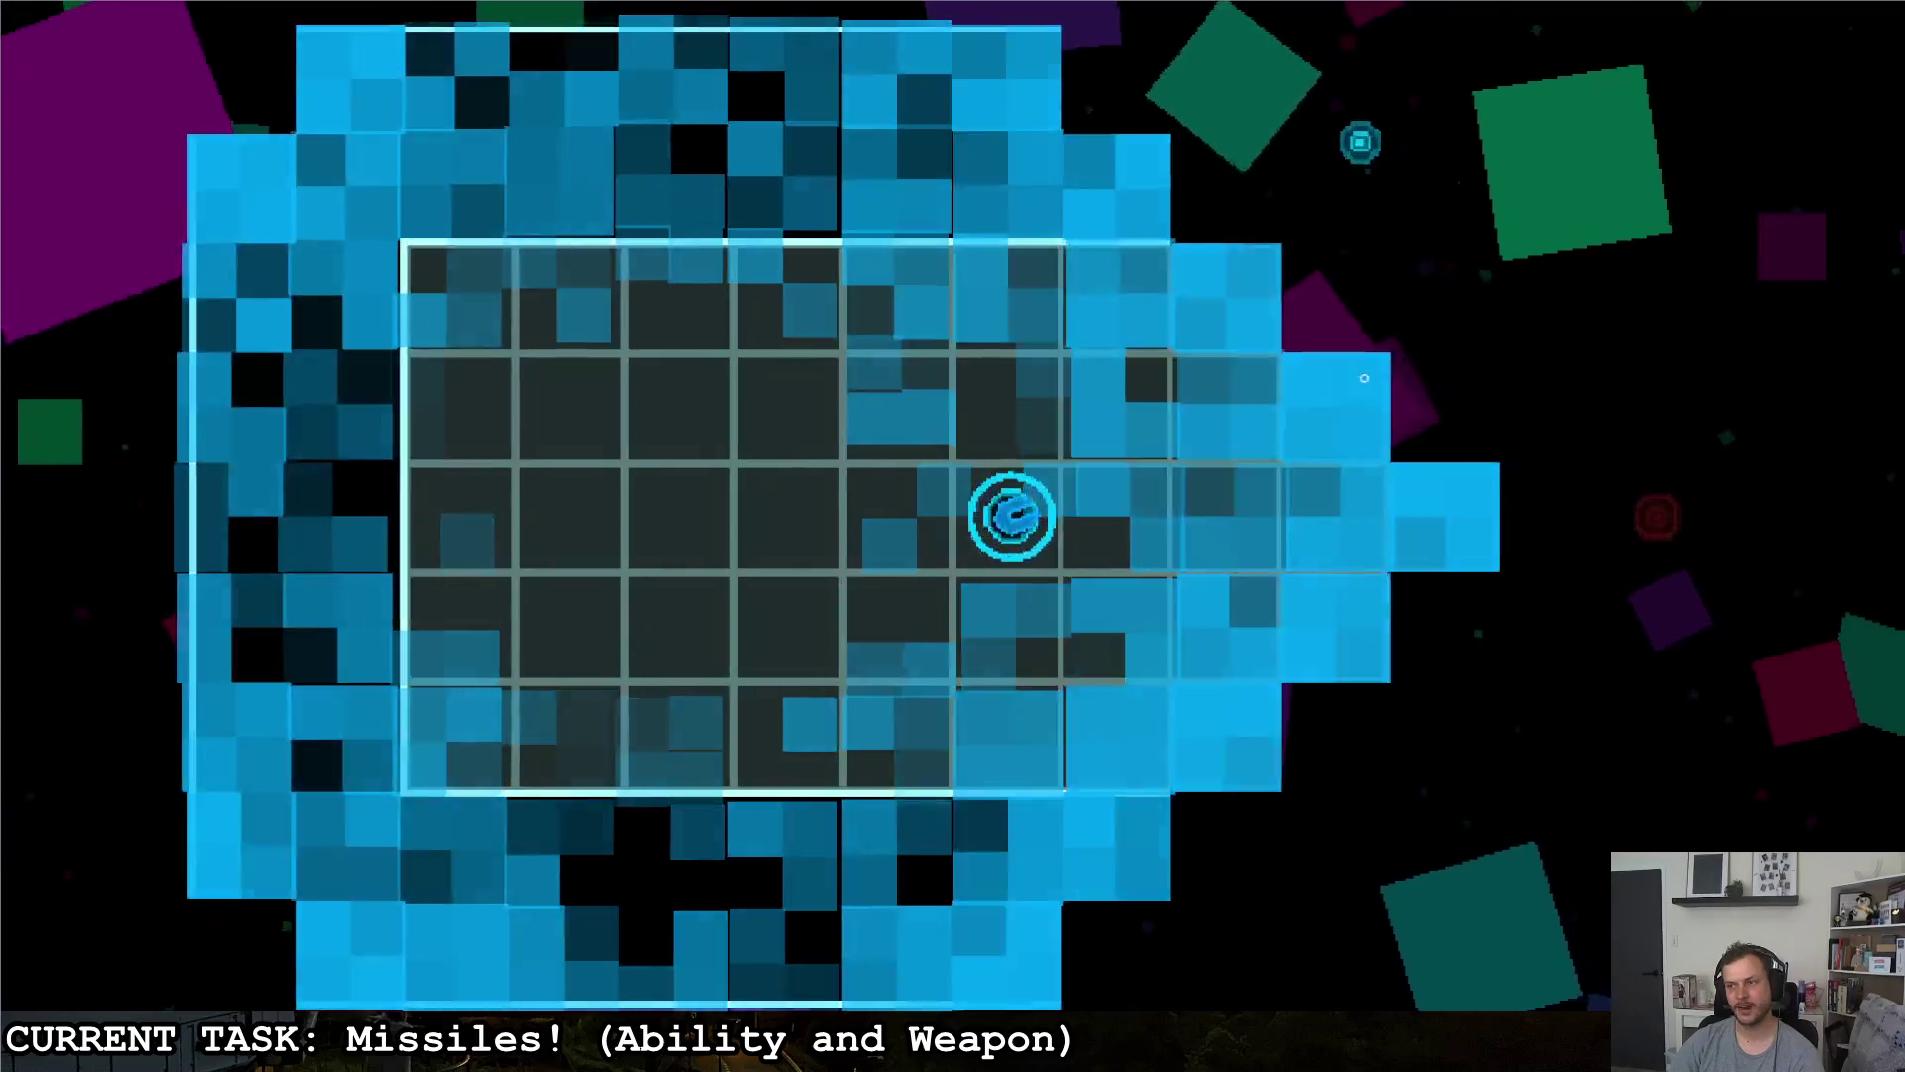
- Steer the ship around the C-shaped wall, fire a missile at the red enemy, then pause
key("d")
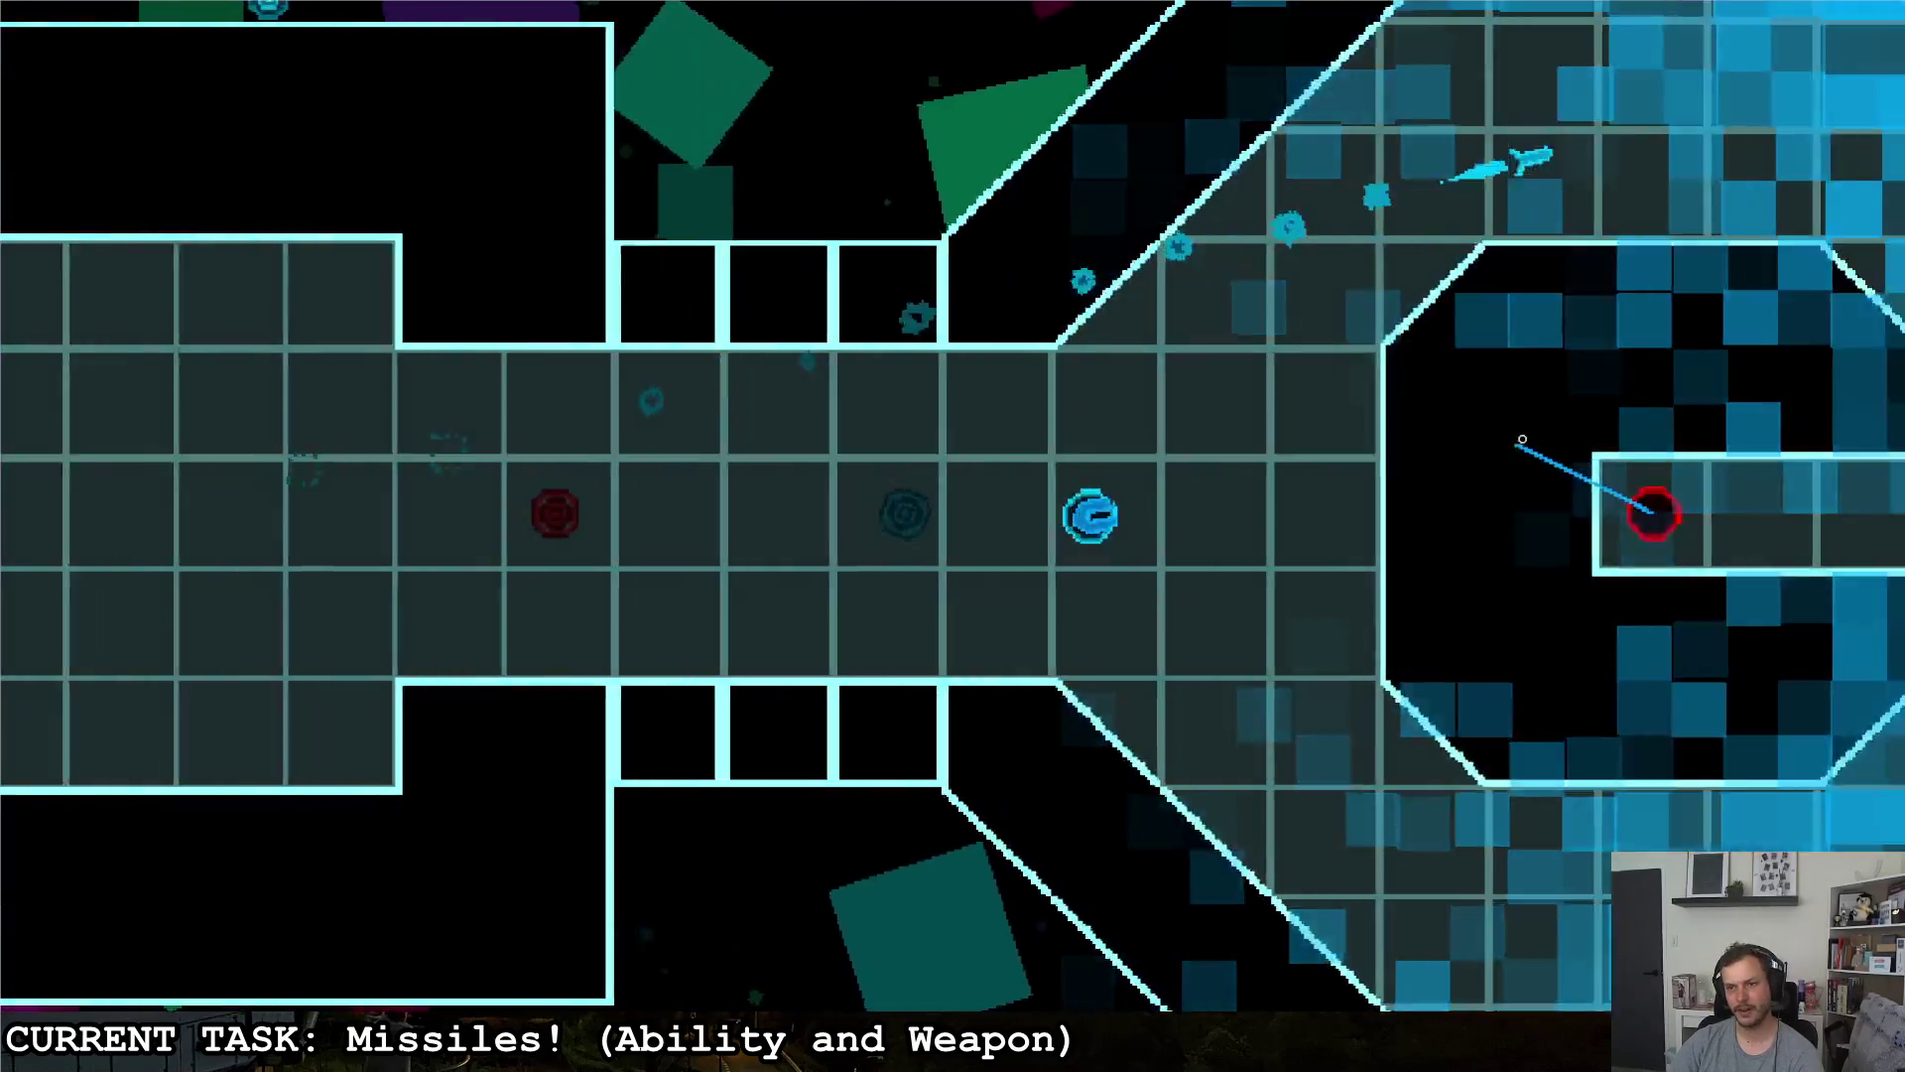
key("s")
key("w")
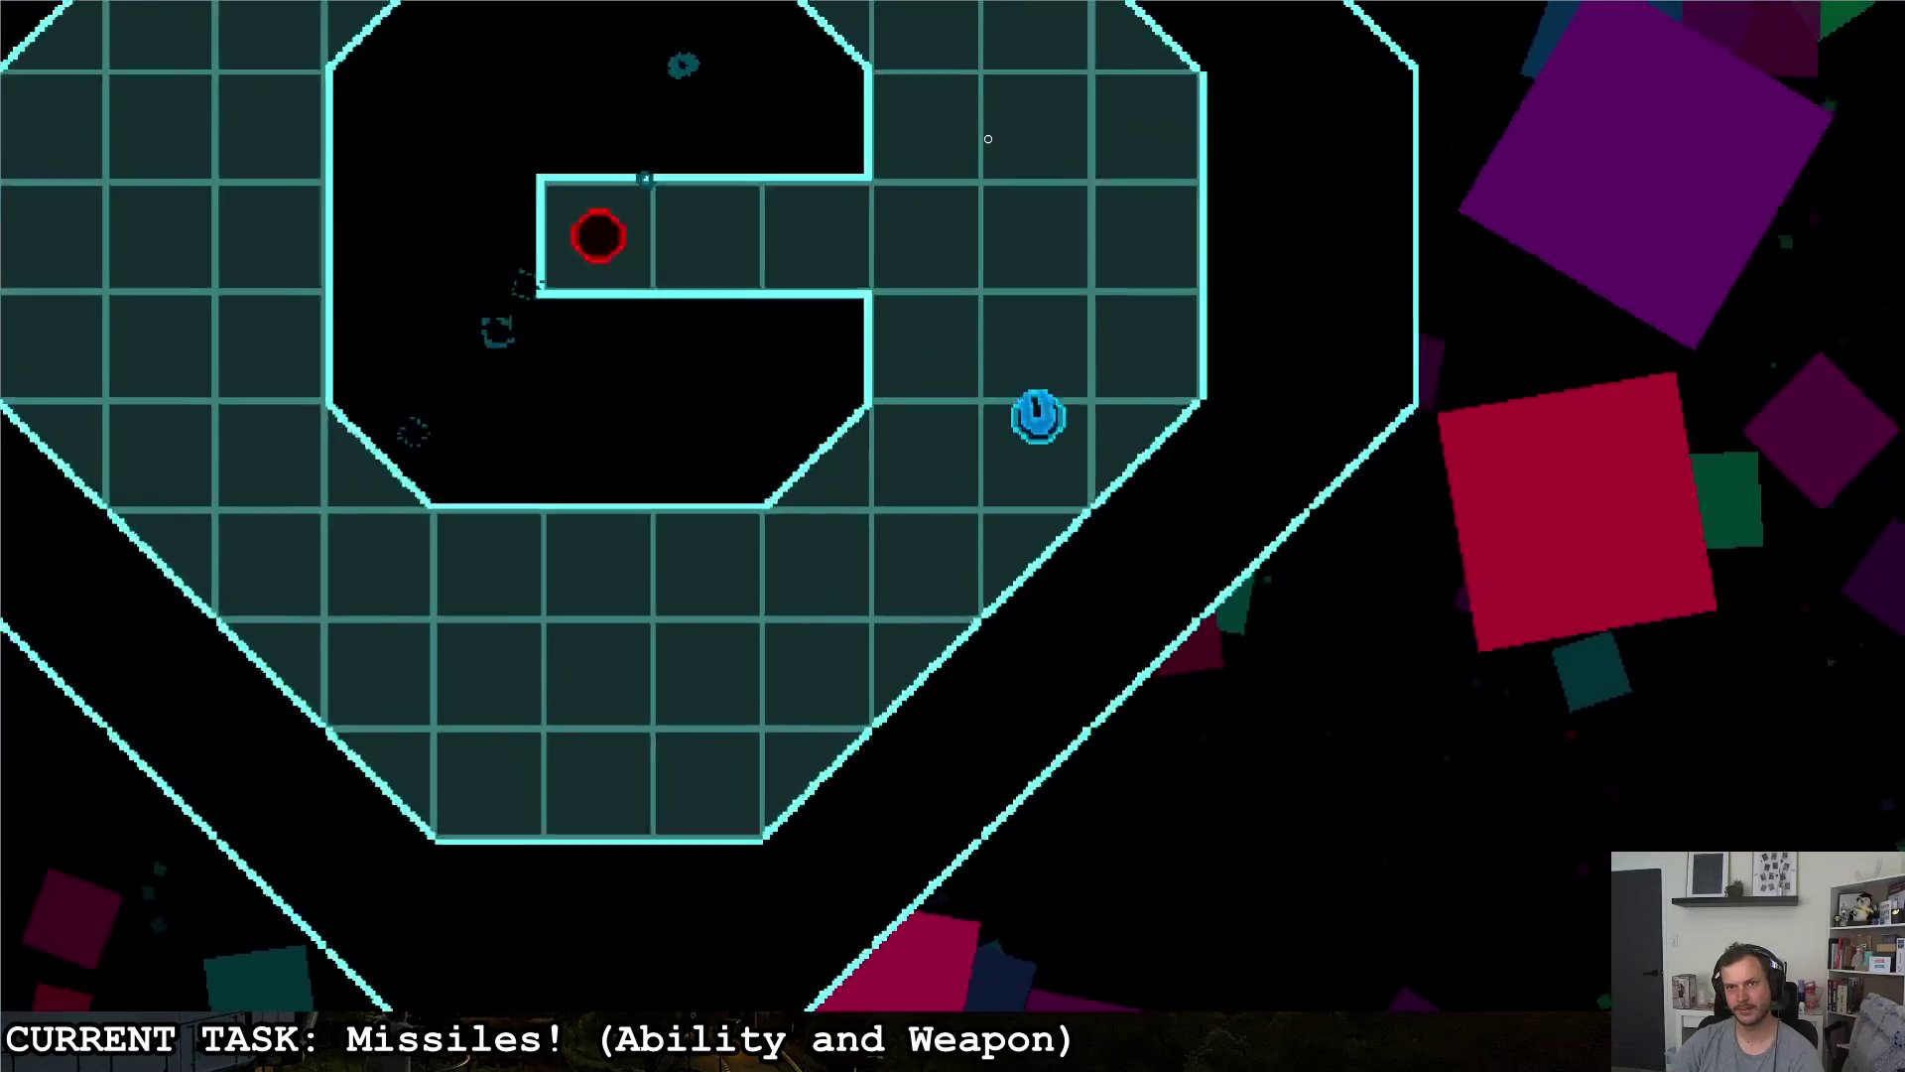
key("s")
key("a")
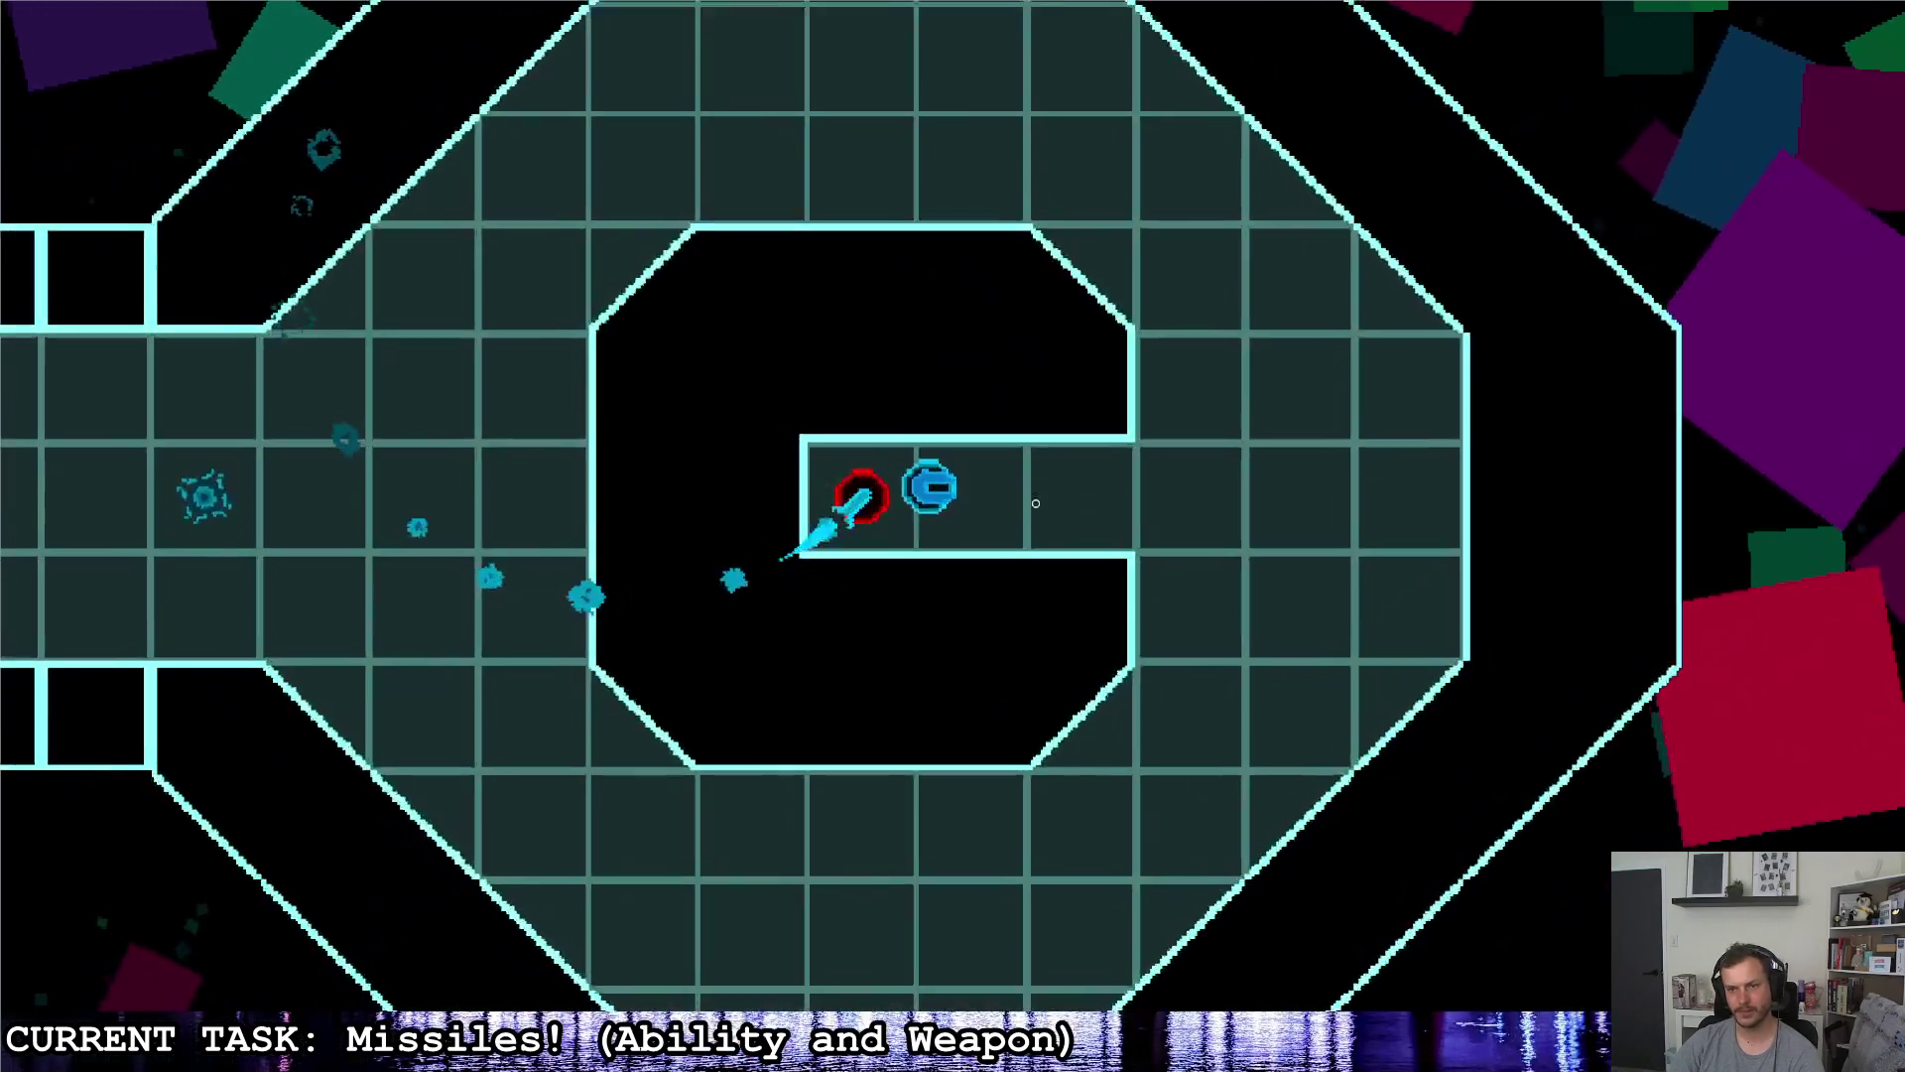
left_click(1037, 511)
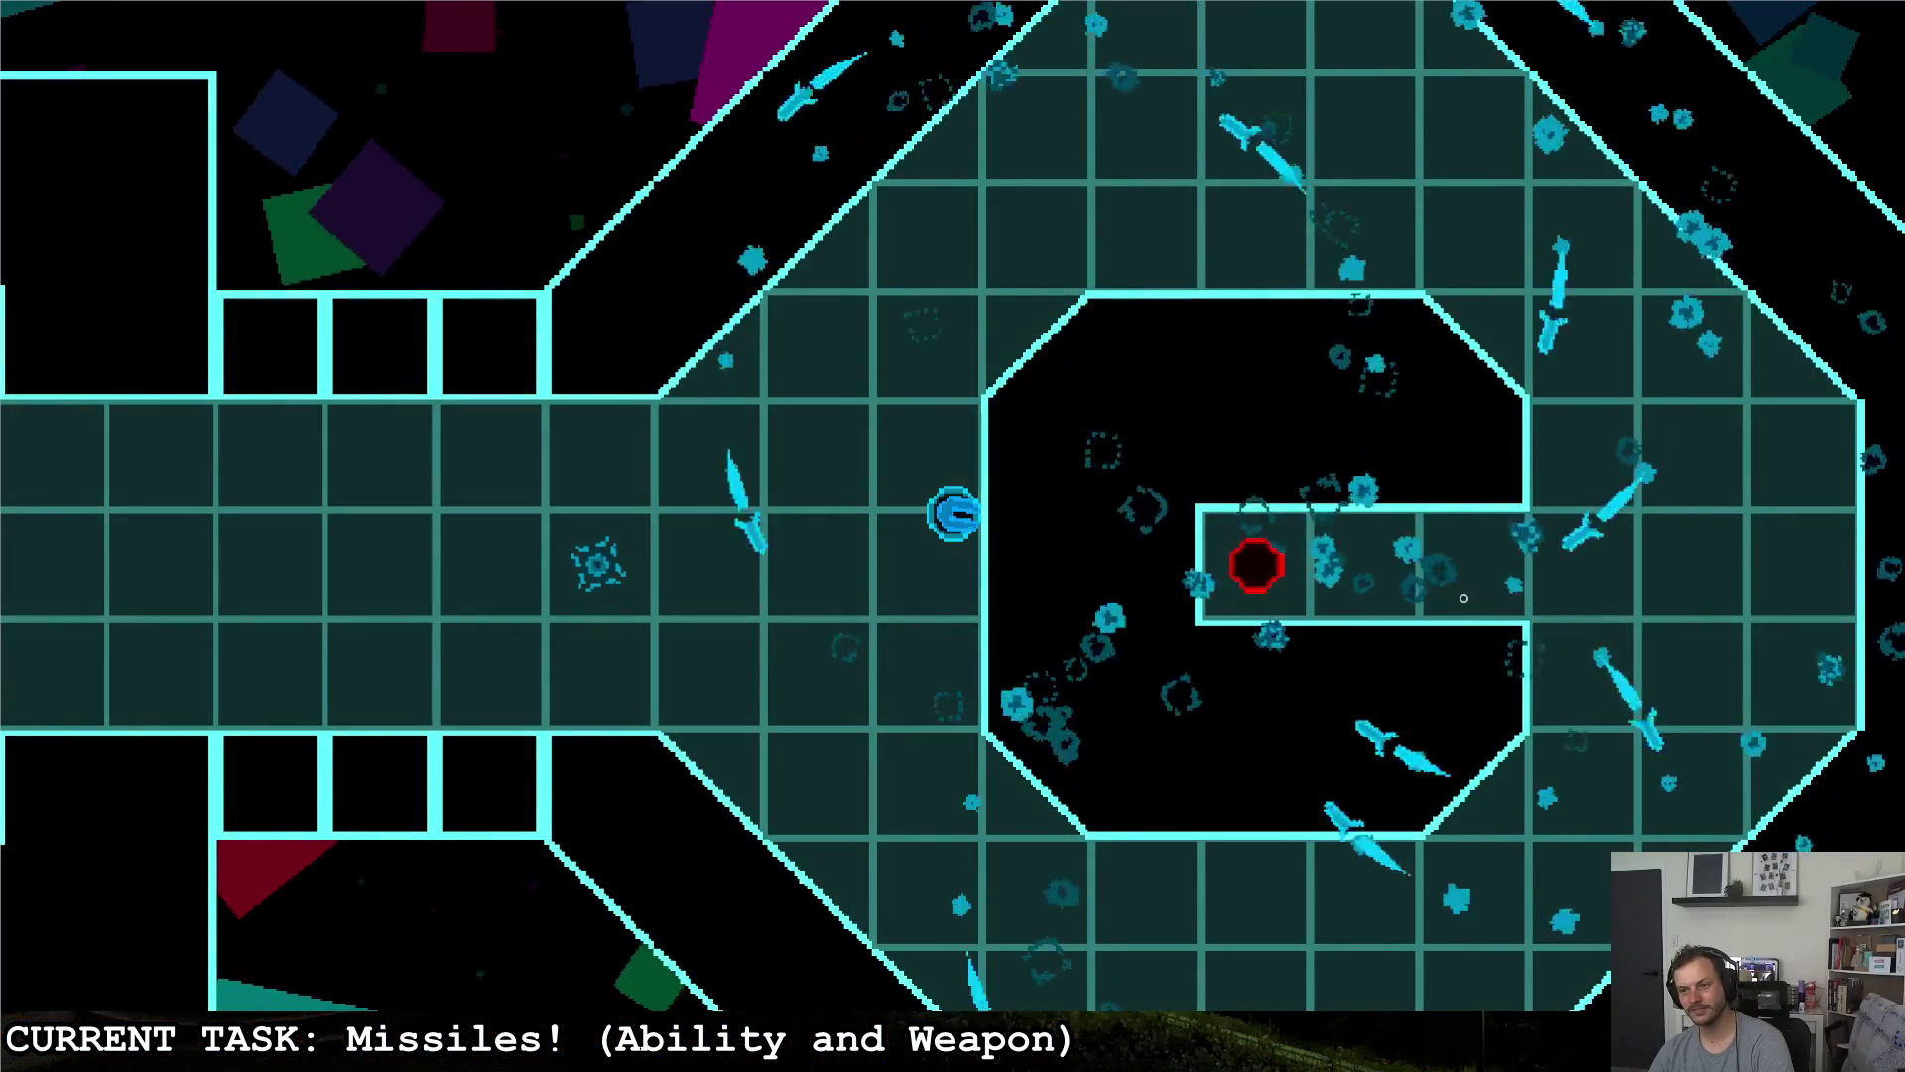
key("Escape")
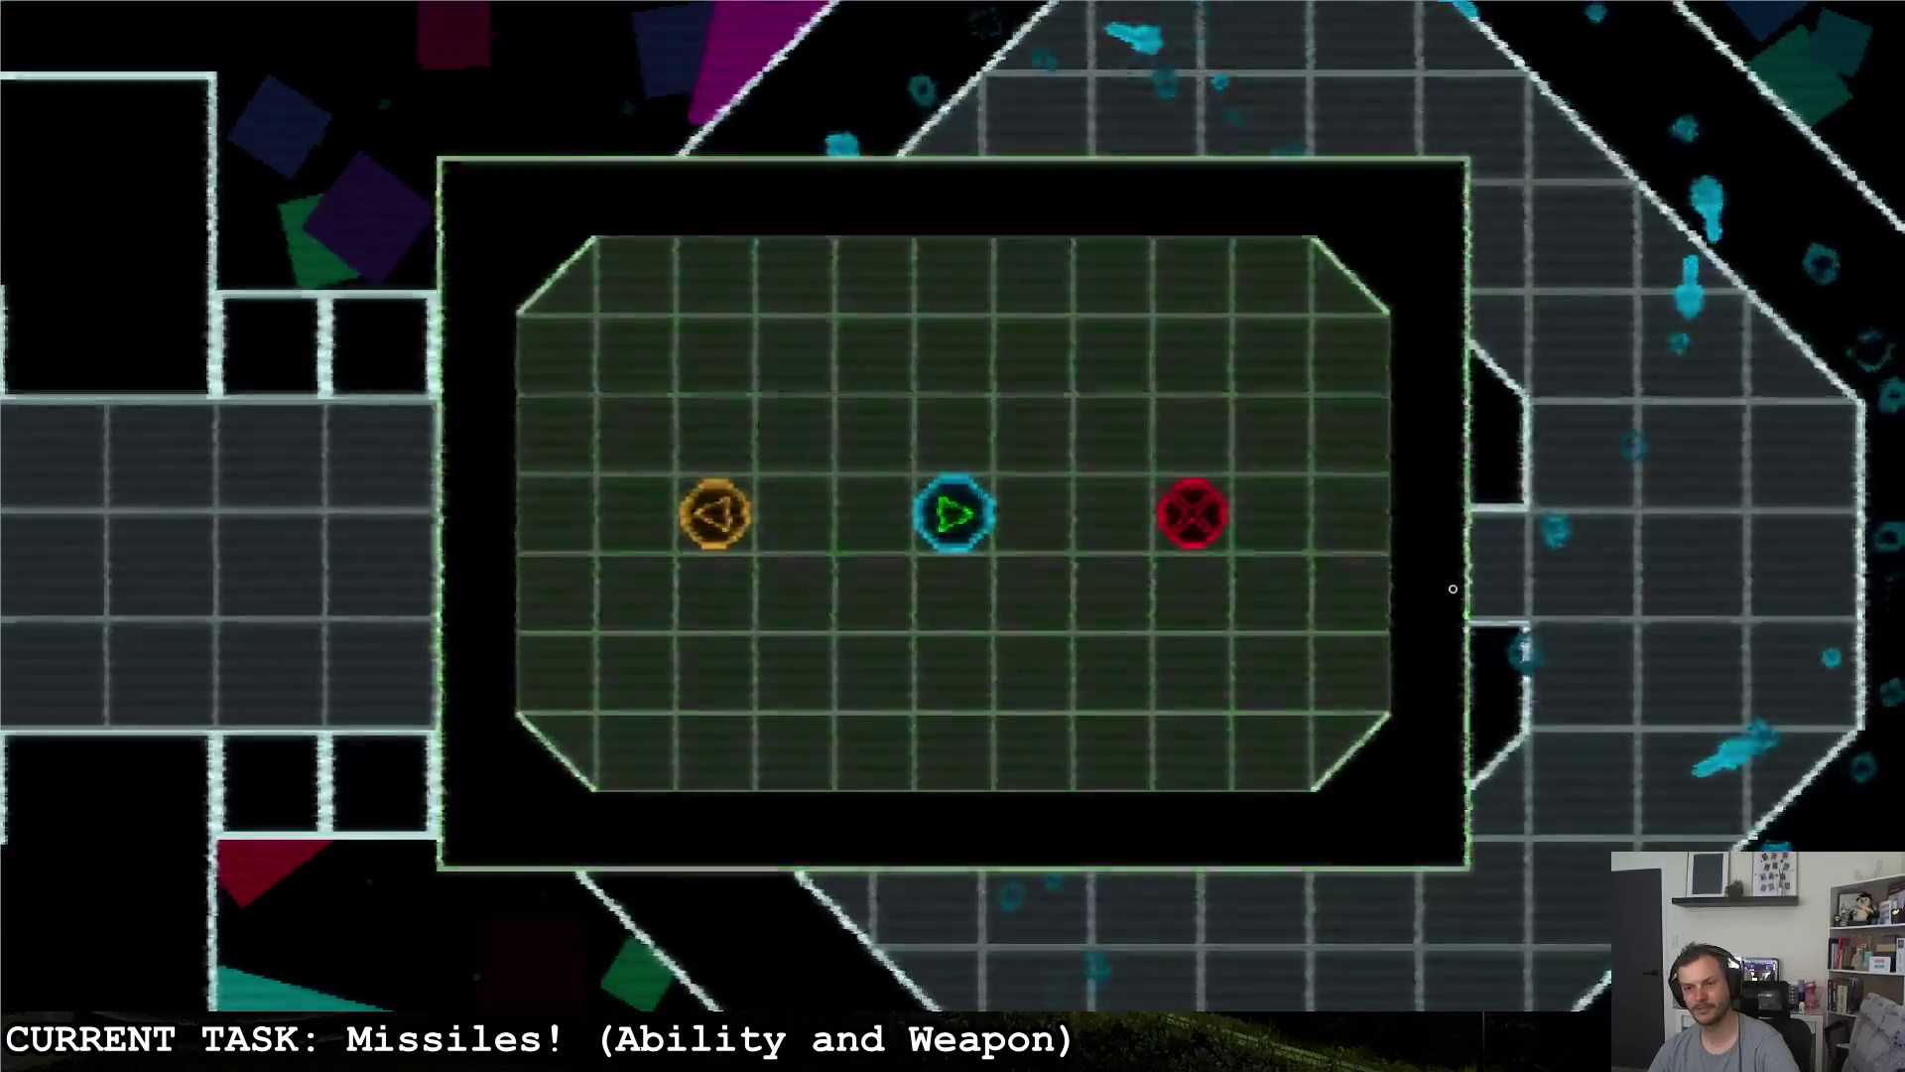
- Quit the test run with the red quit button and scroll through the homing script
left_click(1188, 546)
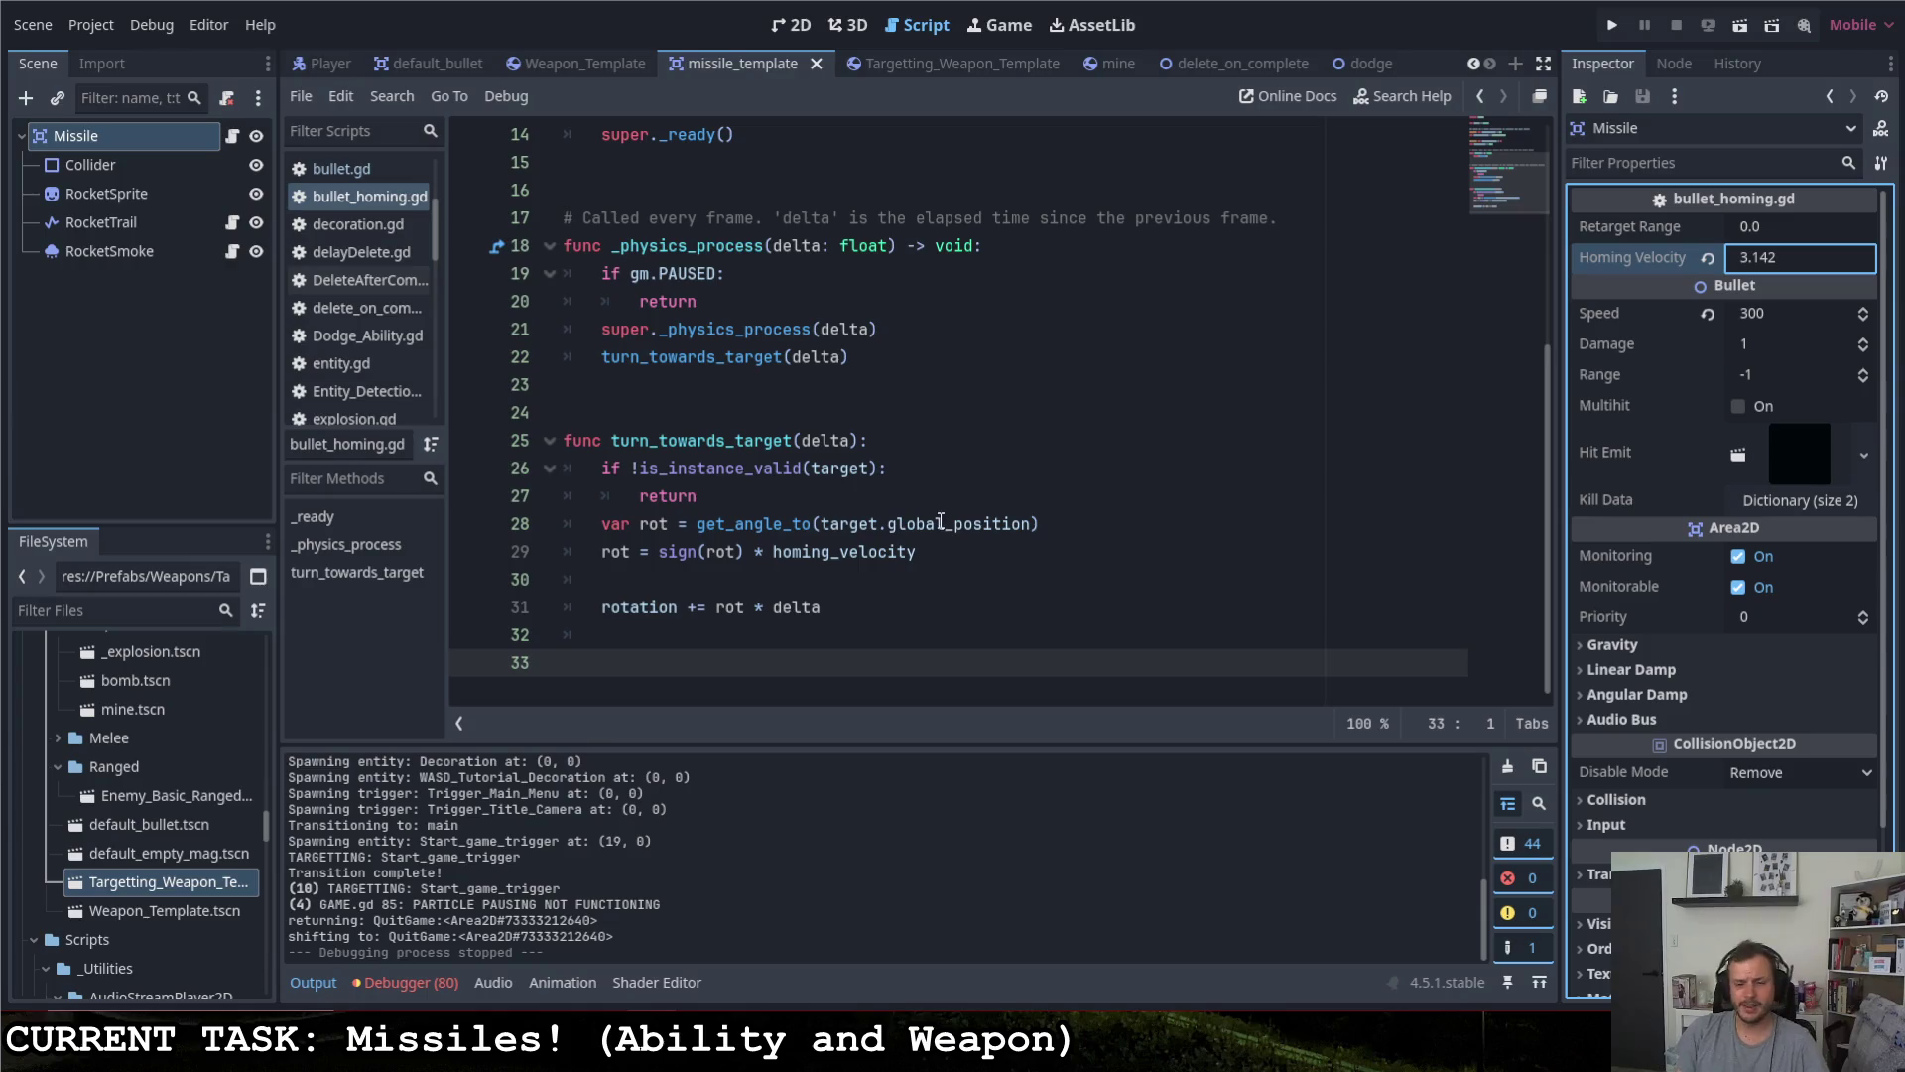
scroll(947, 525, "up", 5)
scroll(930, 509, "down", 5)
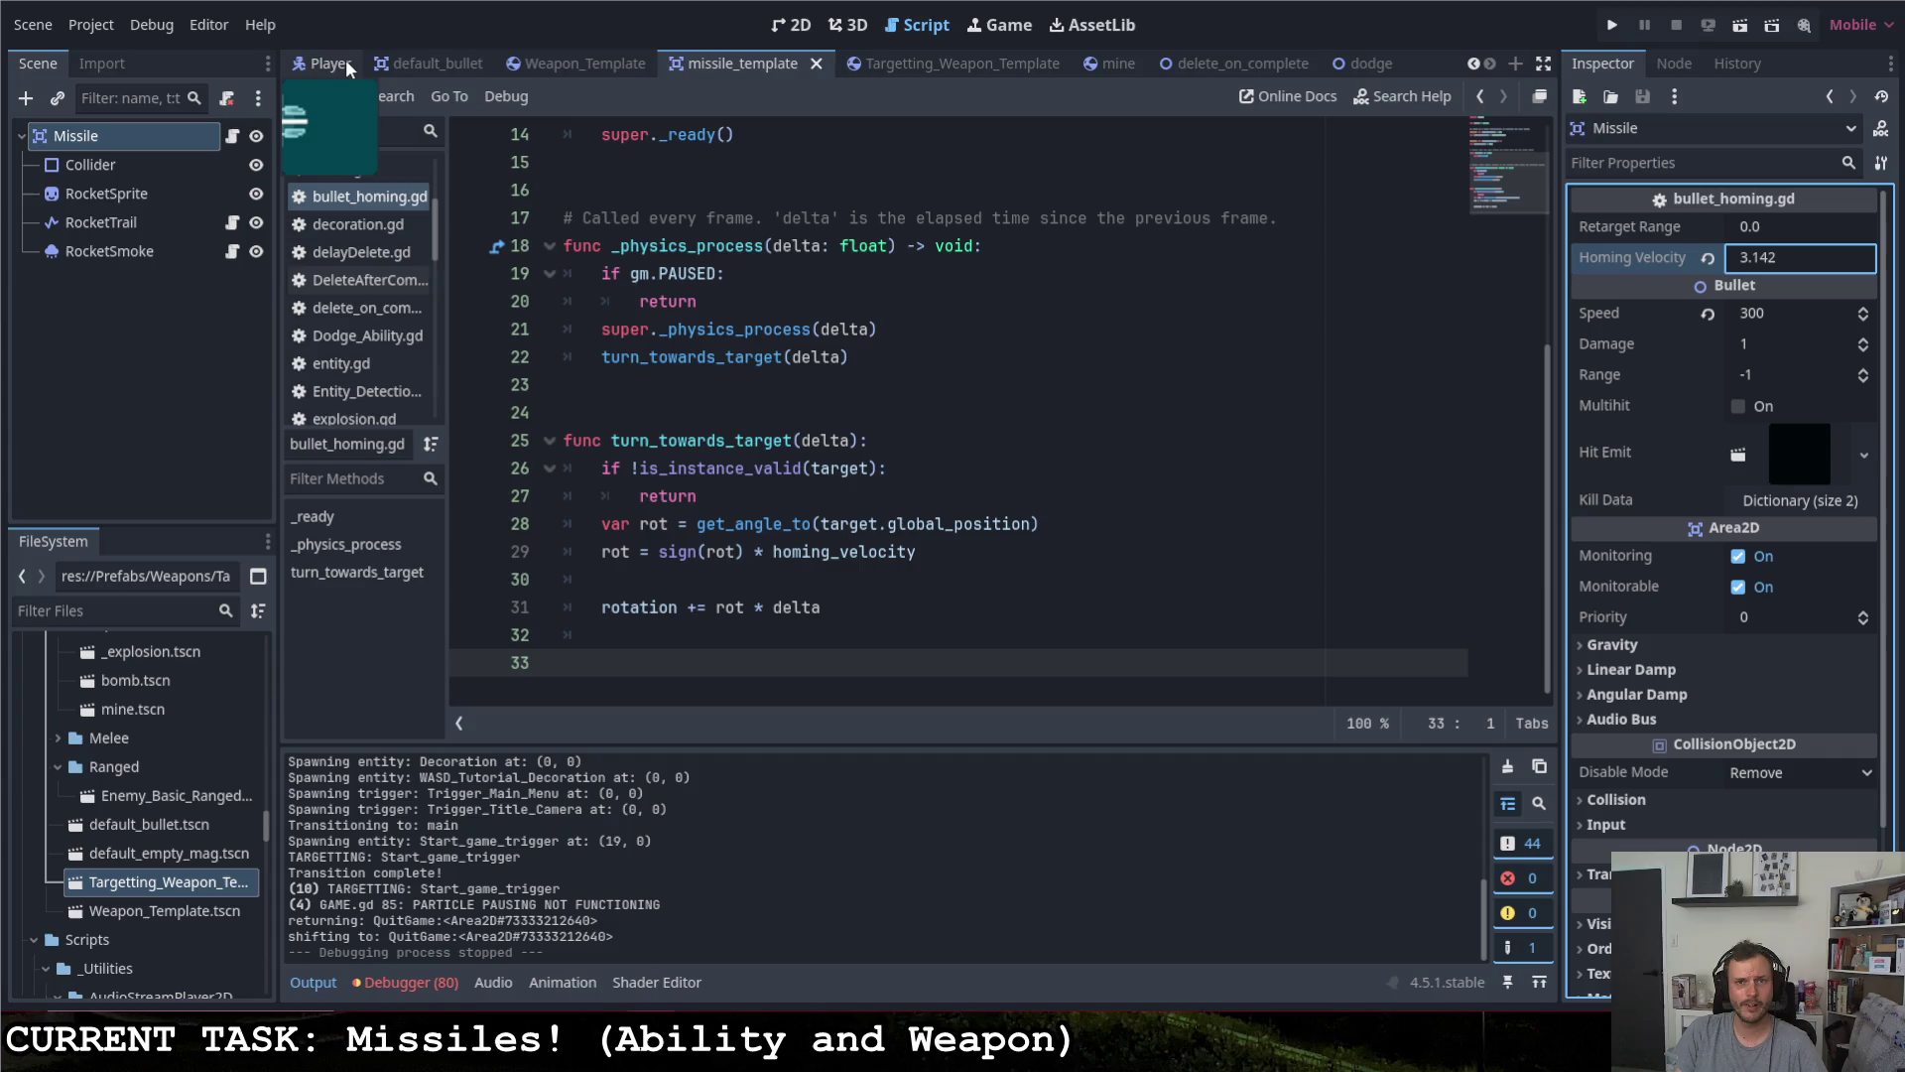
- Review the interframe collision code in default_bullet's bullet.gd, then go back to missile_template
left_click(415, 62)
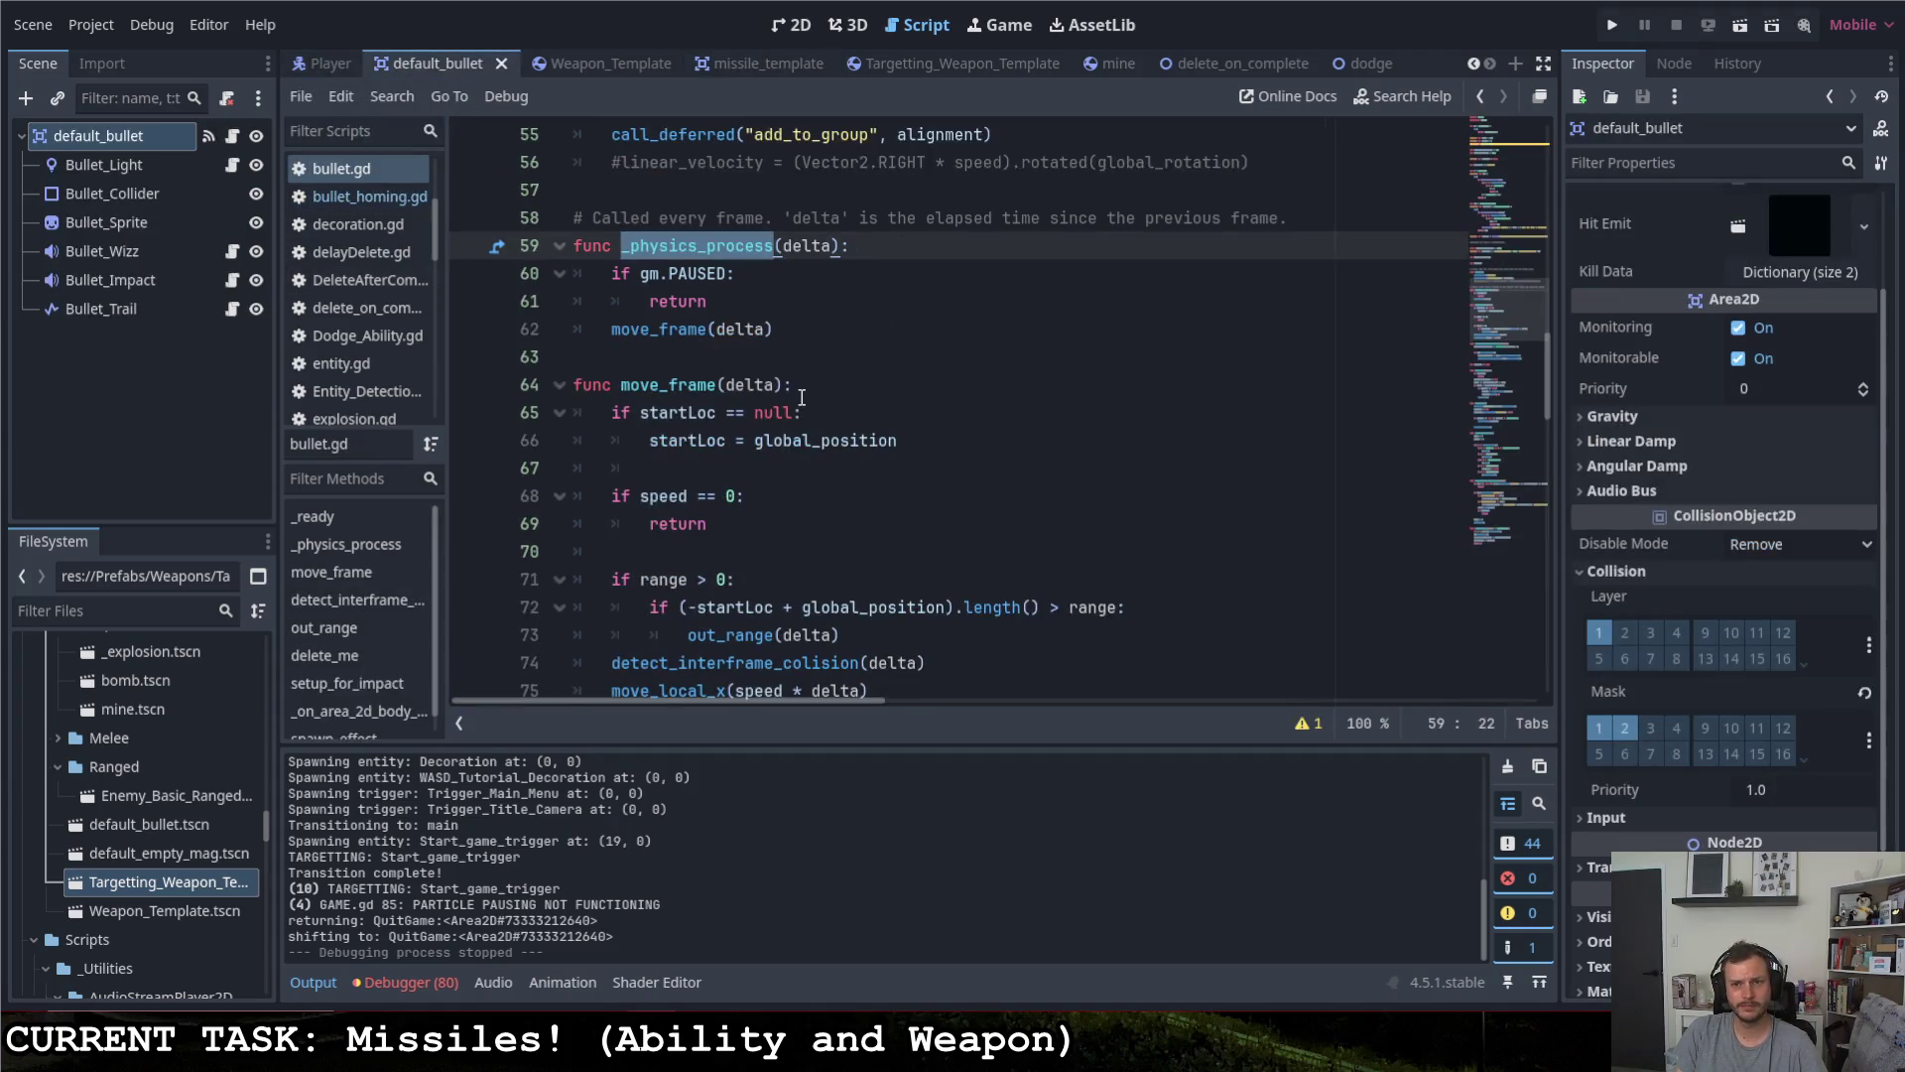
scroll(801, 378, "up", 2)
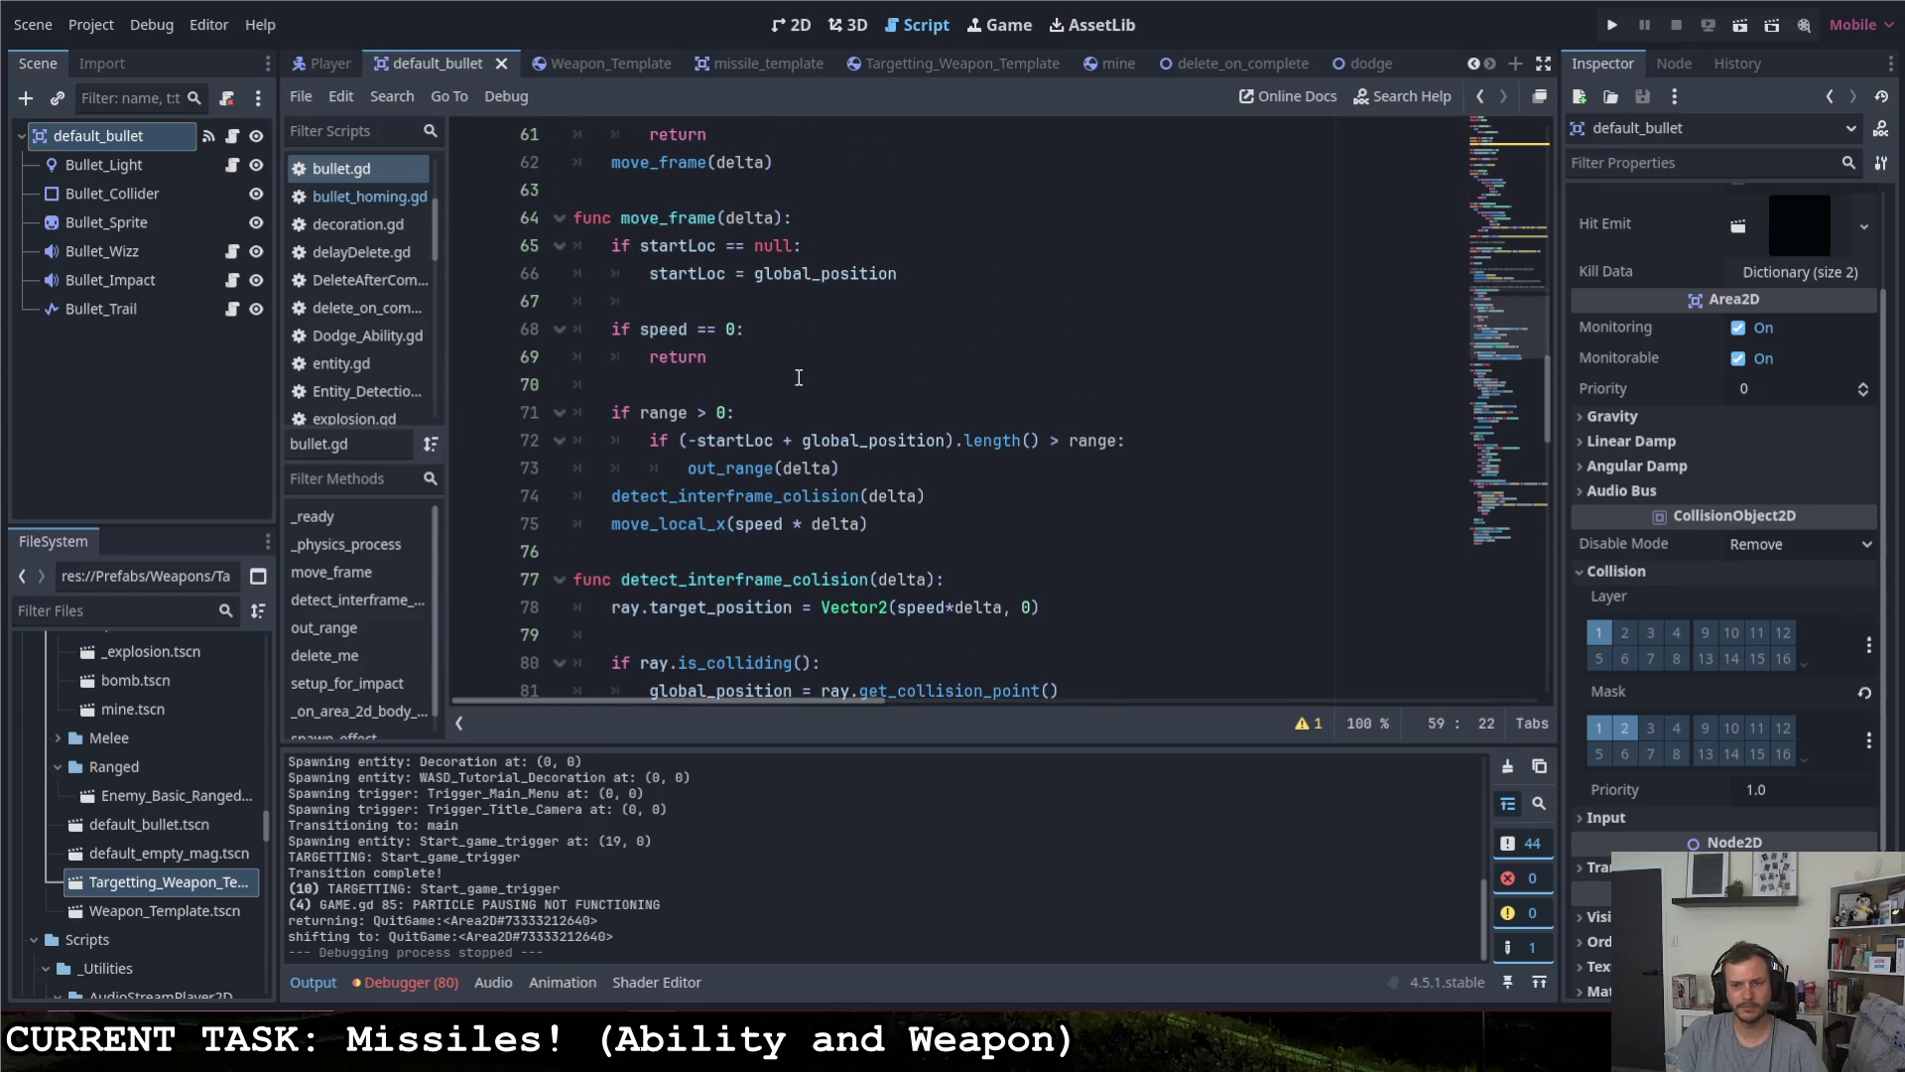
scroll(799, 377, "down", 1)
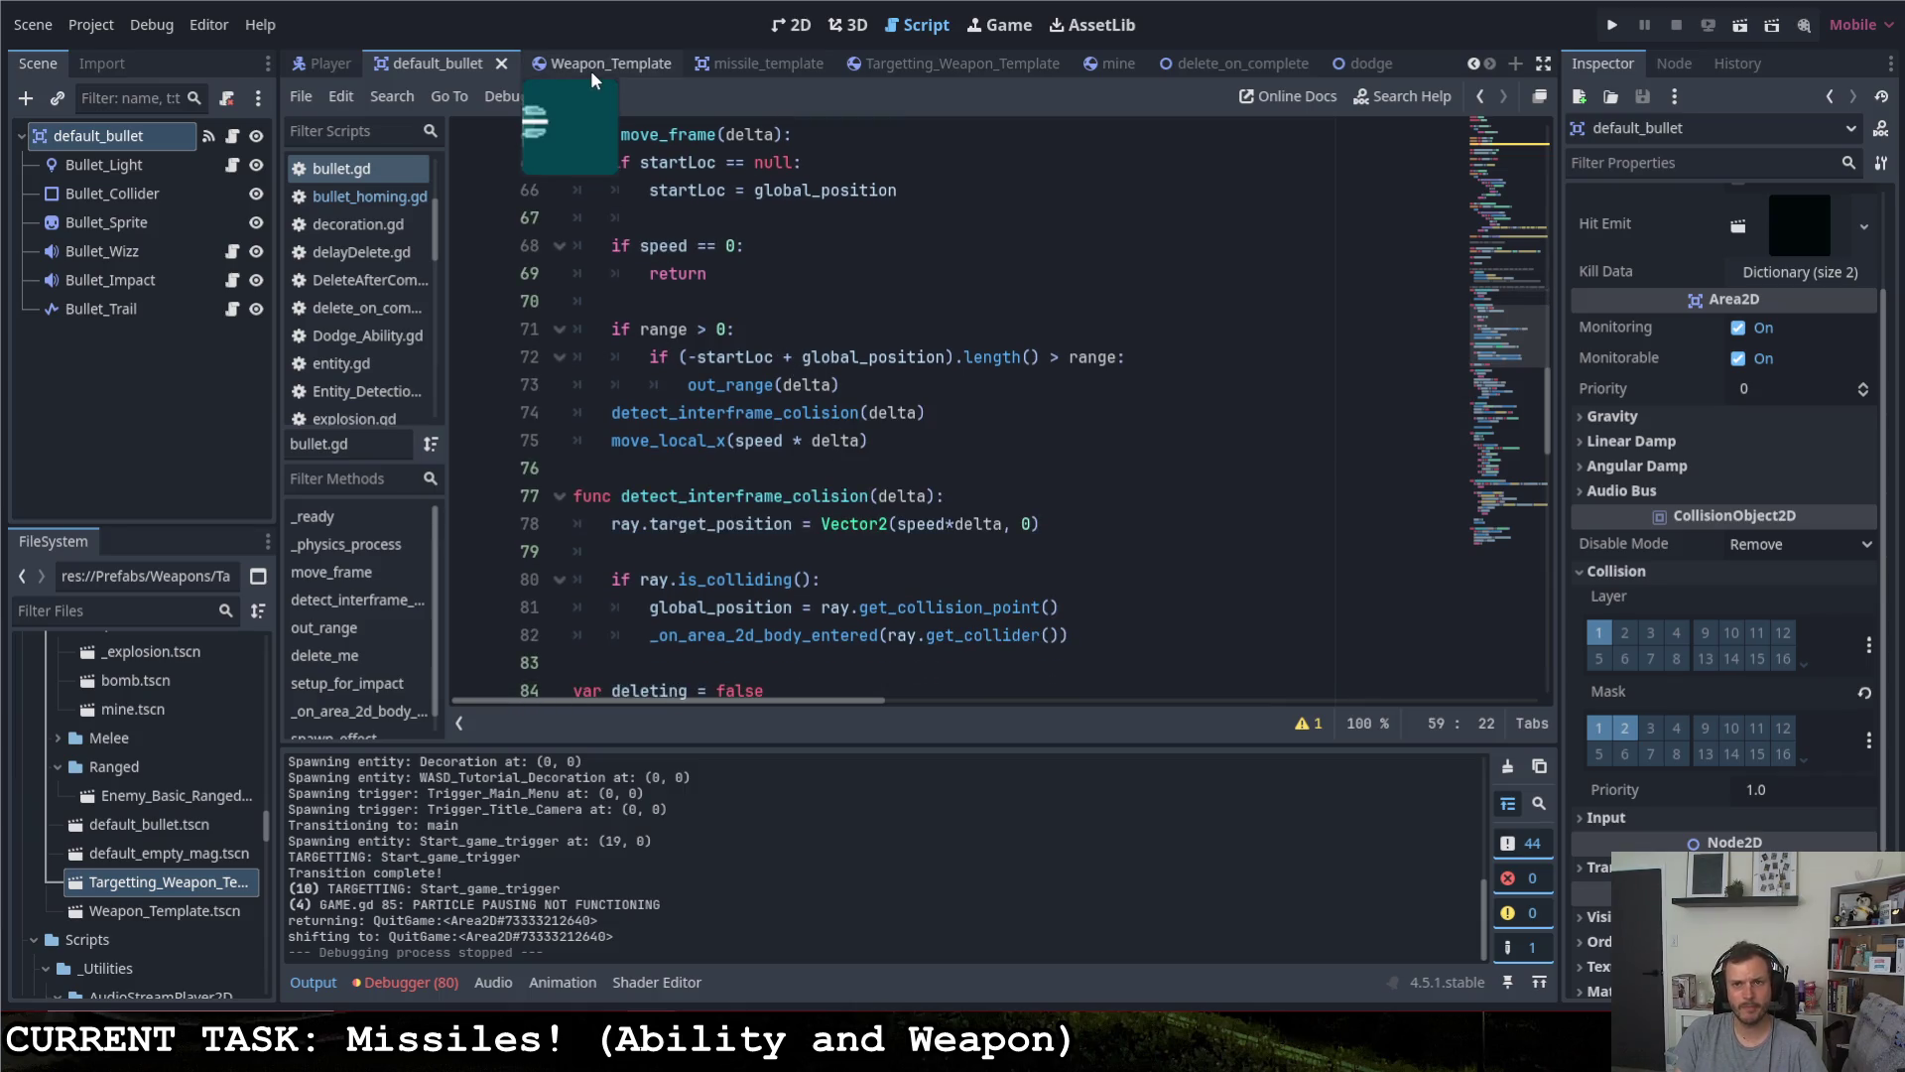
left_click(757, 64)
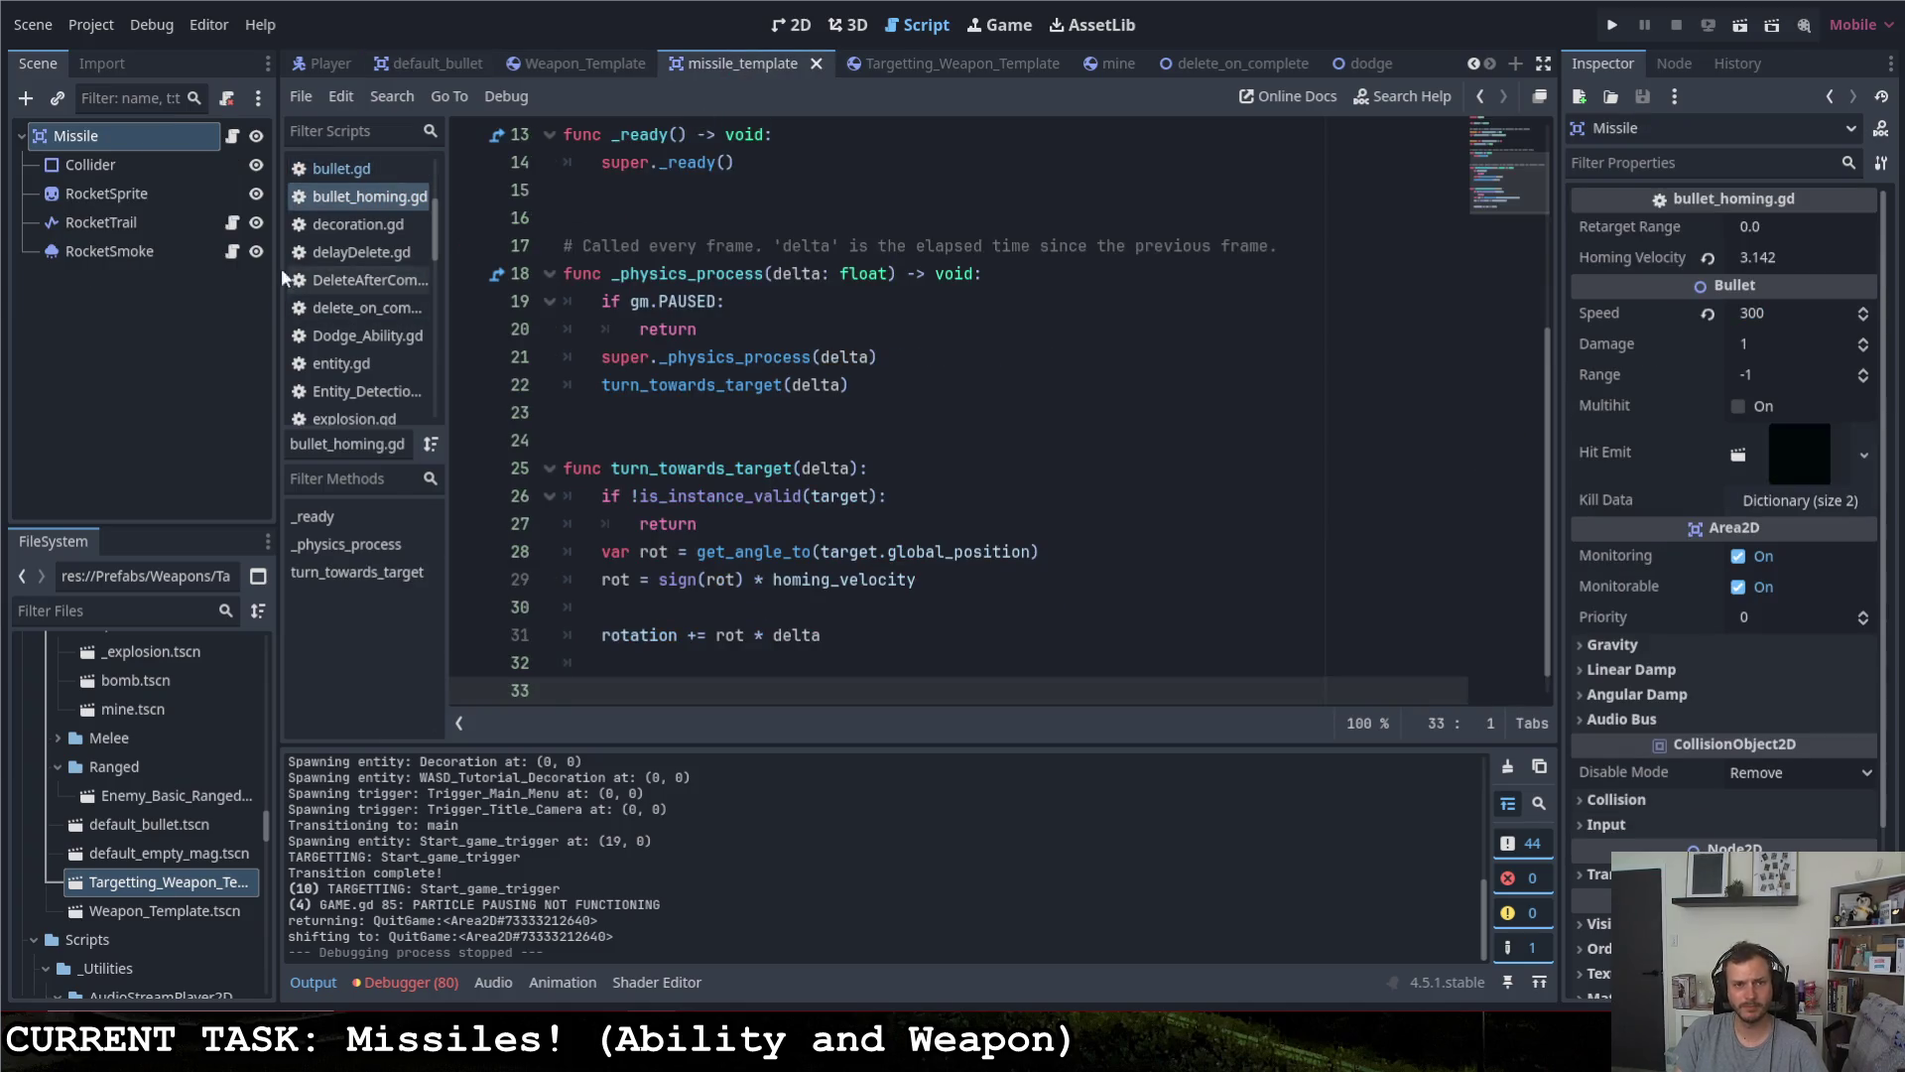
right_click(165, 133)
left_click(230, 181)
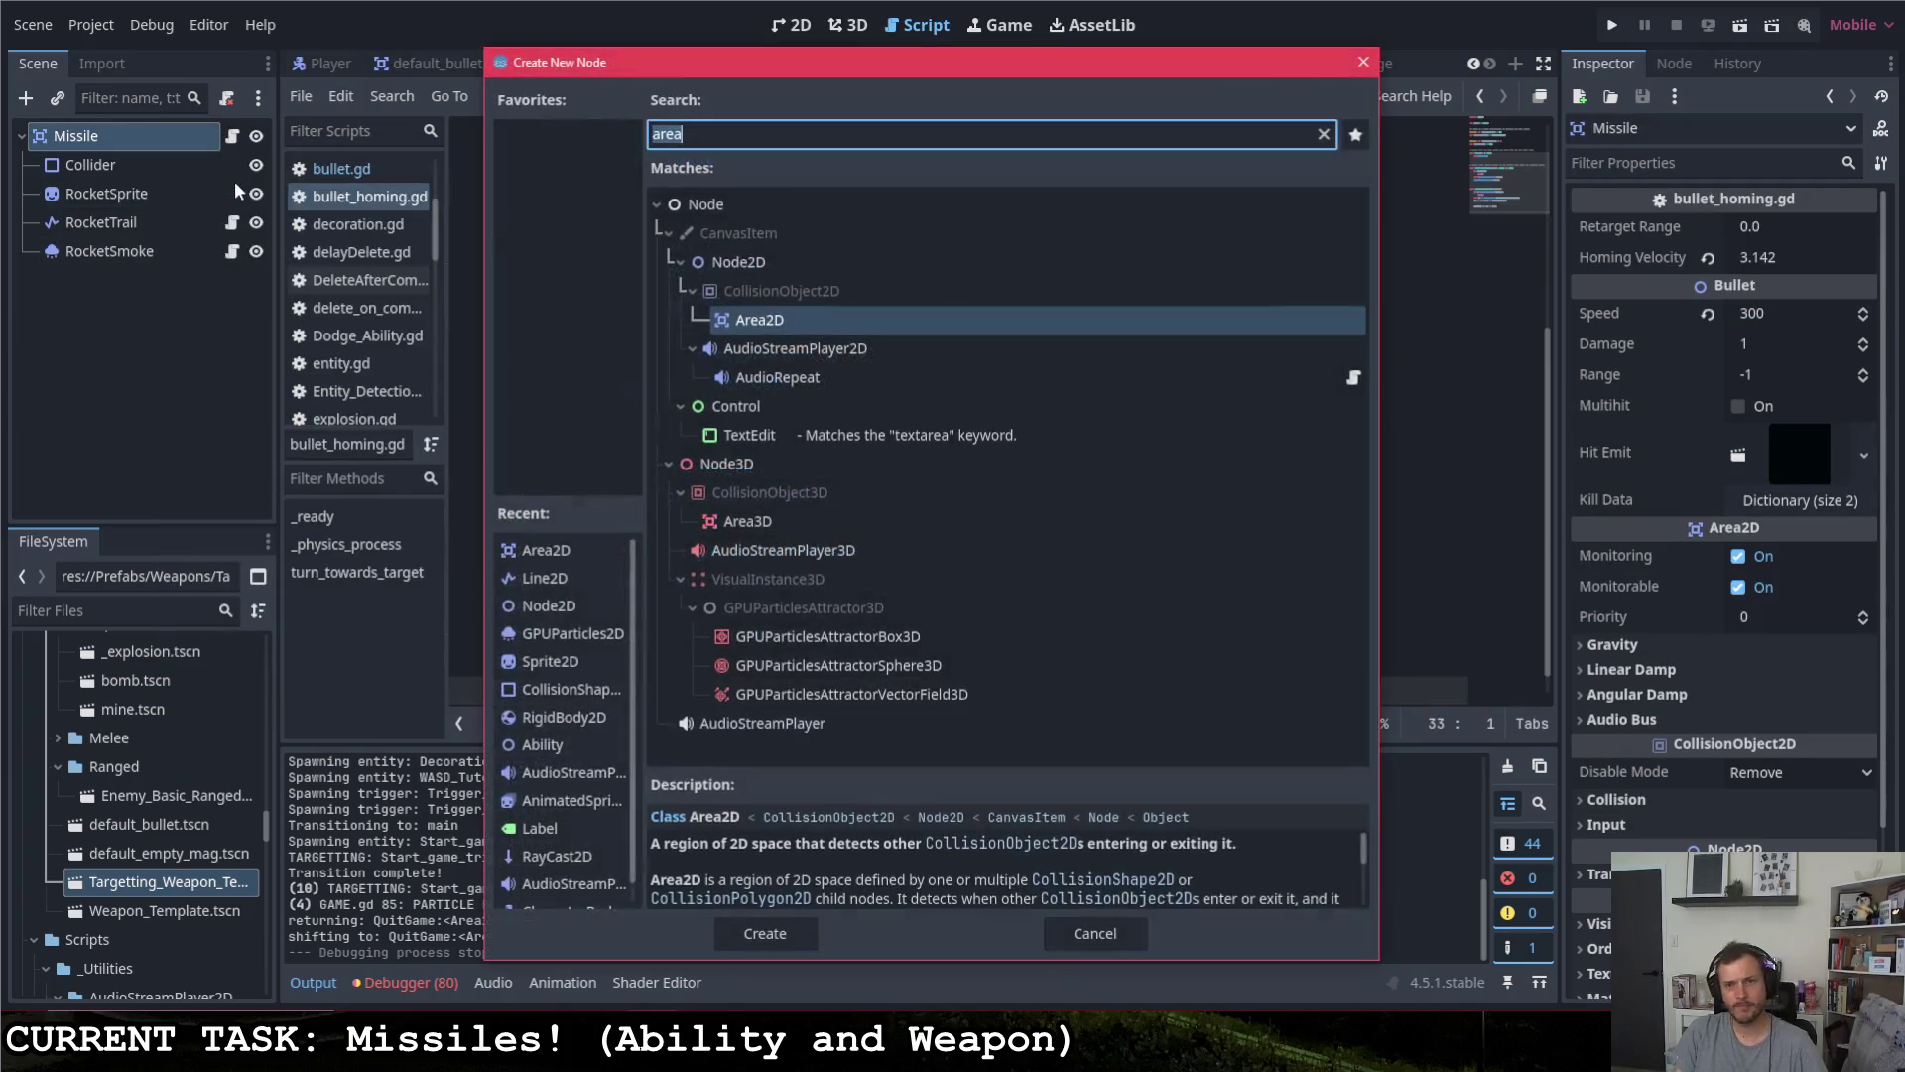
key("Escape")
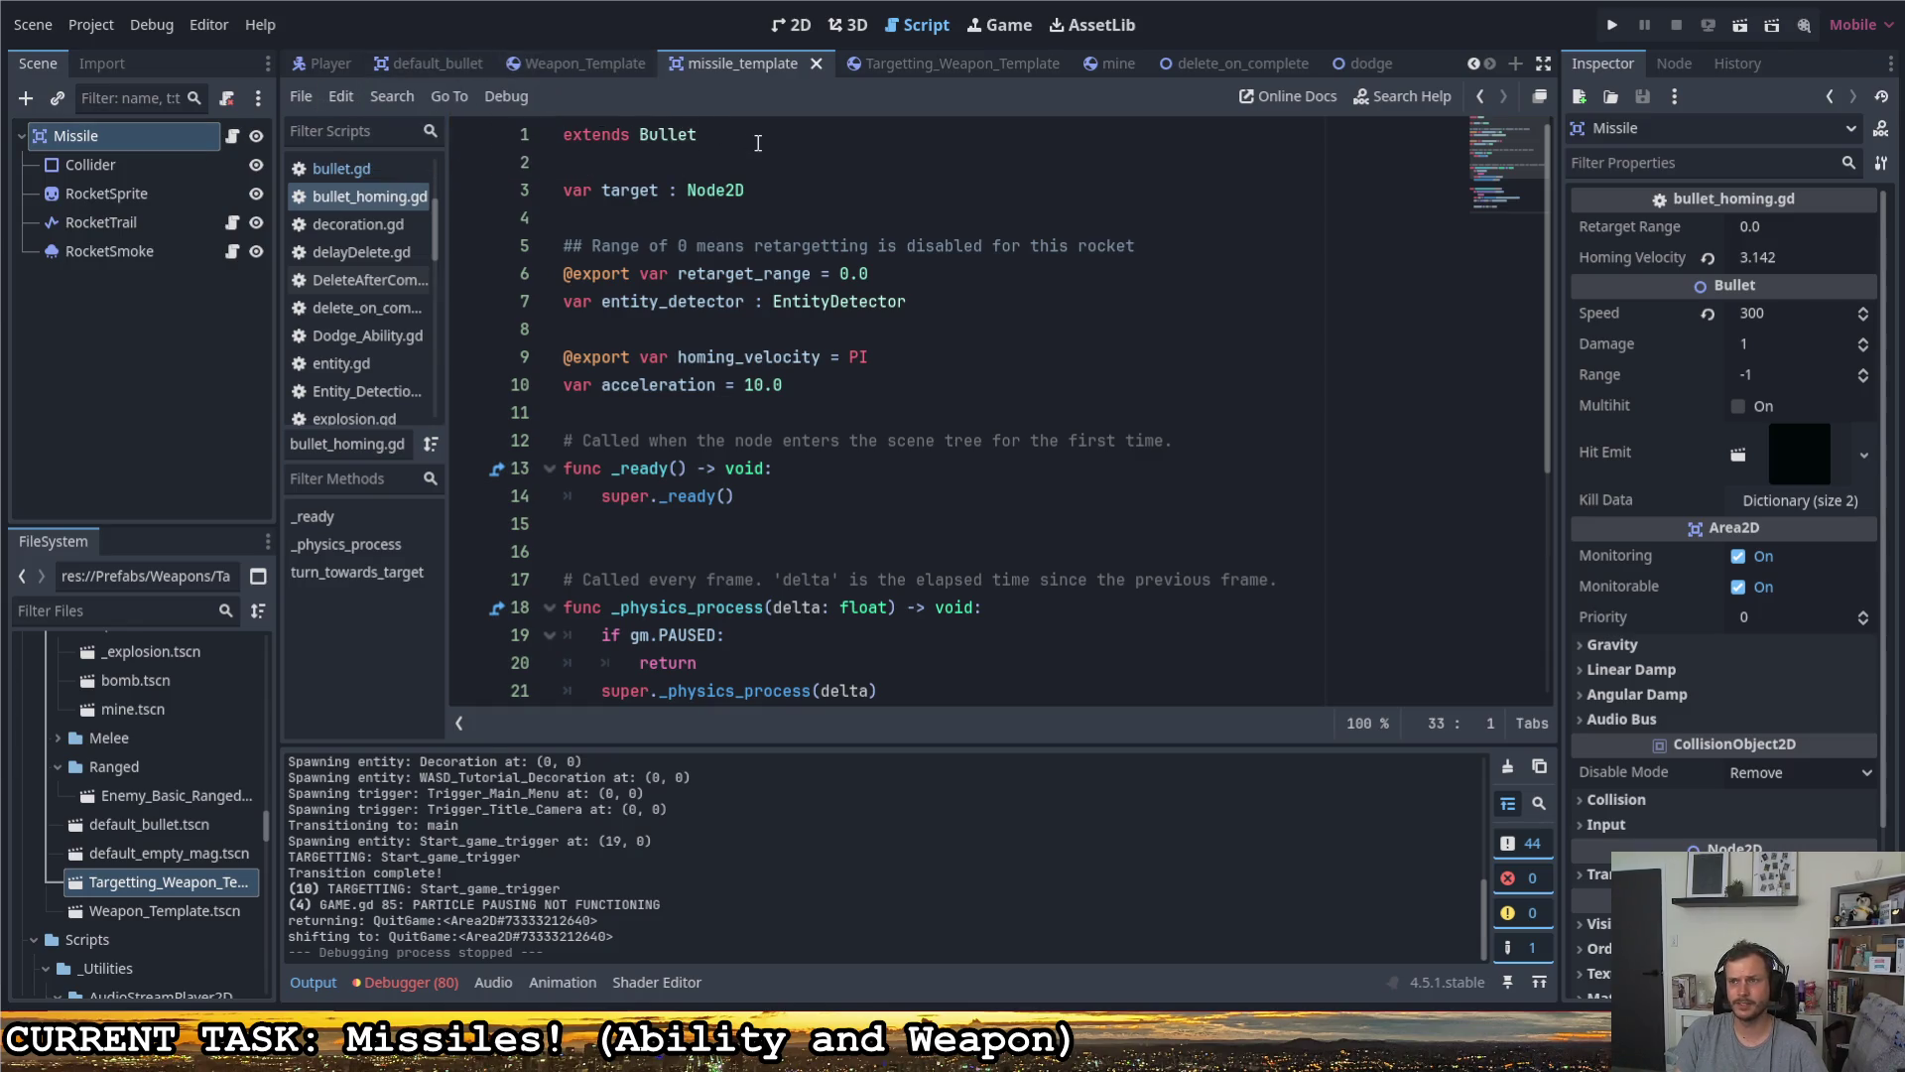
- Close every scene tab except missile_template and select the Missile's homing bullet script
right_click(760, 65)
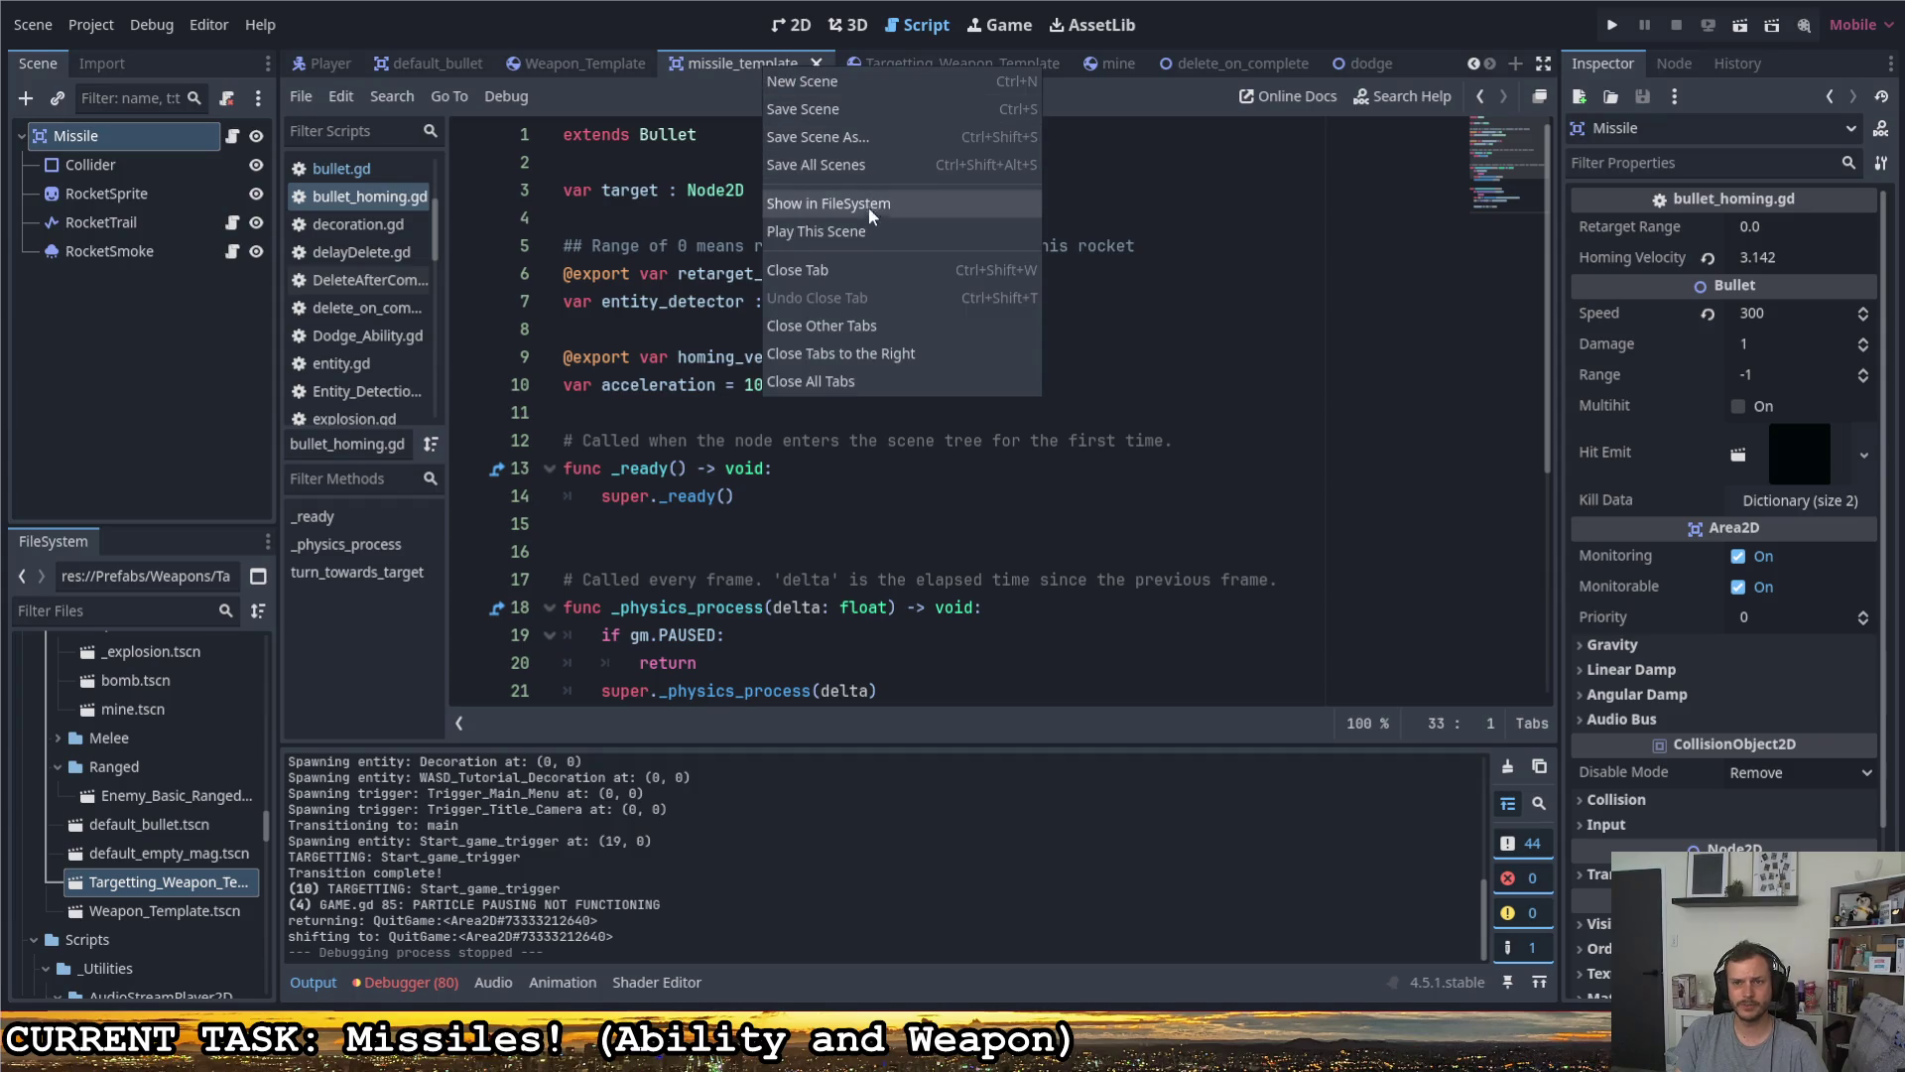
left_click(838, 327)
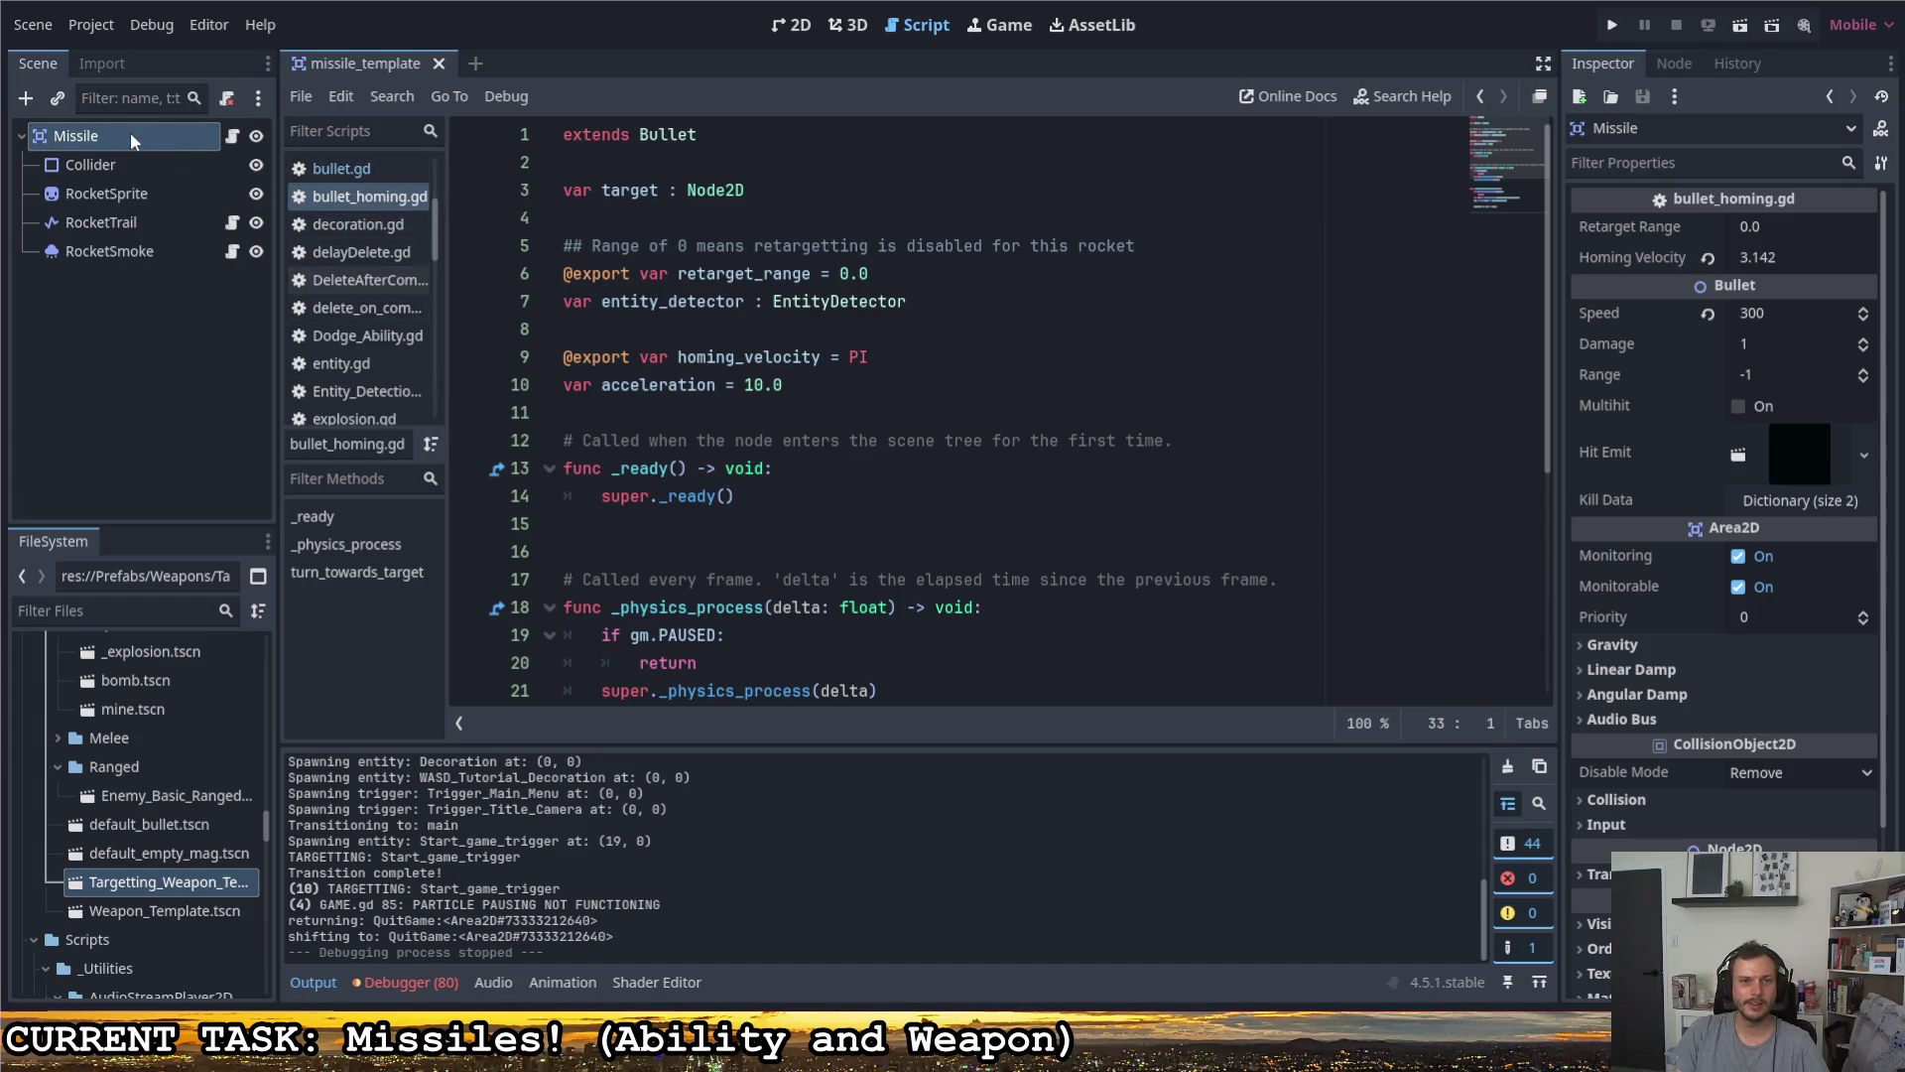
left_click(233, 136)
right_click(347, 202)
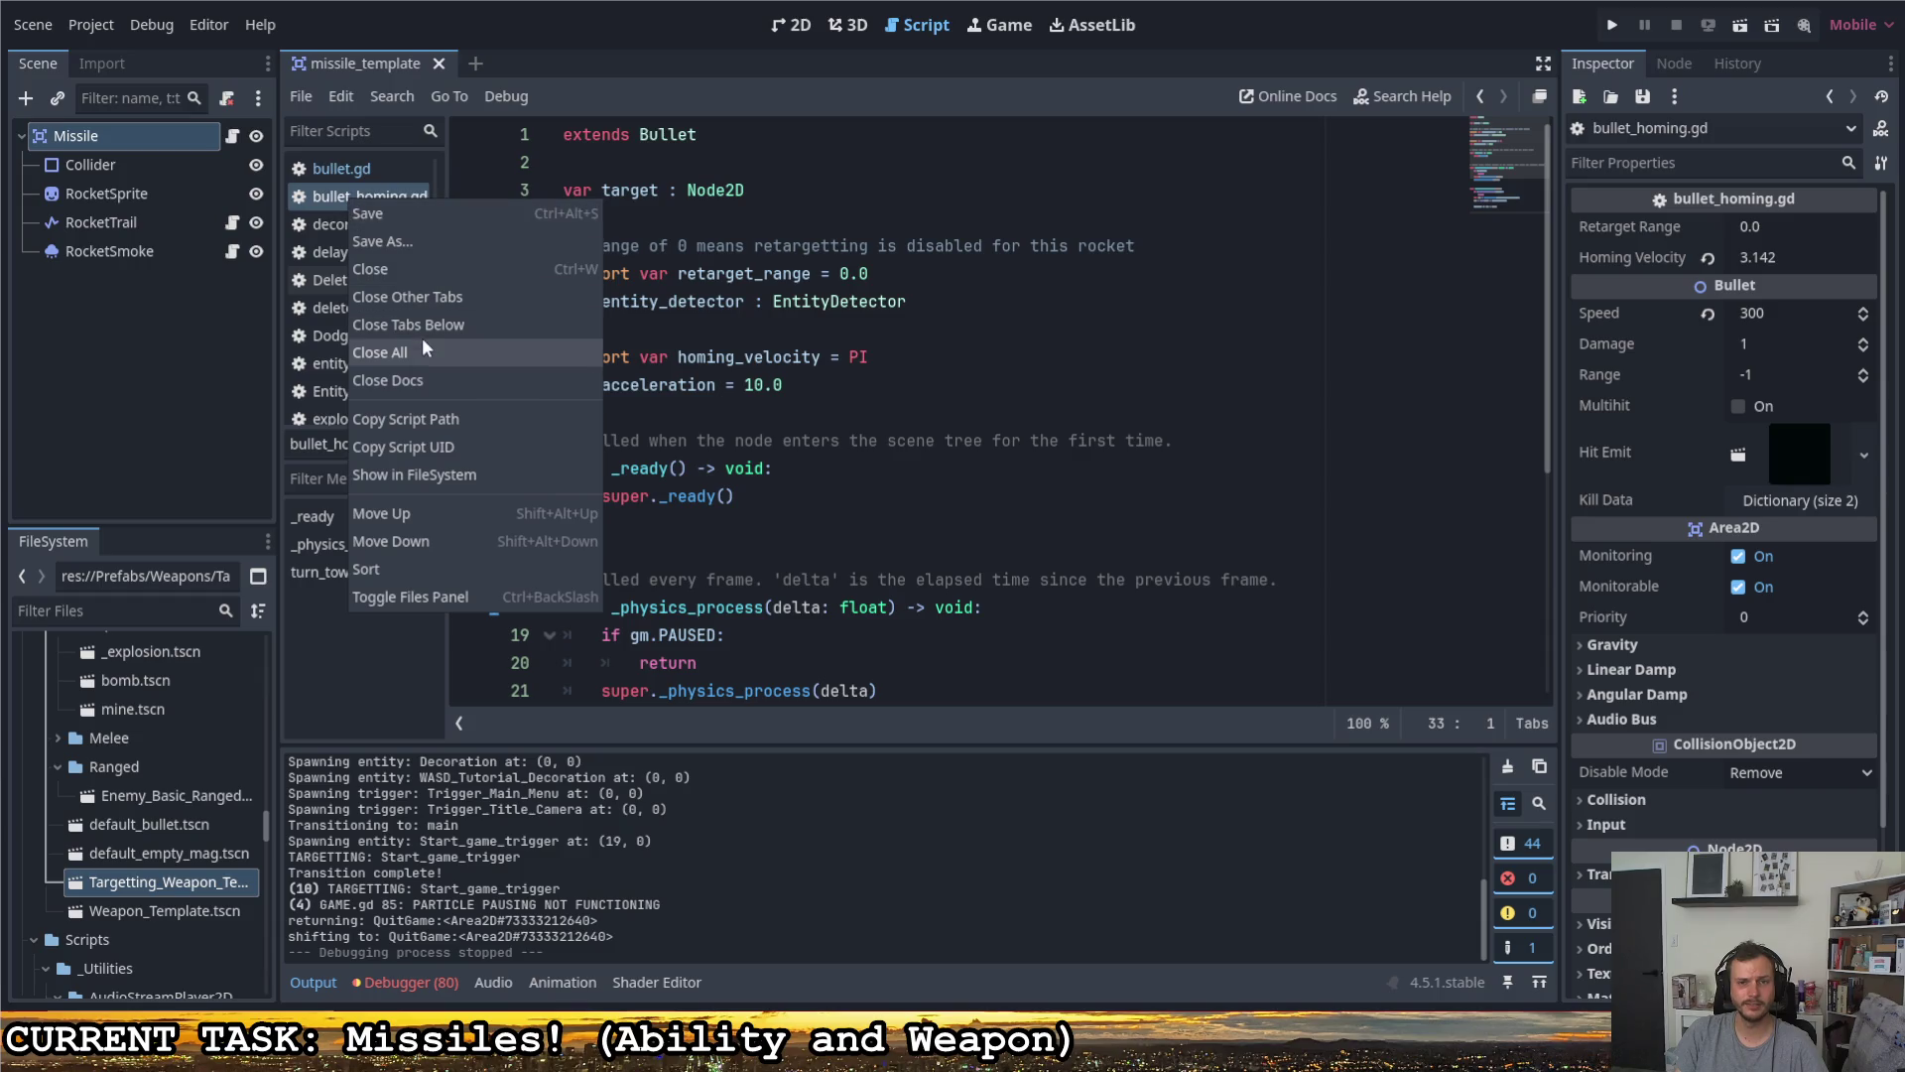
key("Escape")
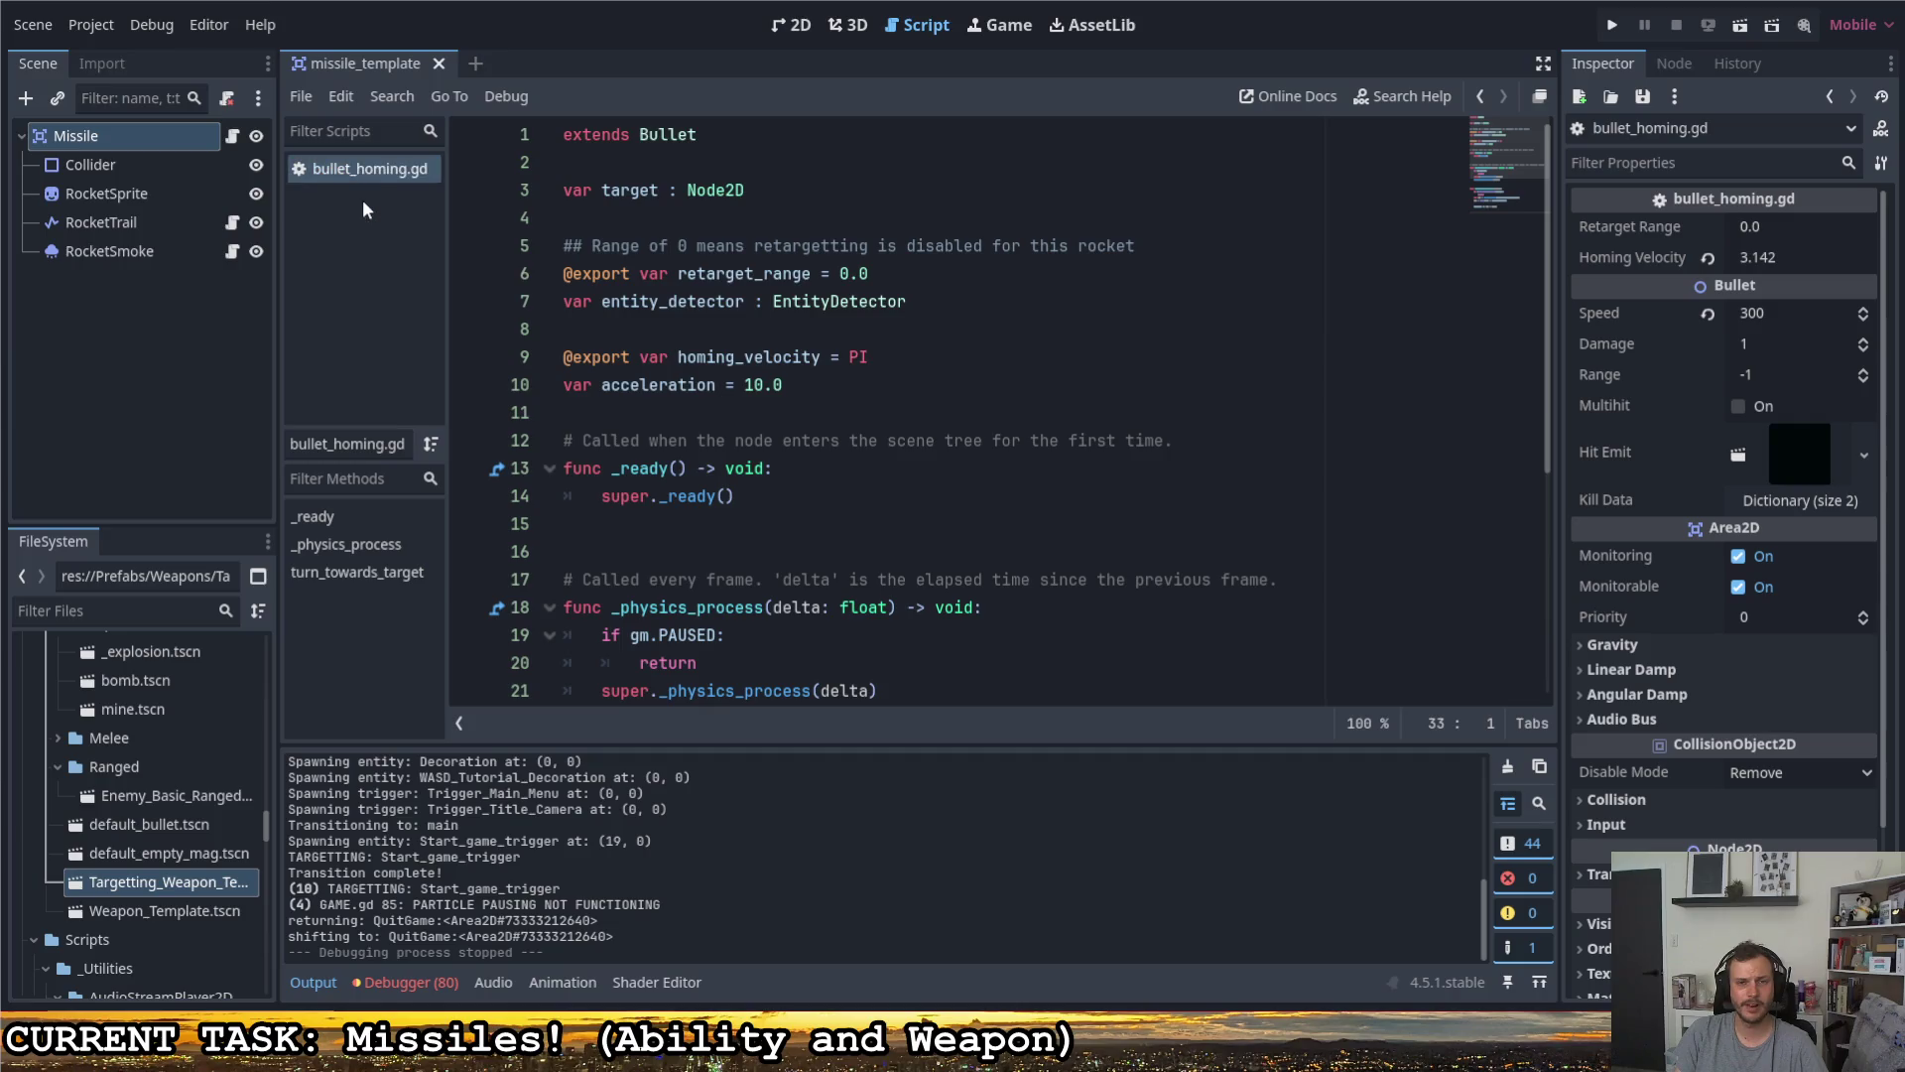
- Jump to the Bullet class definition and scroll through it
right_click(661, 137)
left_click(756, 502)
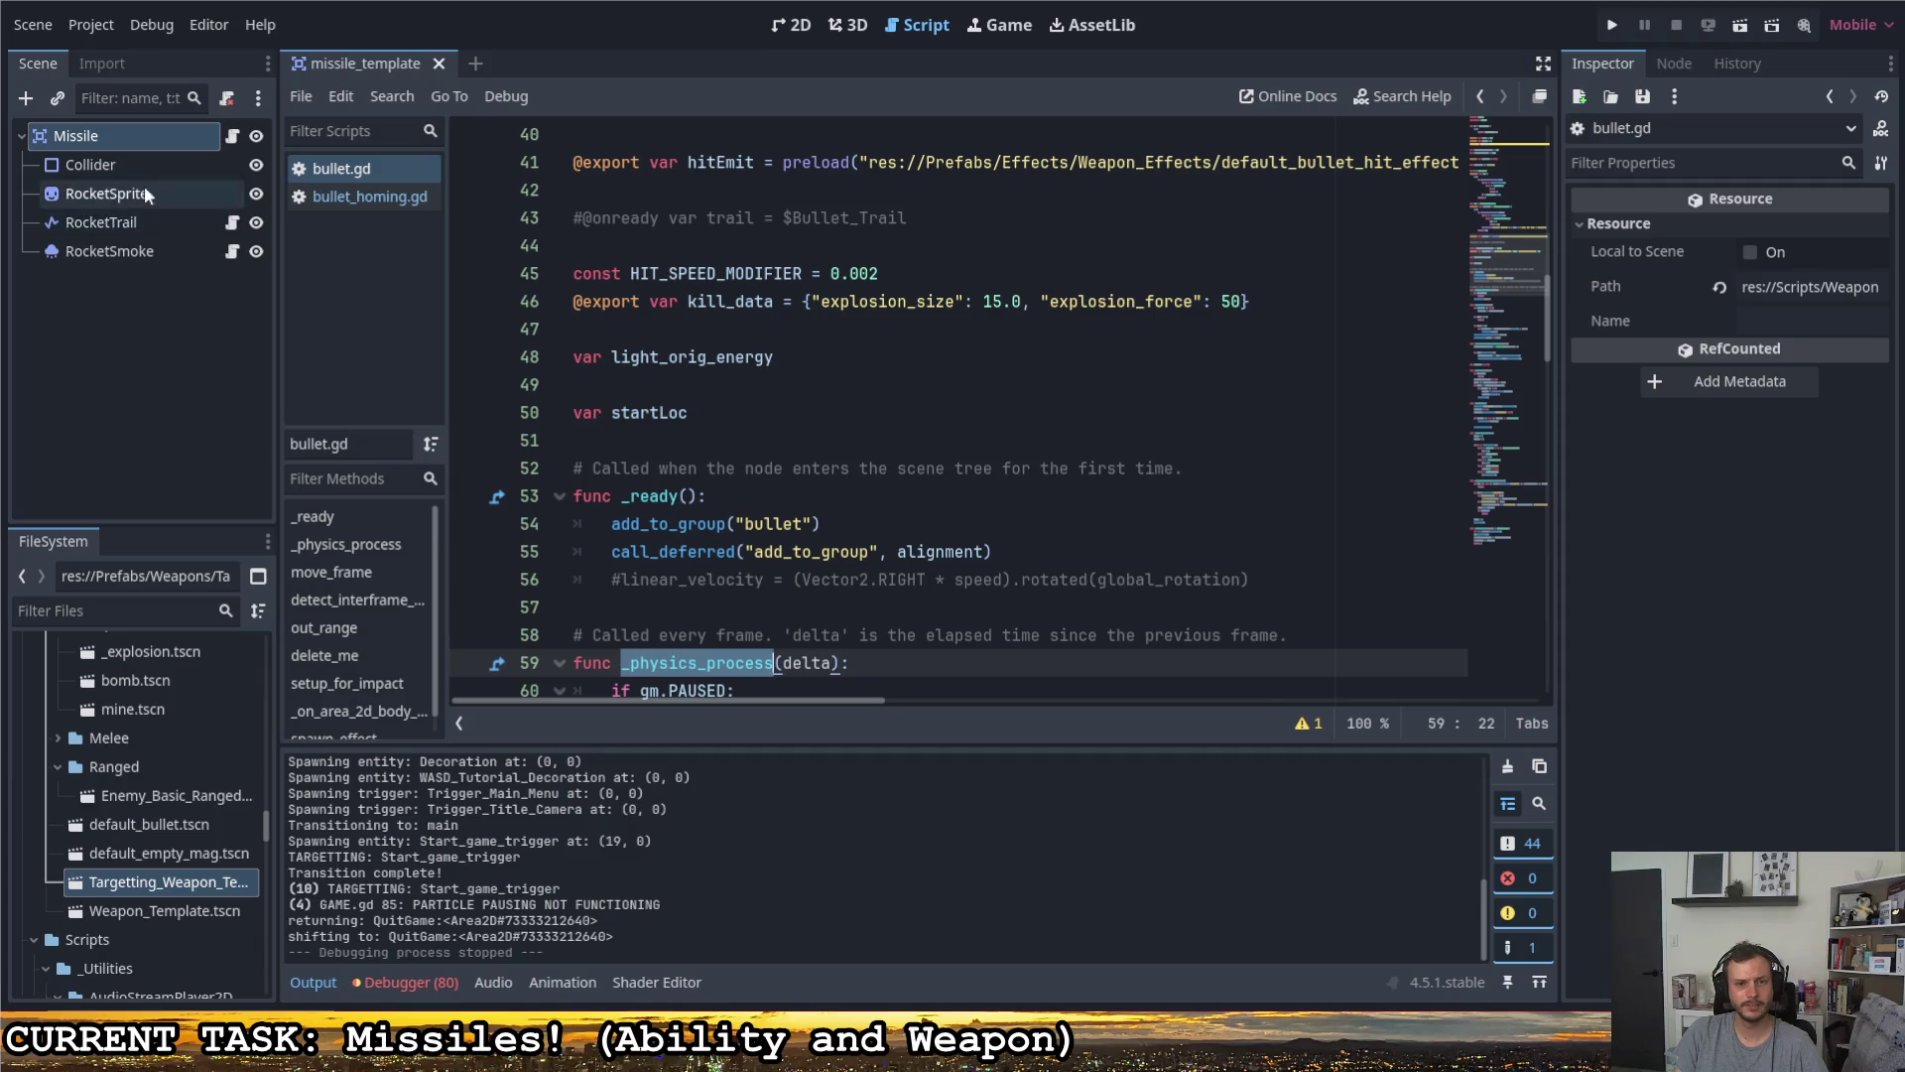
scroll(128, 740, "down", 10)
scroll(164, 790, "up", 15)
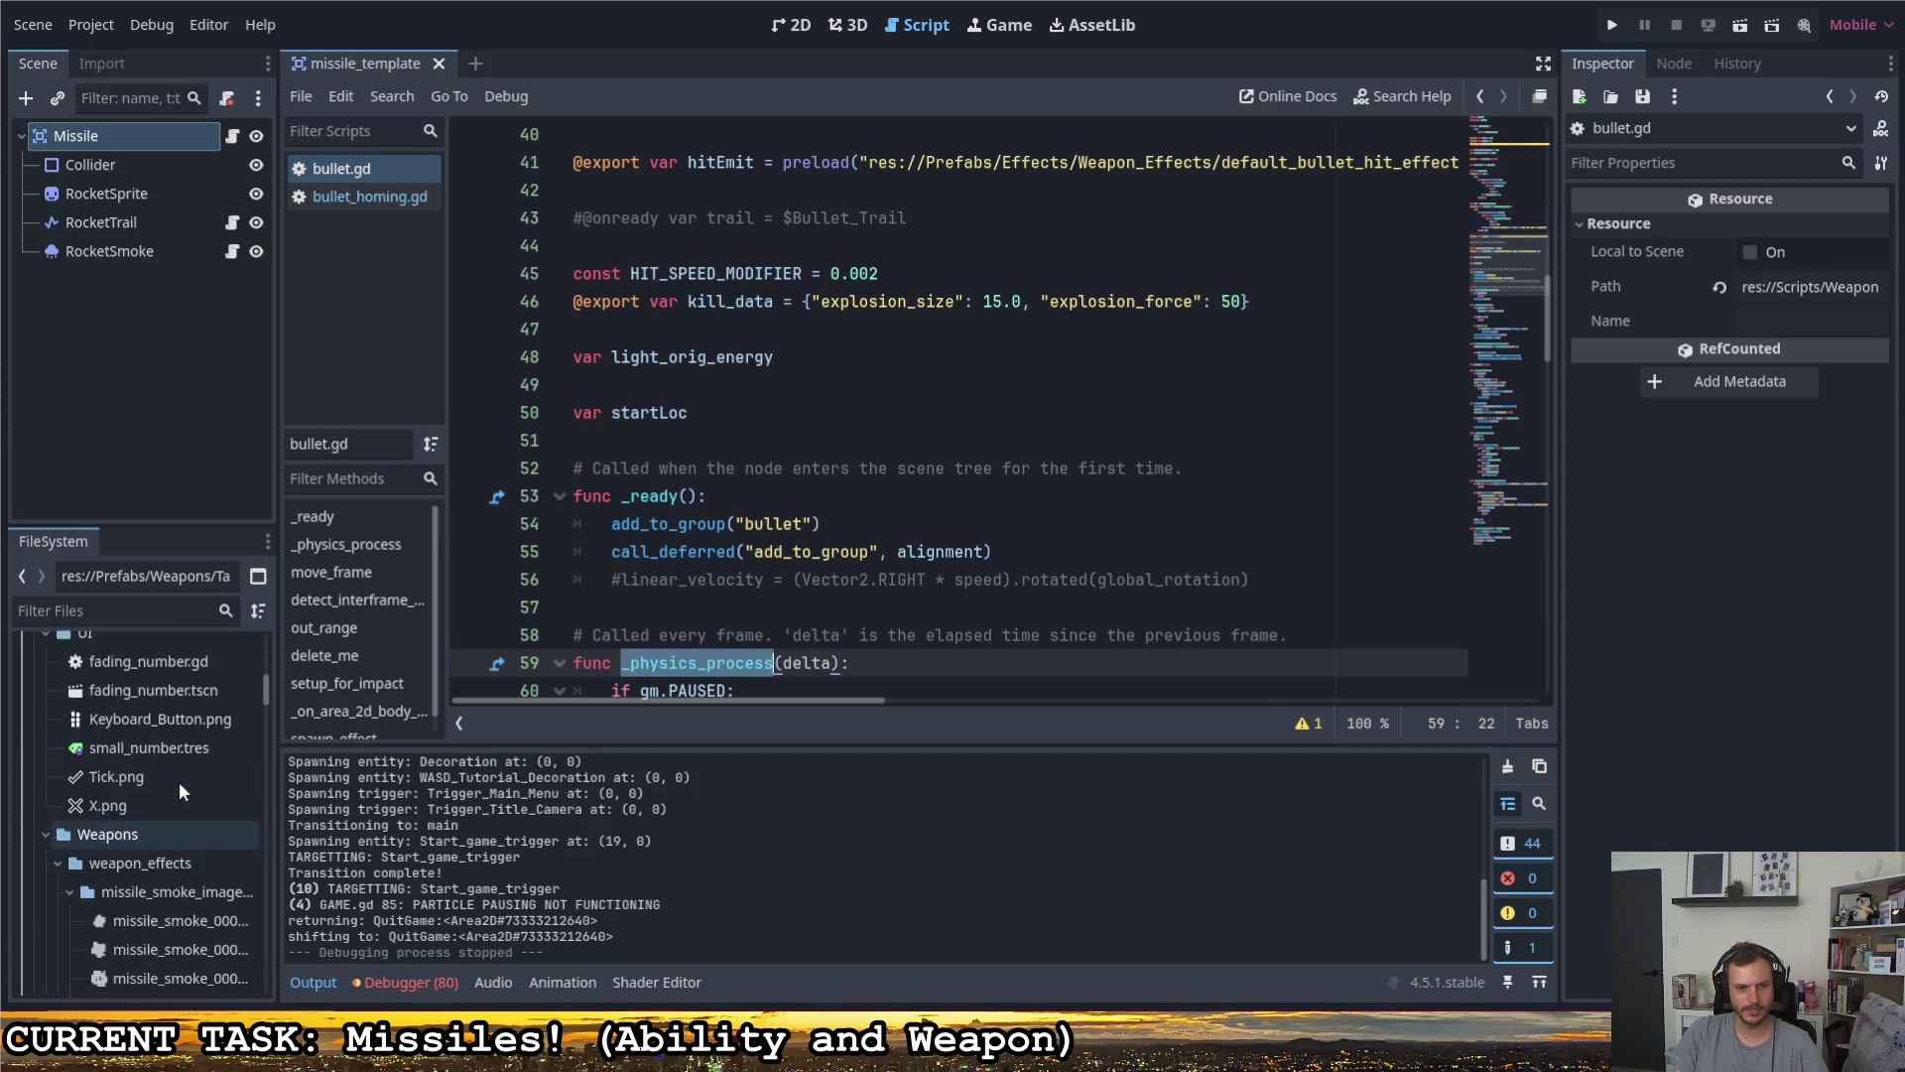
scroll(202, 927, "down", 15)
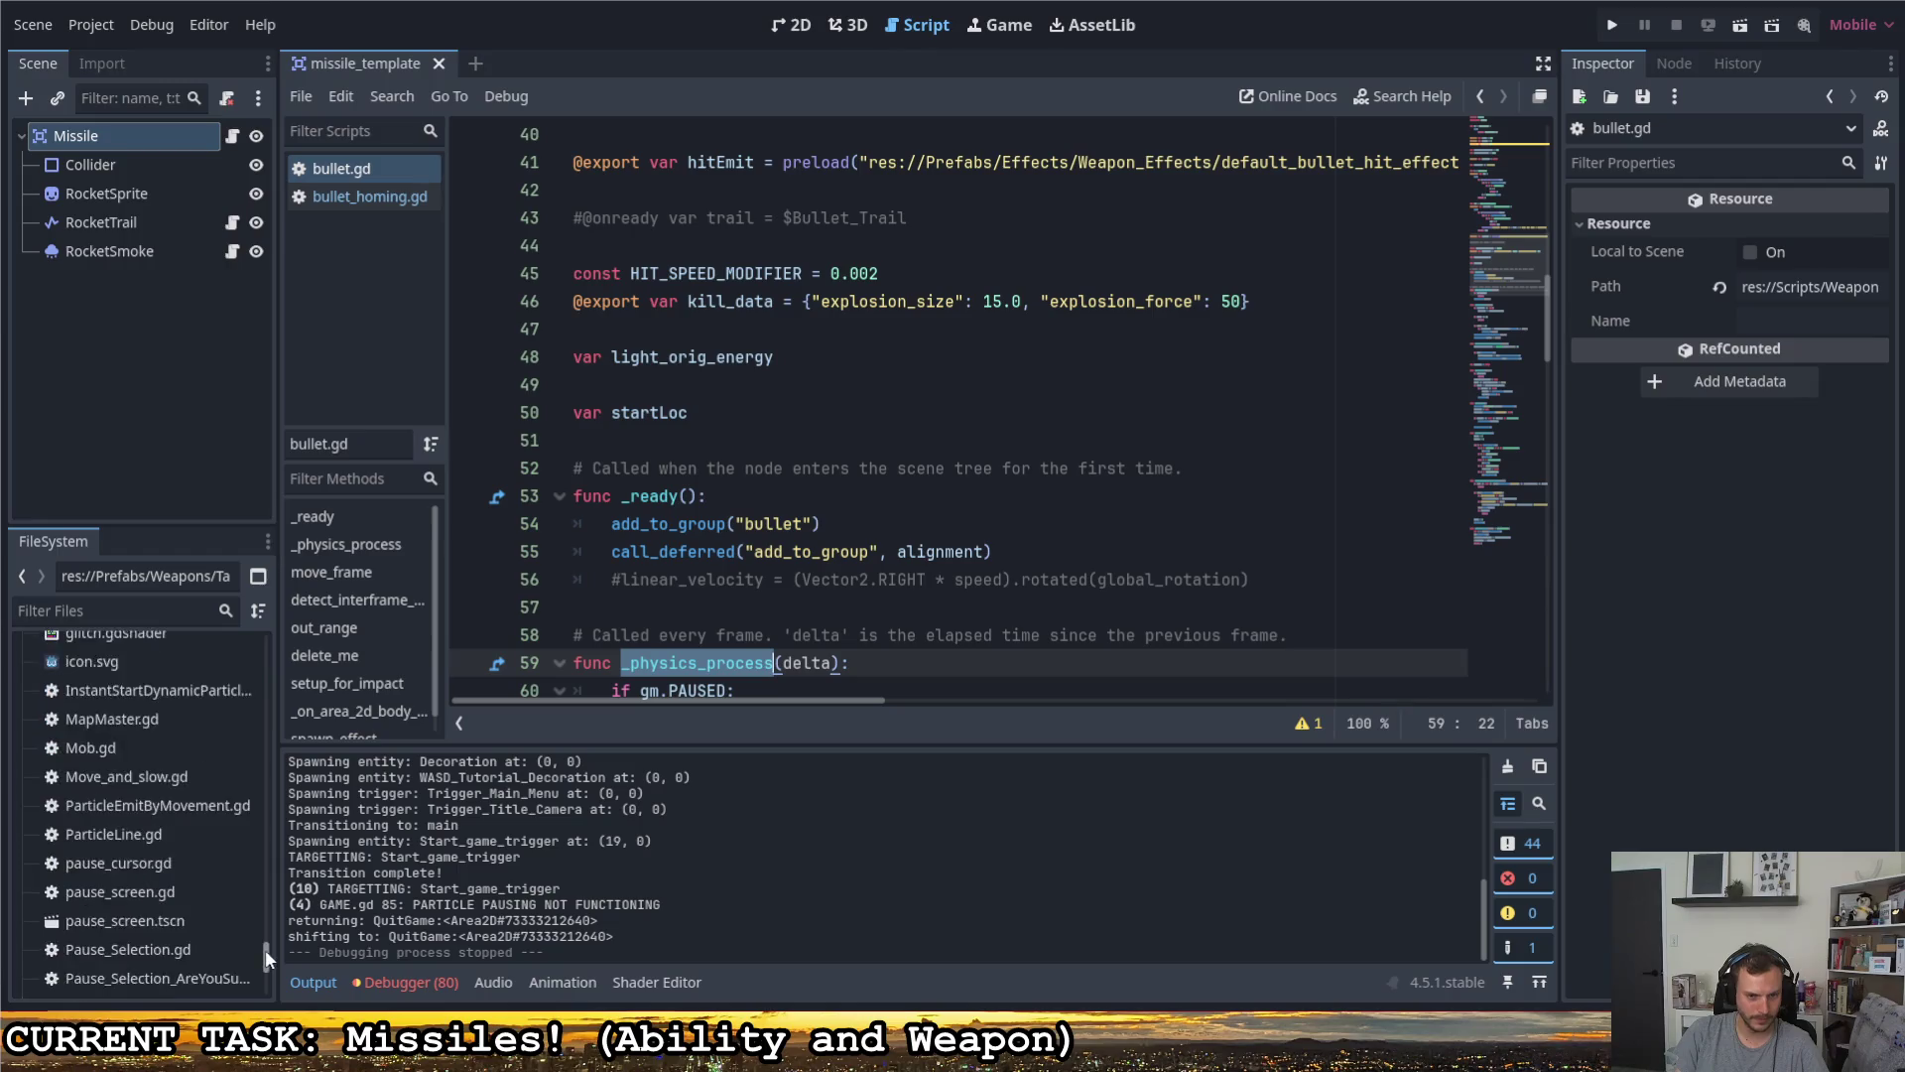
scroll(199, 941, "up", 3)
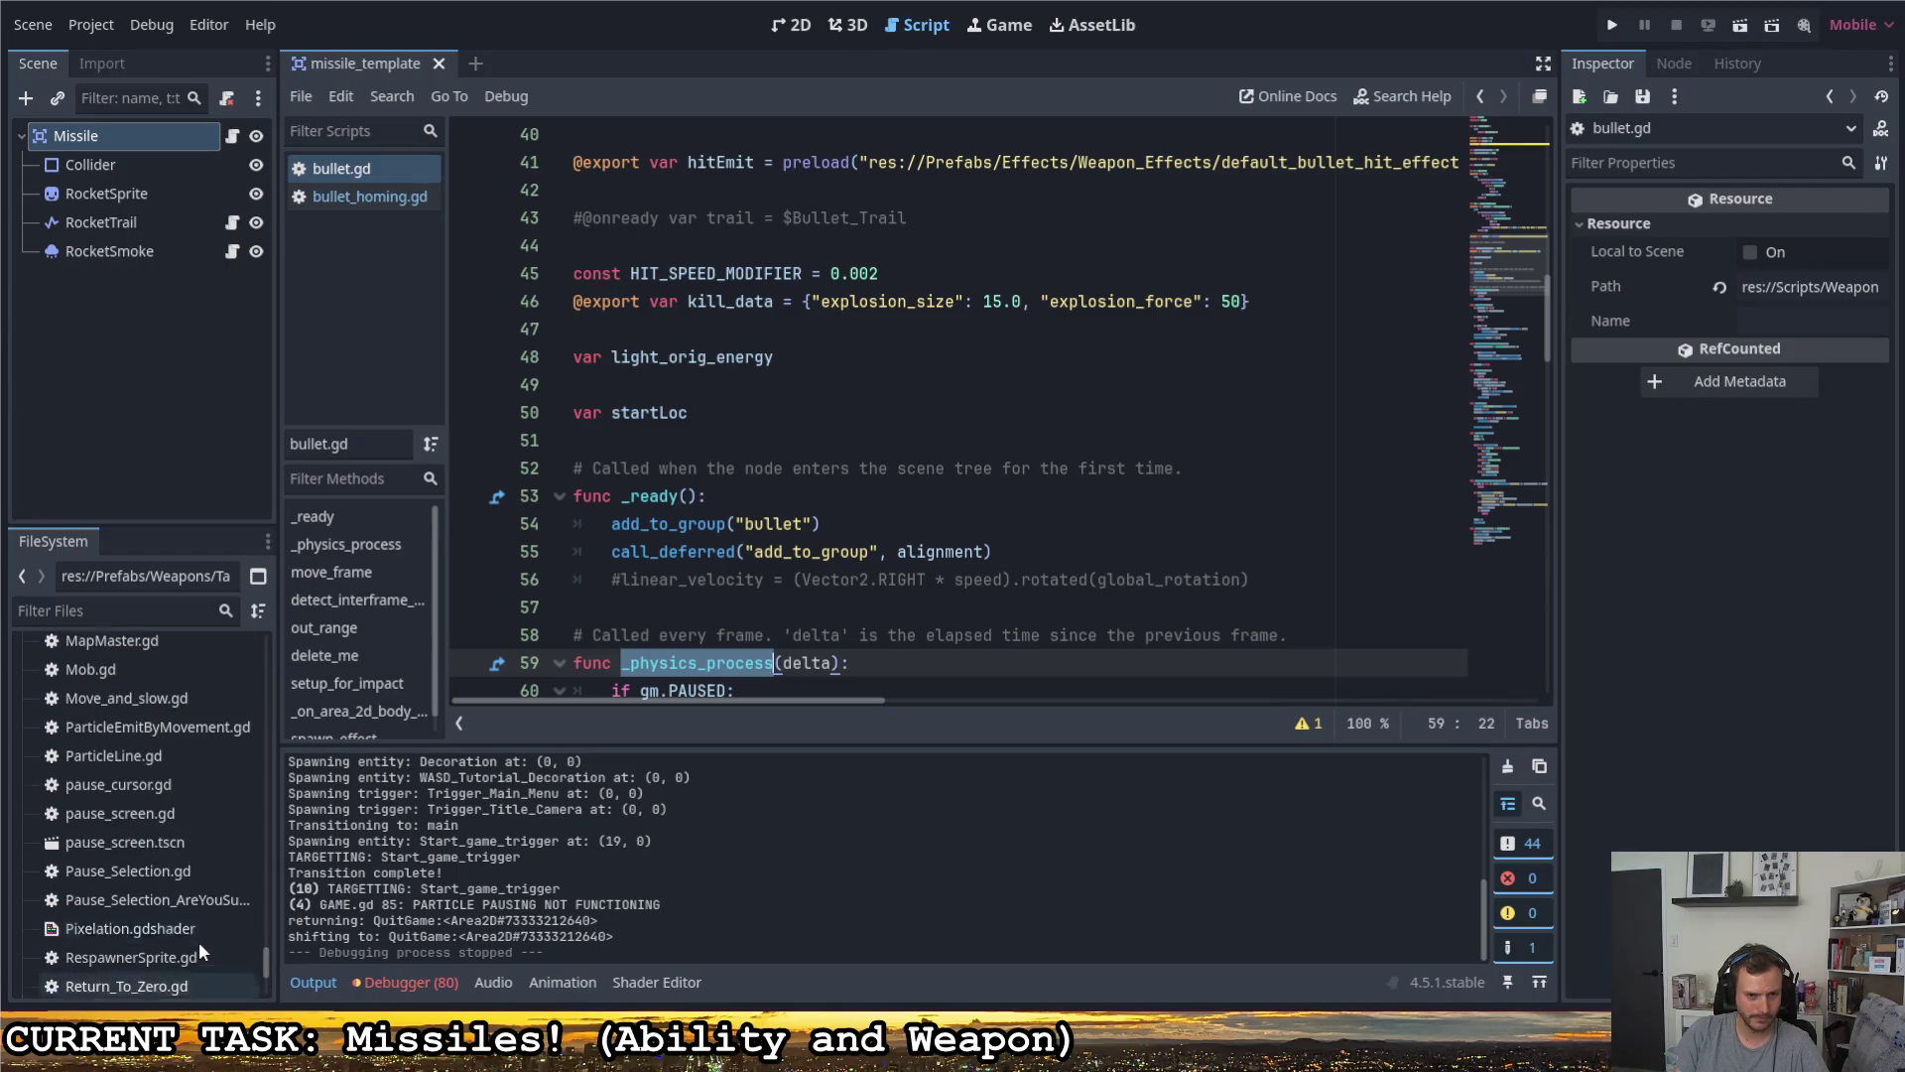
scroll(140, 866, "down", 2)
scroll(143, 872, "up", 5)
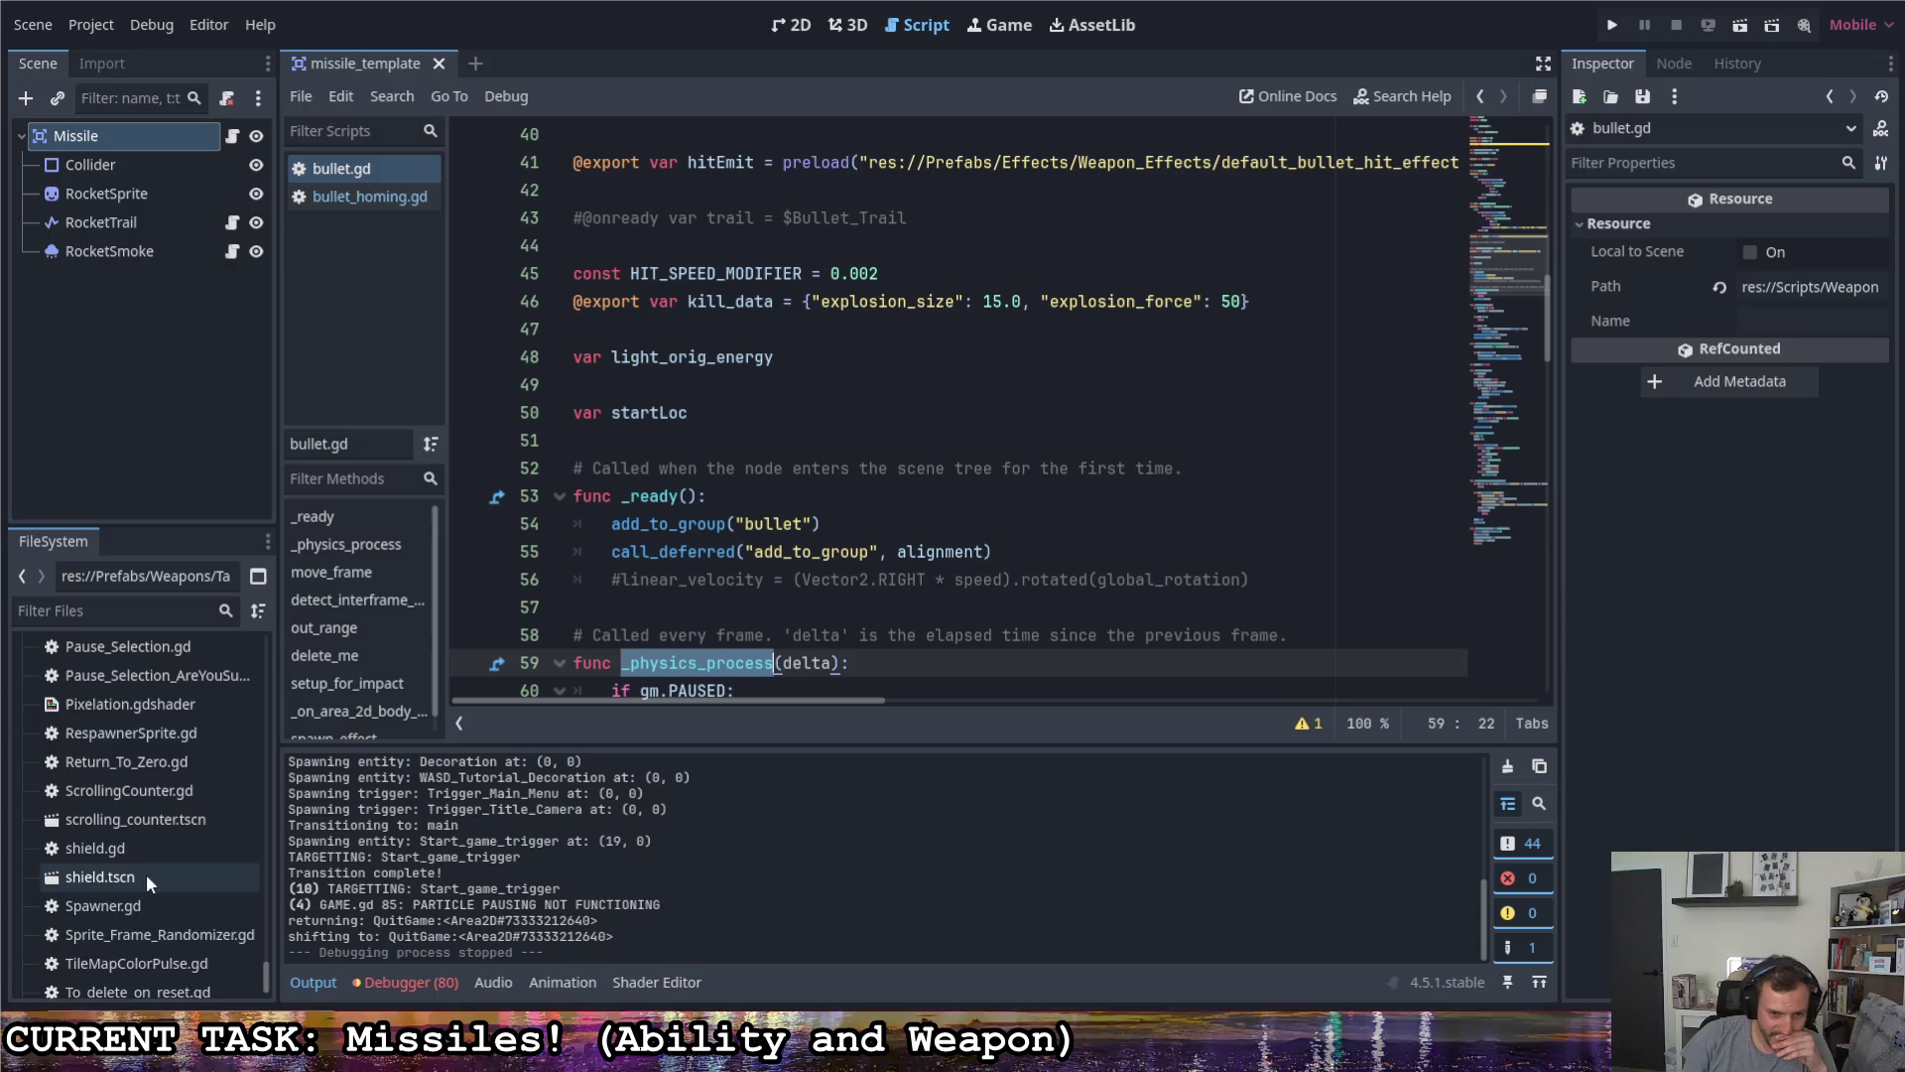
scroll(139, 869, "up", 2)
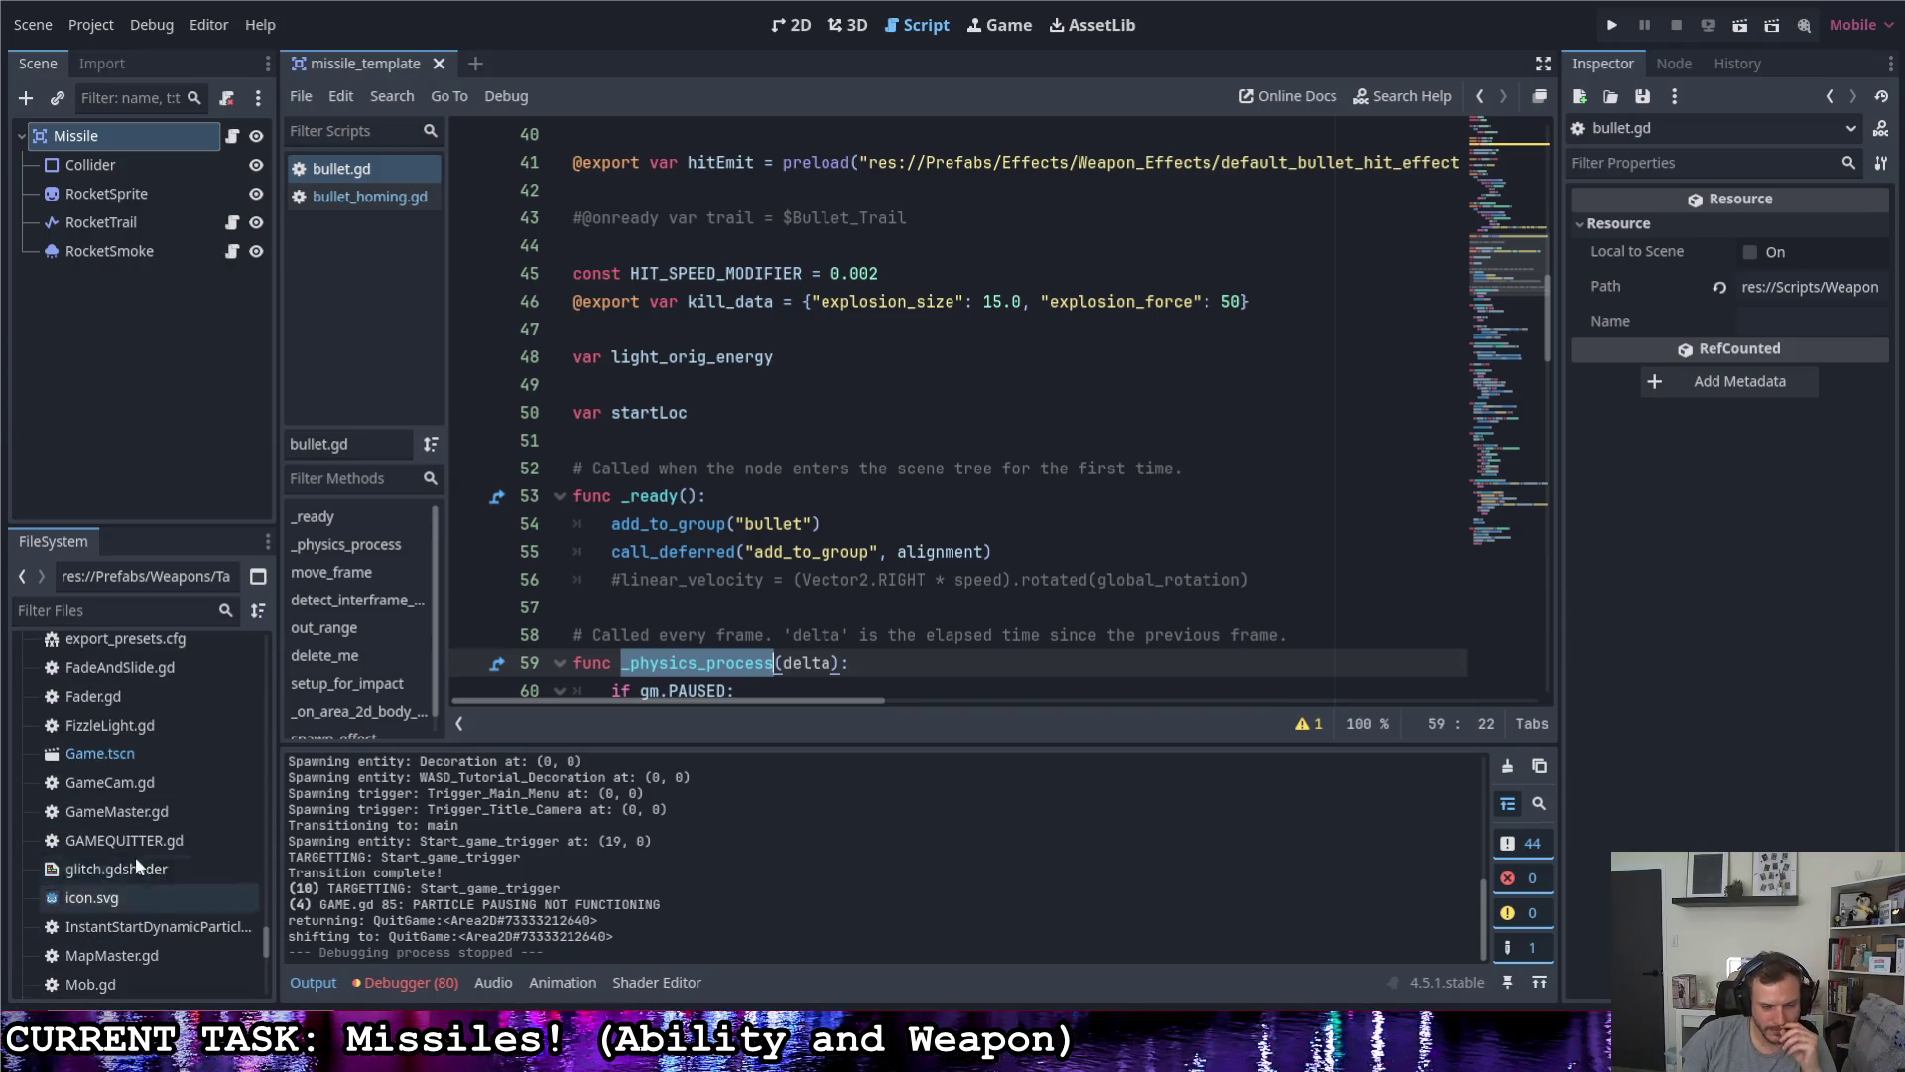
- Open Game.tscn, move its tab before missile_template, then return to missile_template
double_click(115, 759)
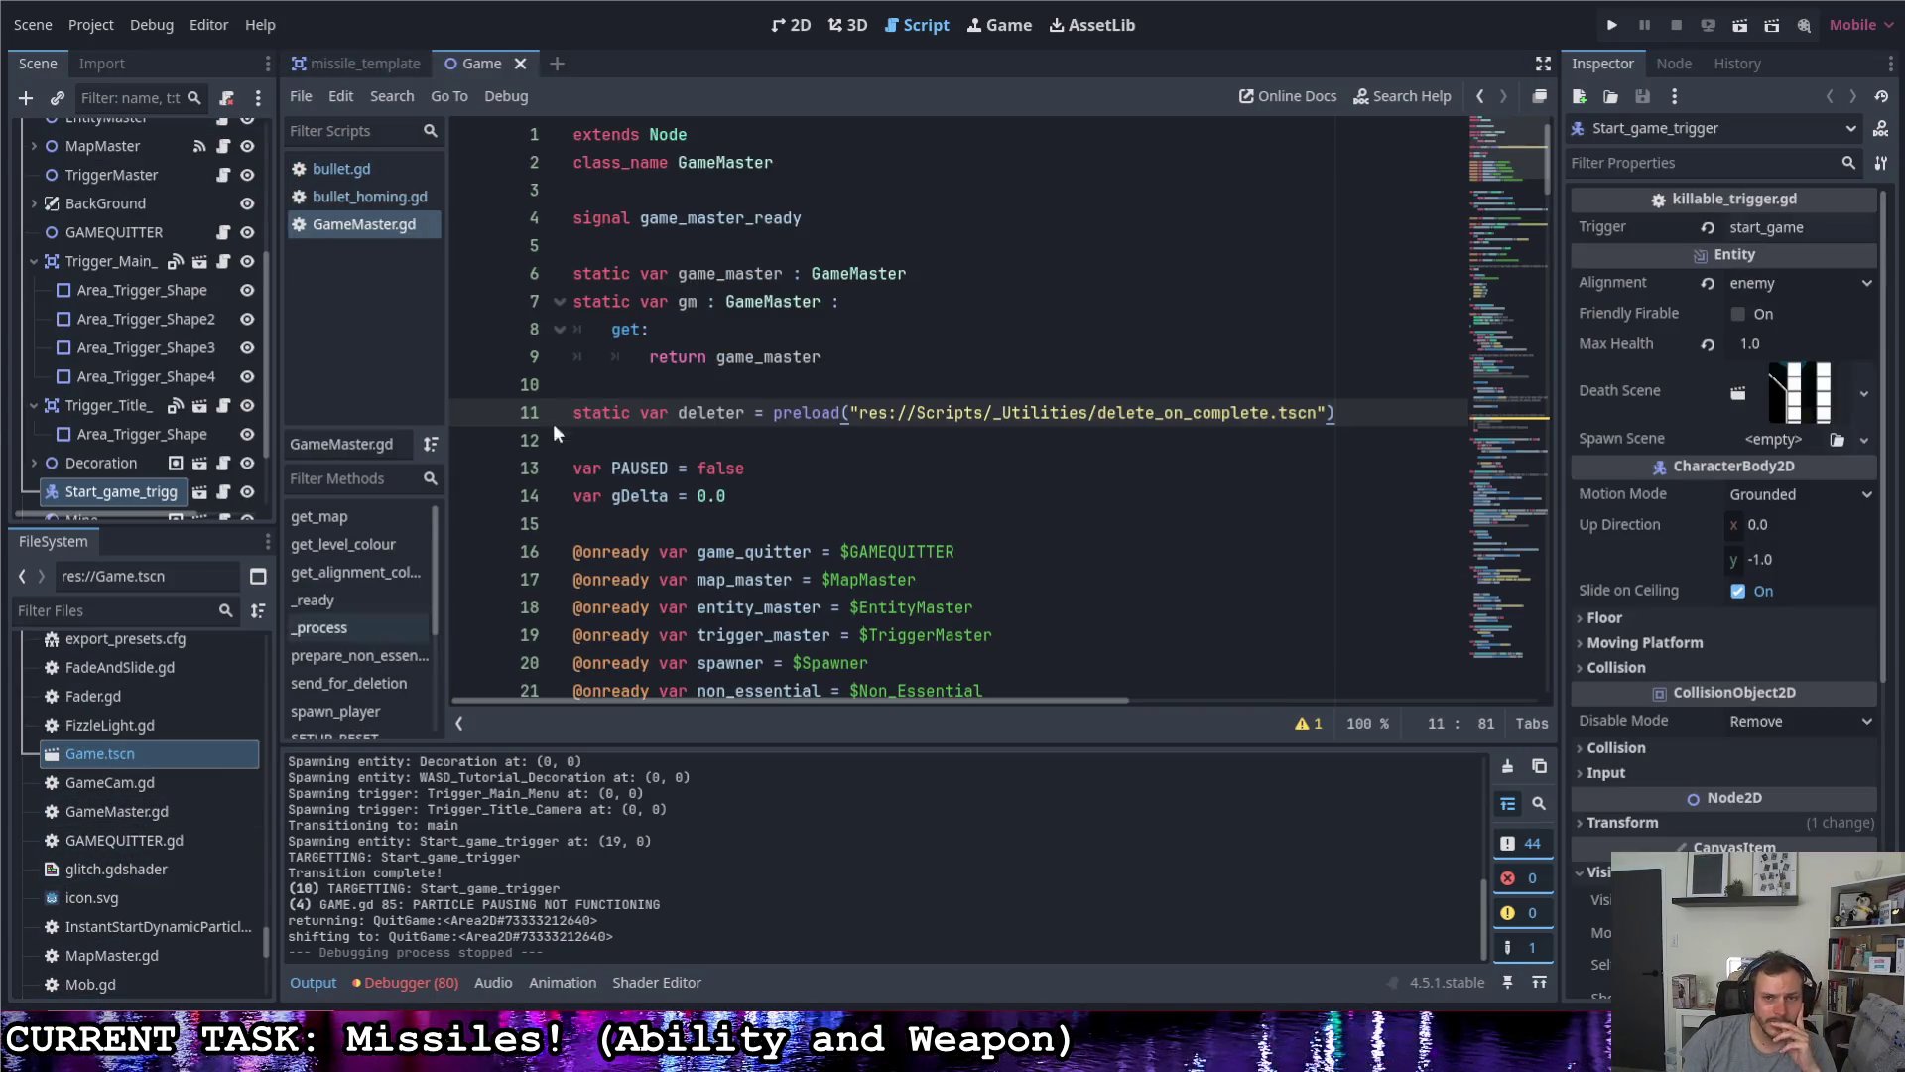
left_click_drag(477, 68, 319, 59)
right_click(319, 59)
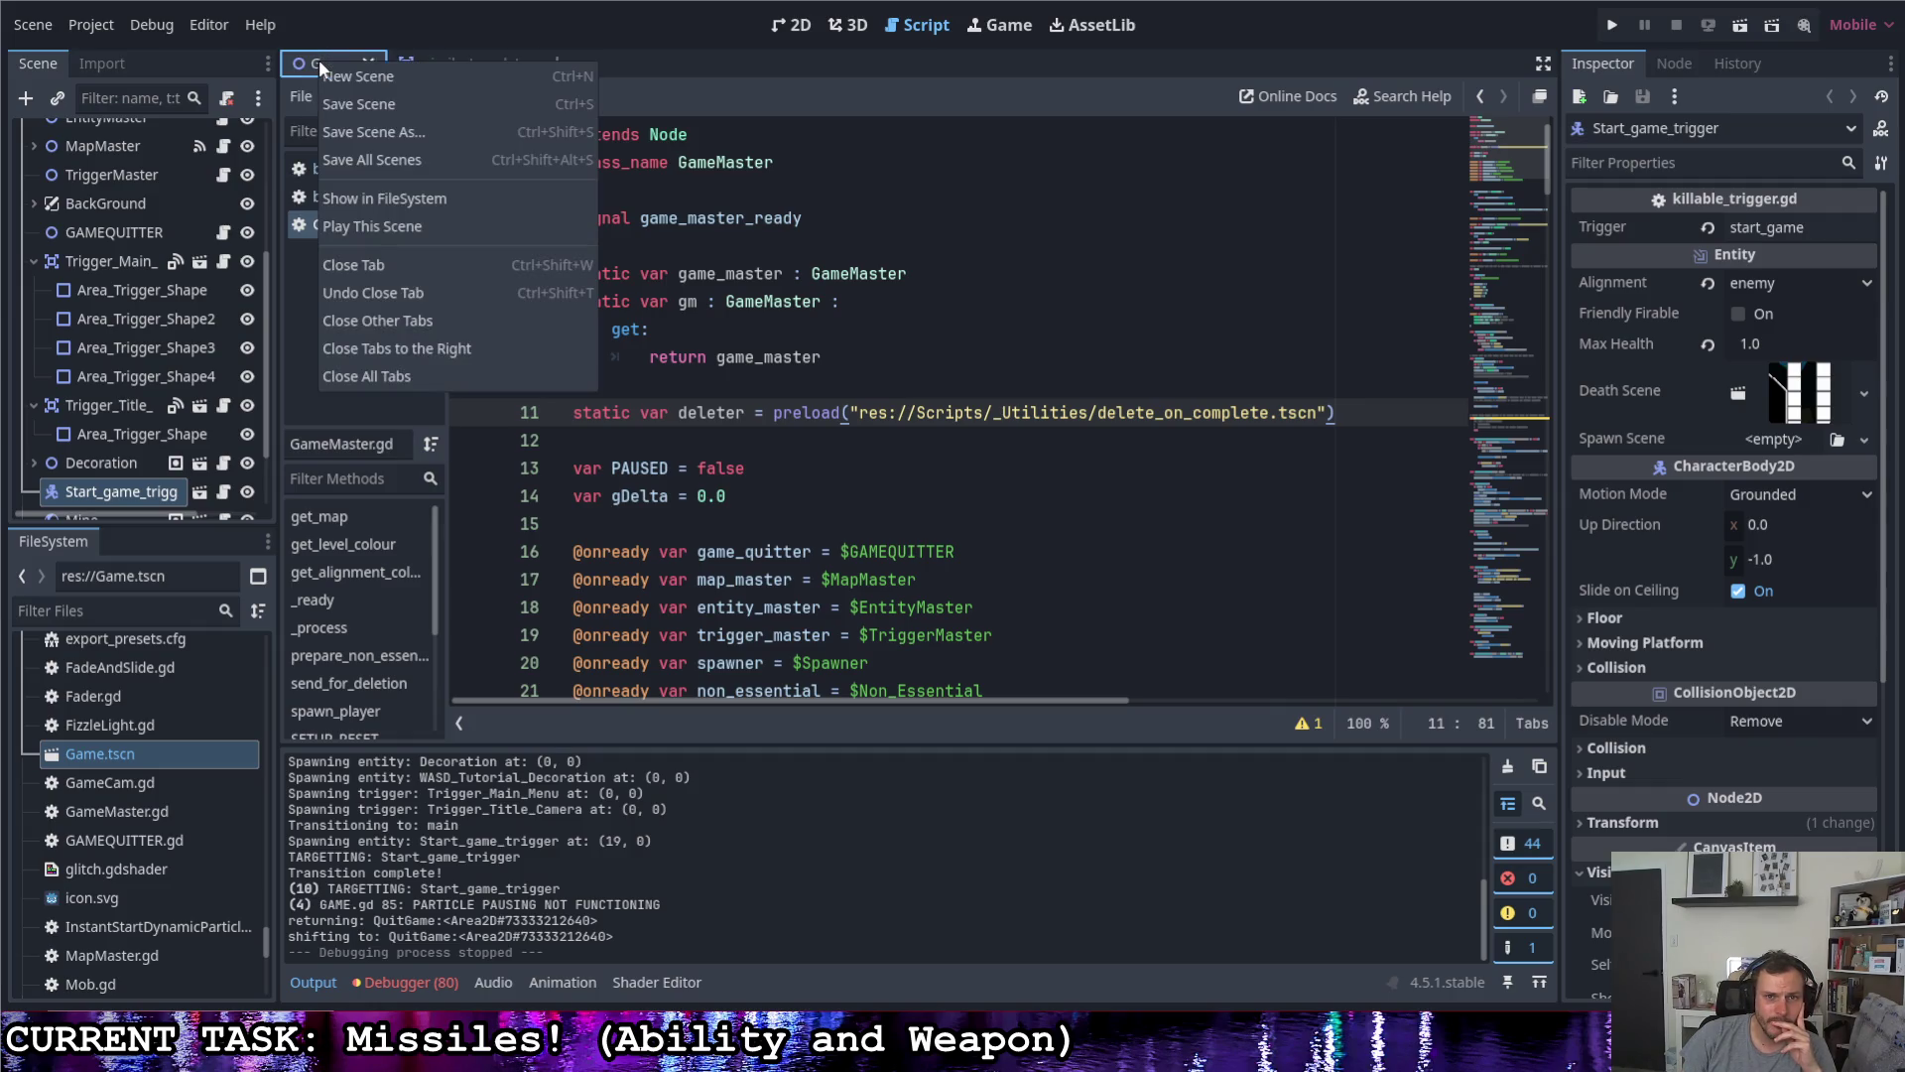
key("Escape")
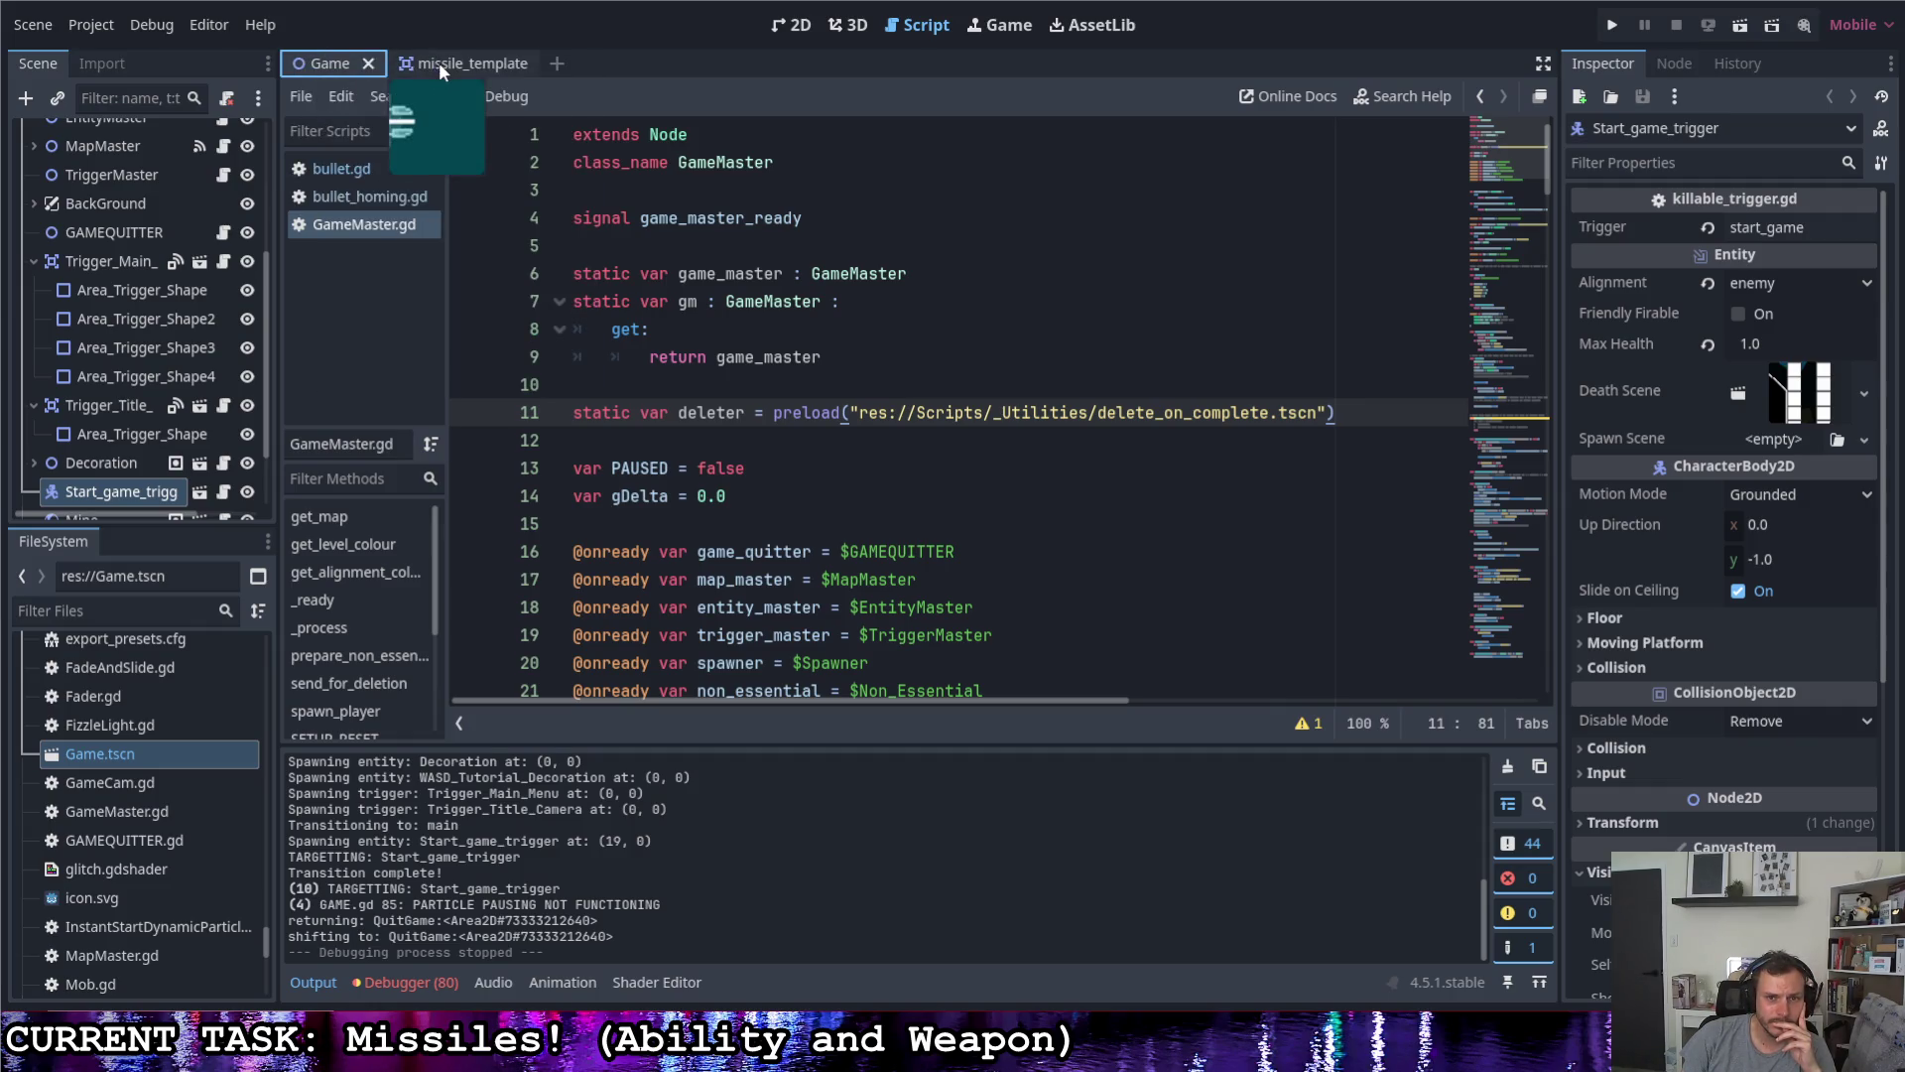
left_click(446, 62)
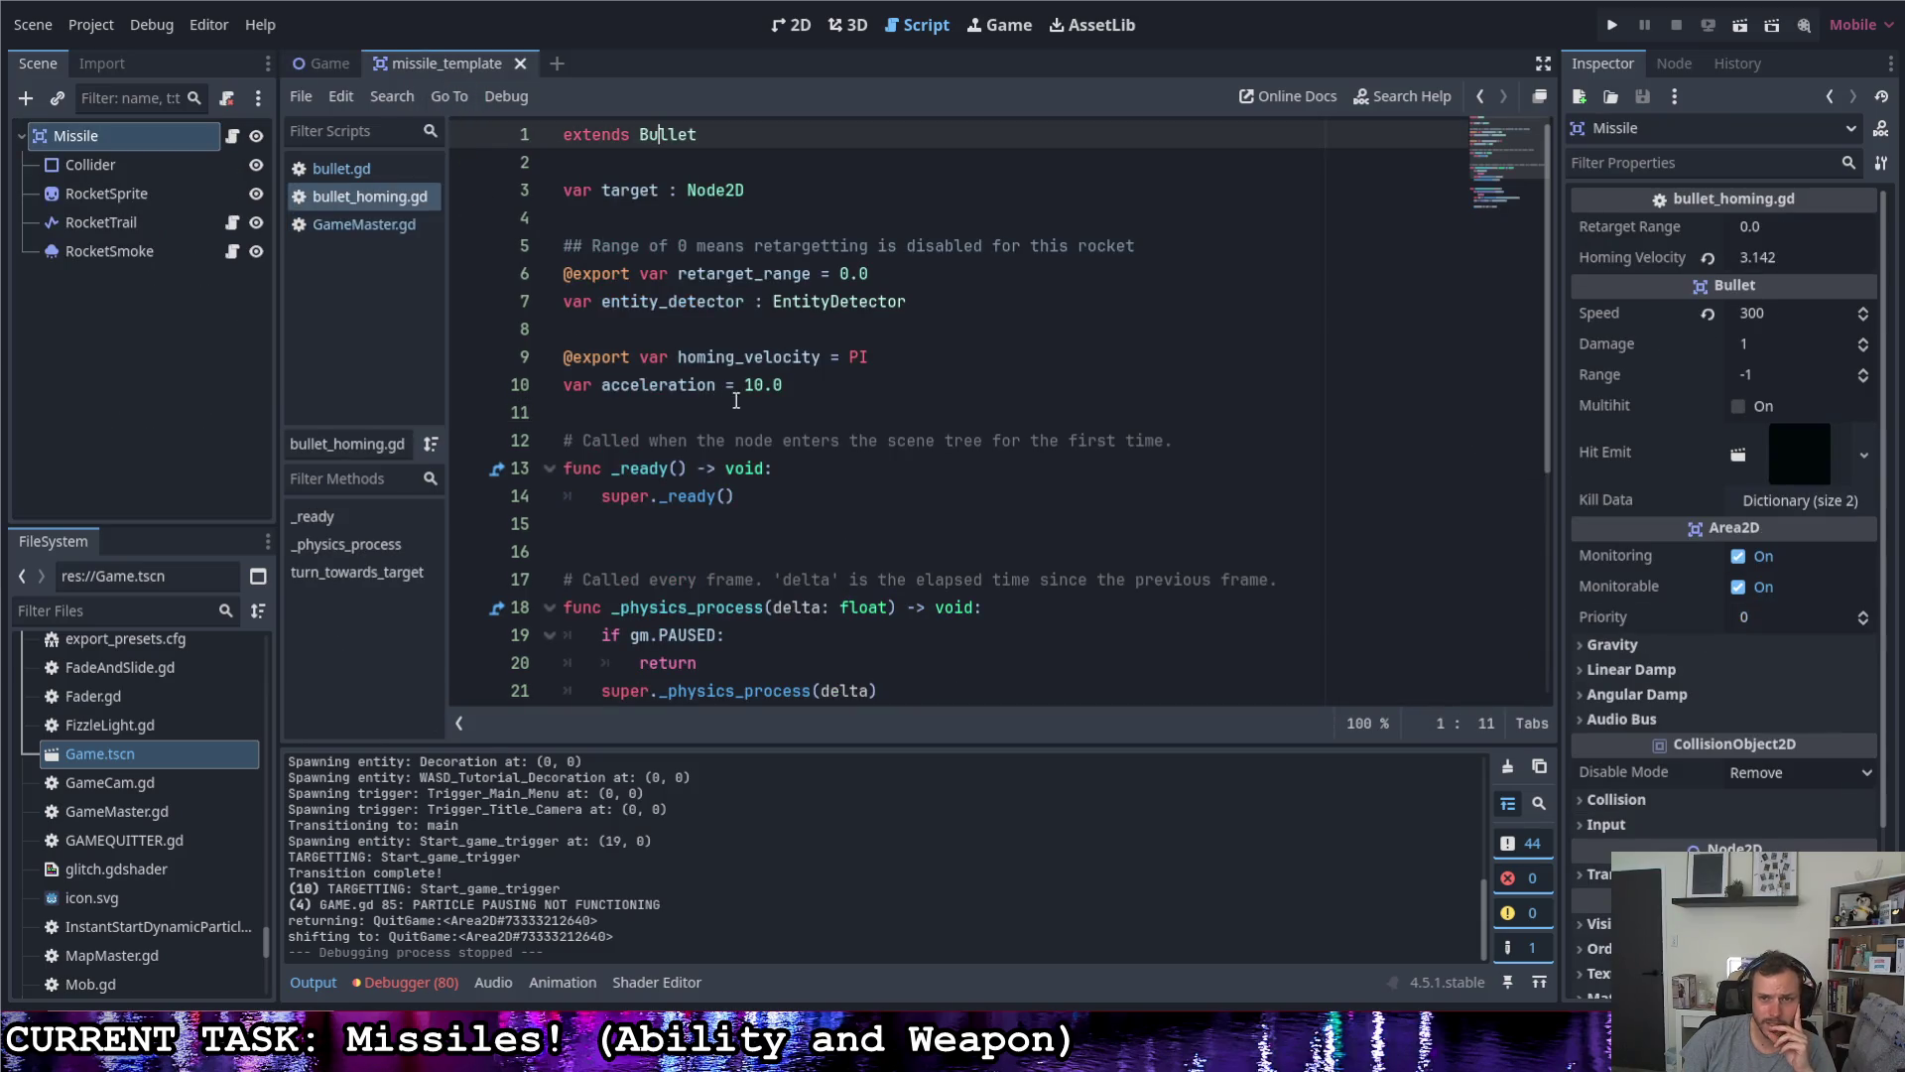
- Open the base bullet.gd from the top and inspect the Collider's ordering and visibility settings
left_click(235, 137)
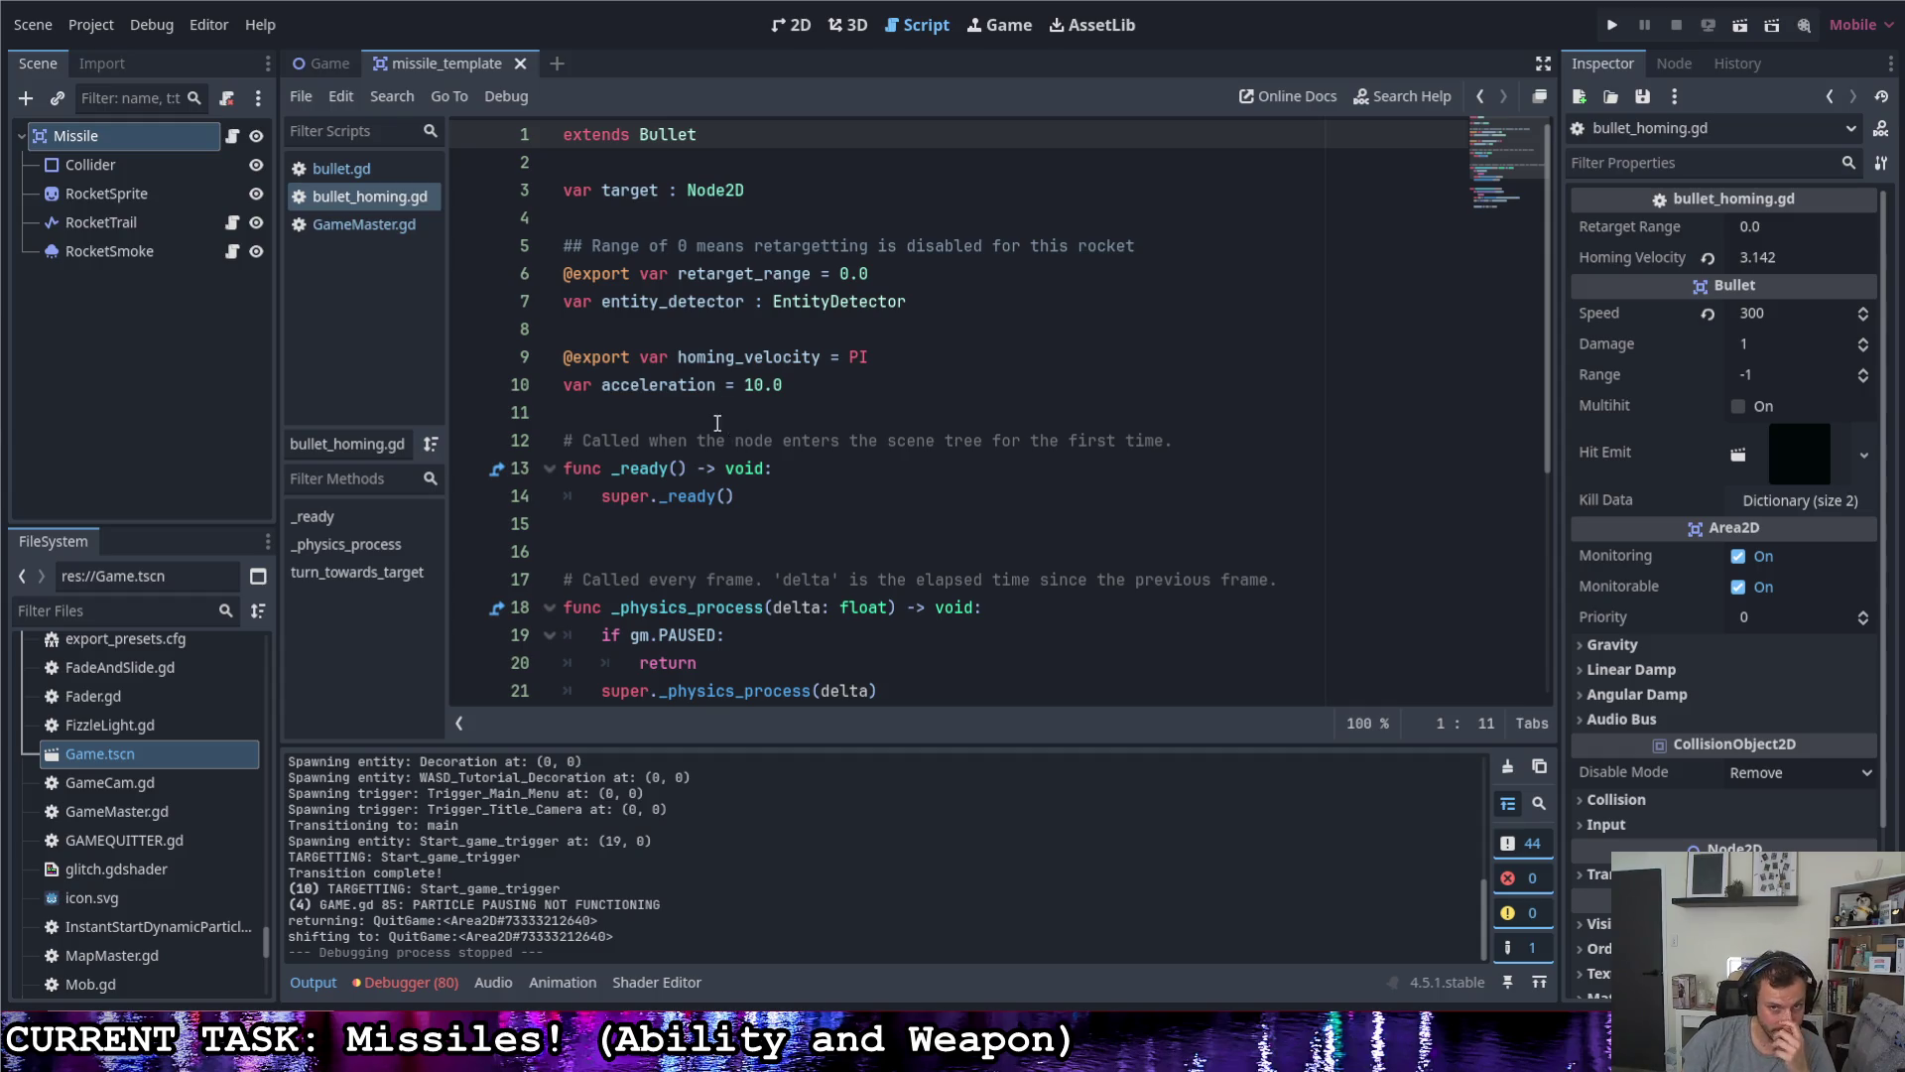
left_click(354, 169)
scroll(823, 417, "up", 12)
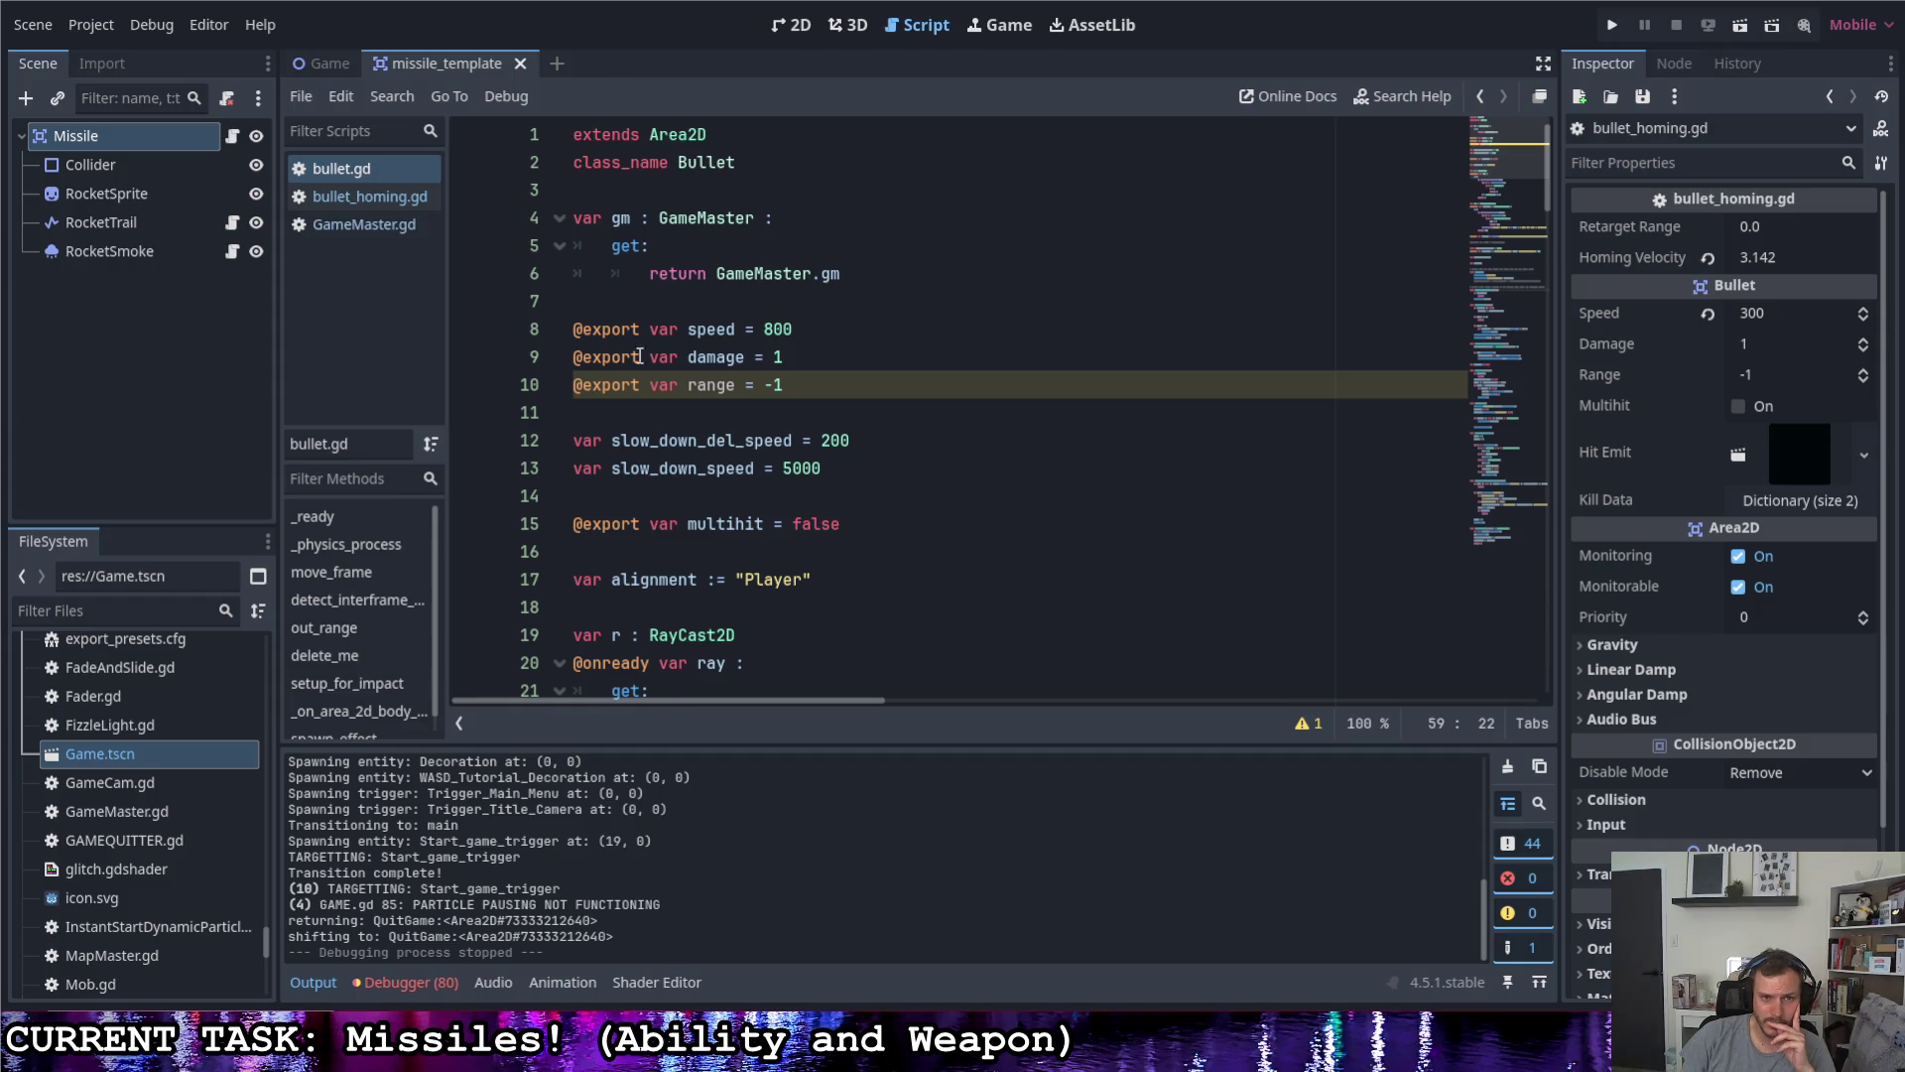
left_click(123, 162)
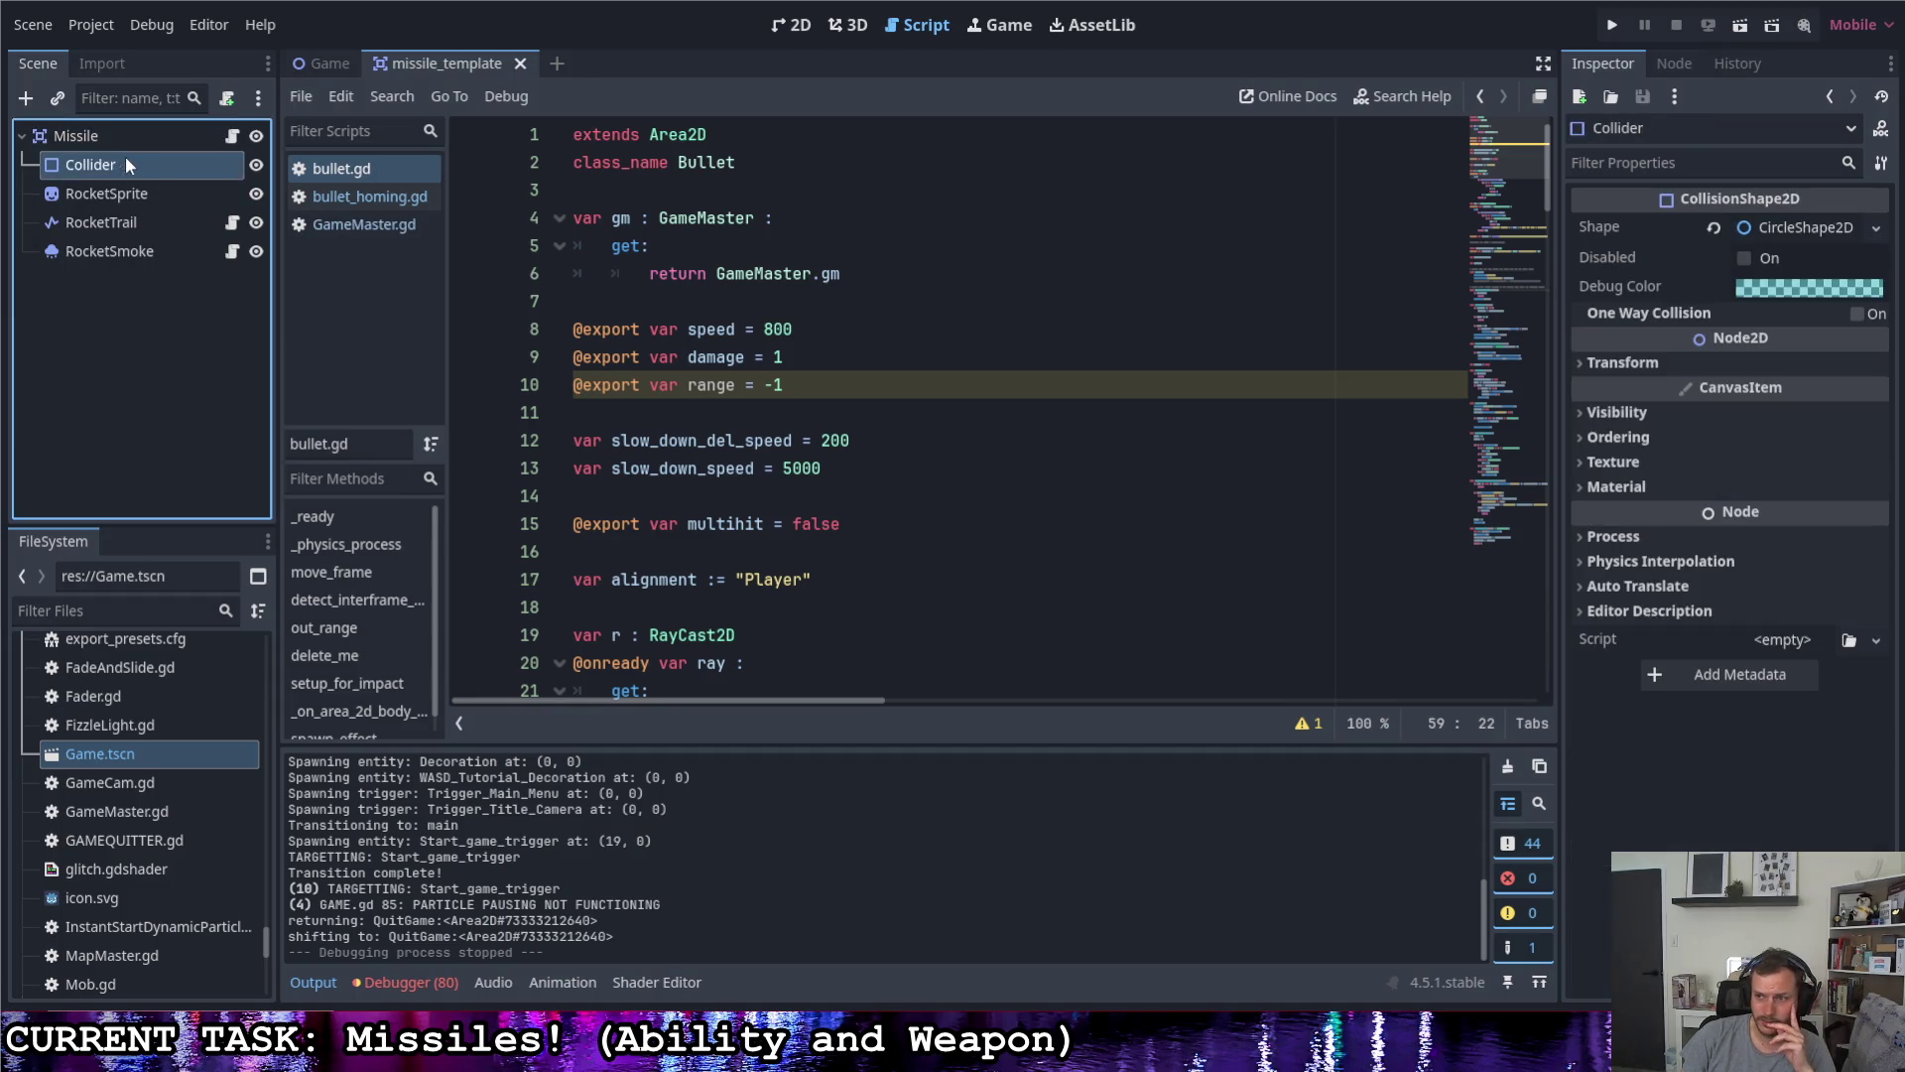
left_click(1630, 443)
left_click(1624, 411)
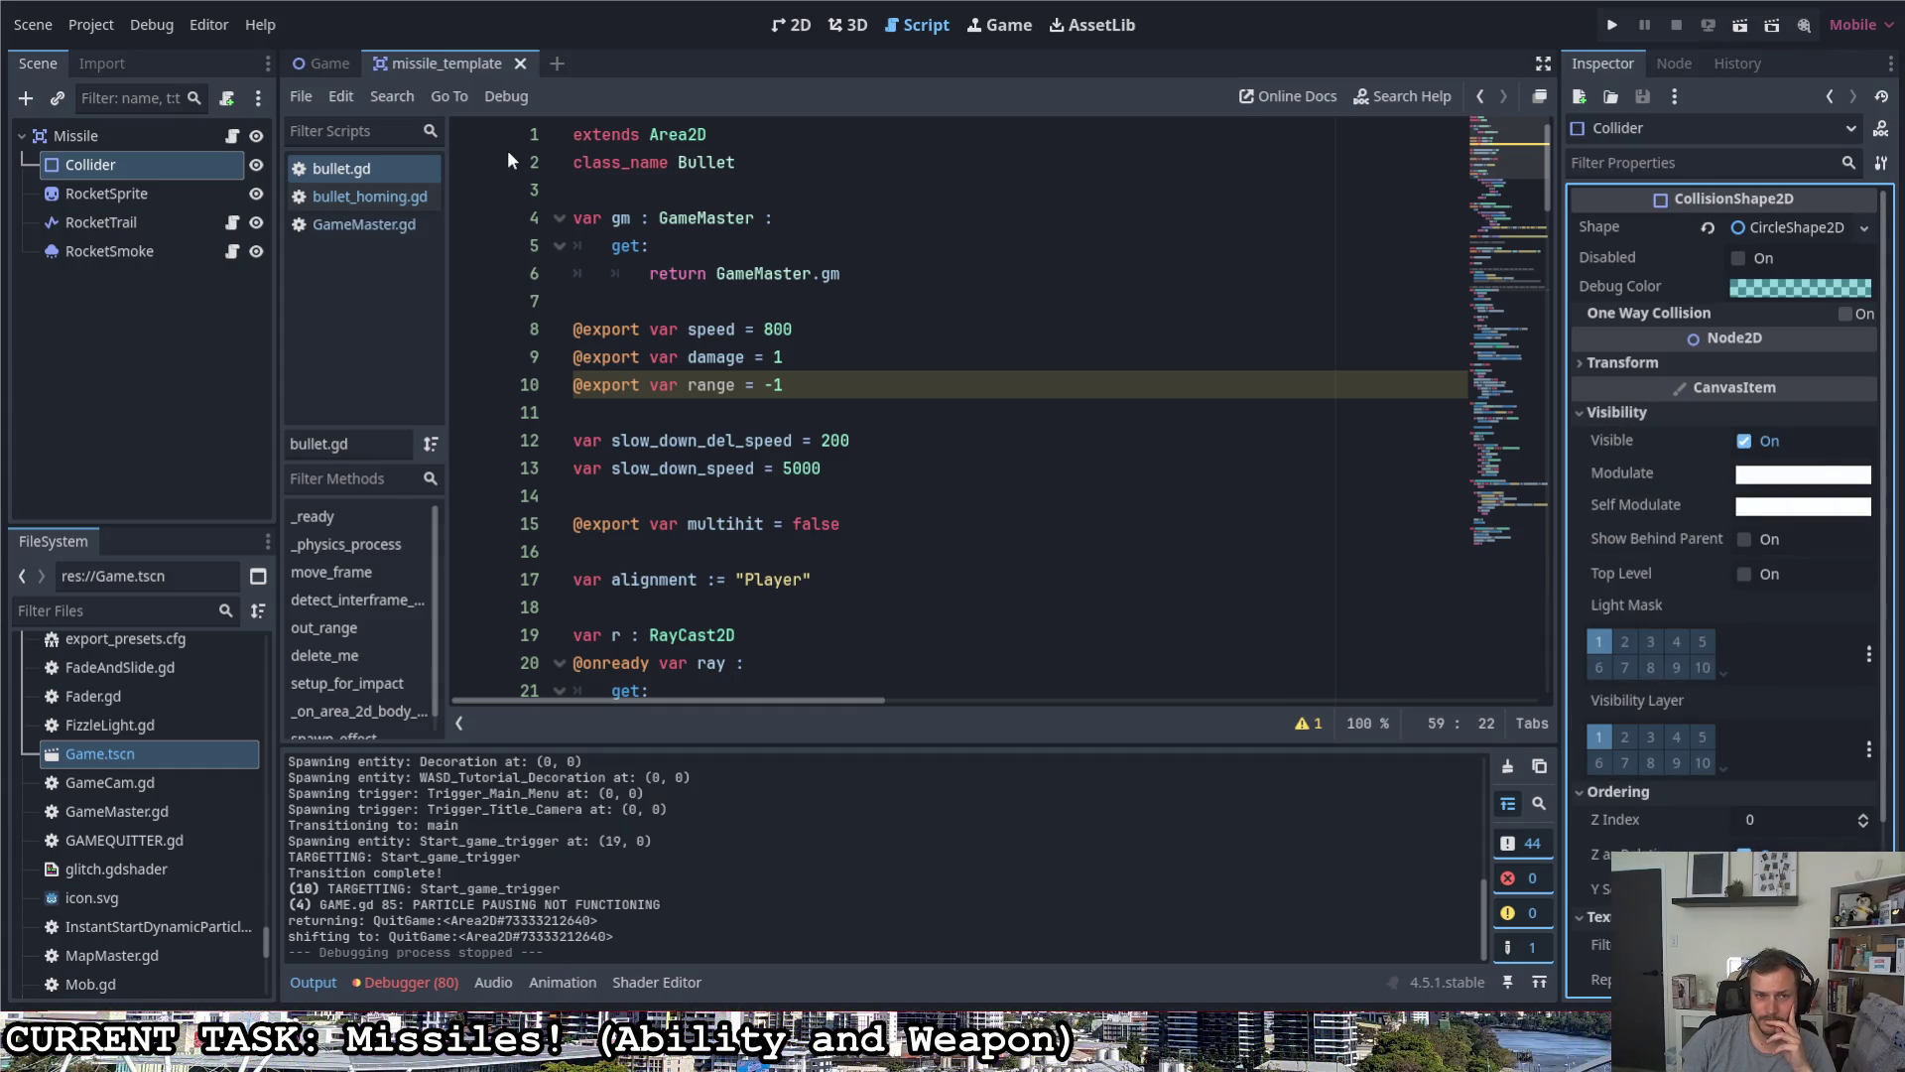
- Select the Missile node and expand its collision layer and mask settings in the Inspector
left_click(131, 135)
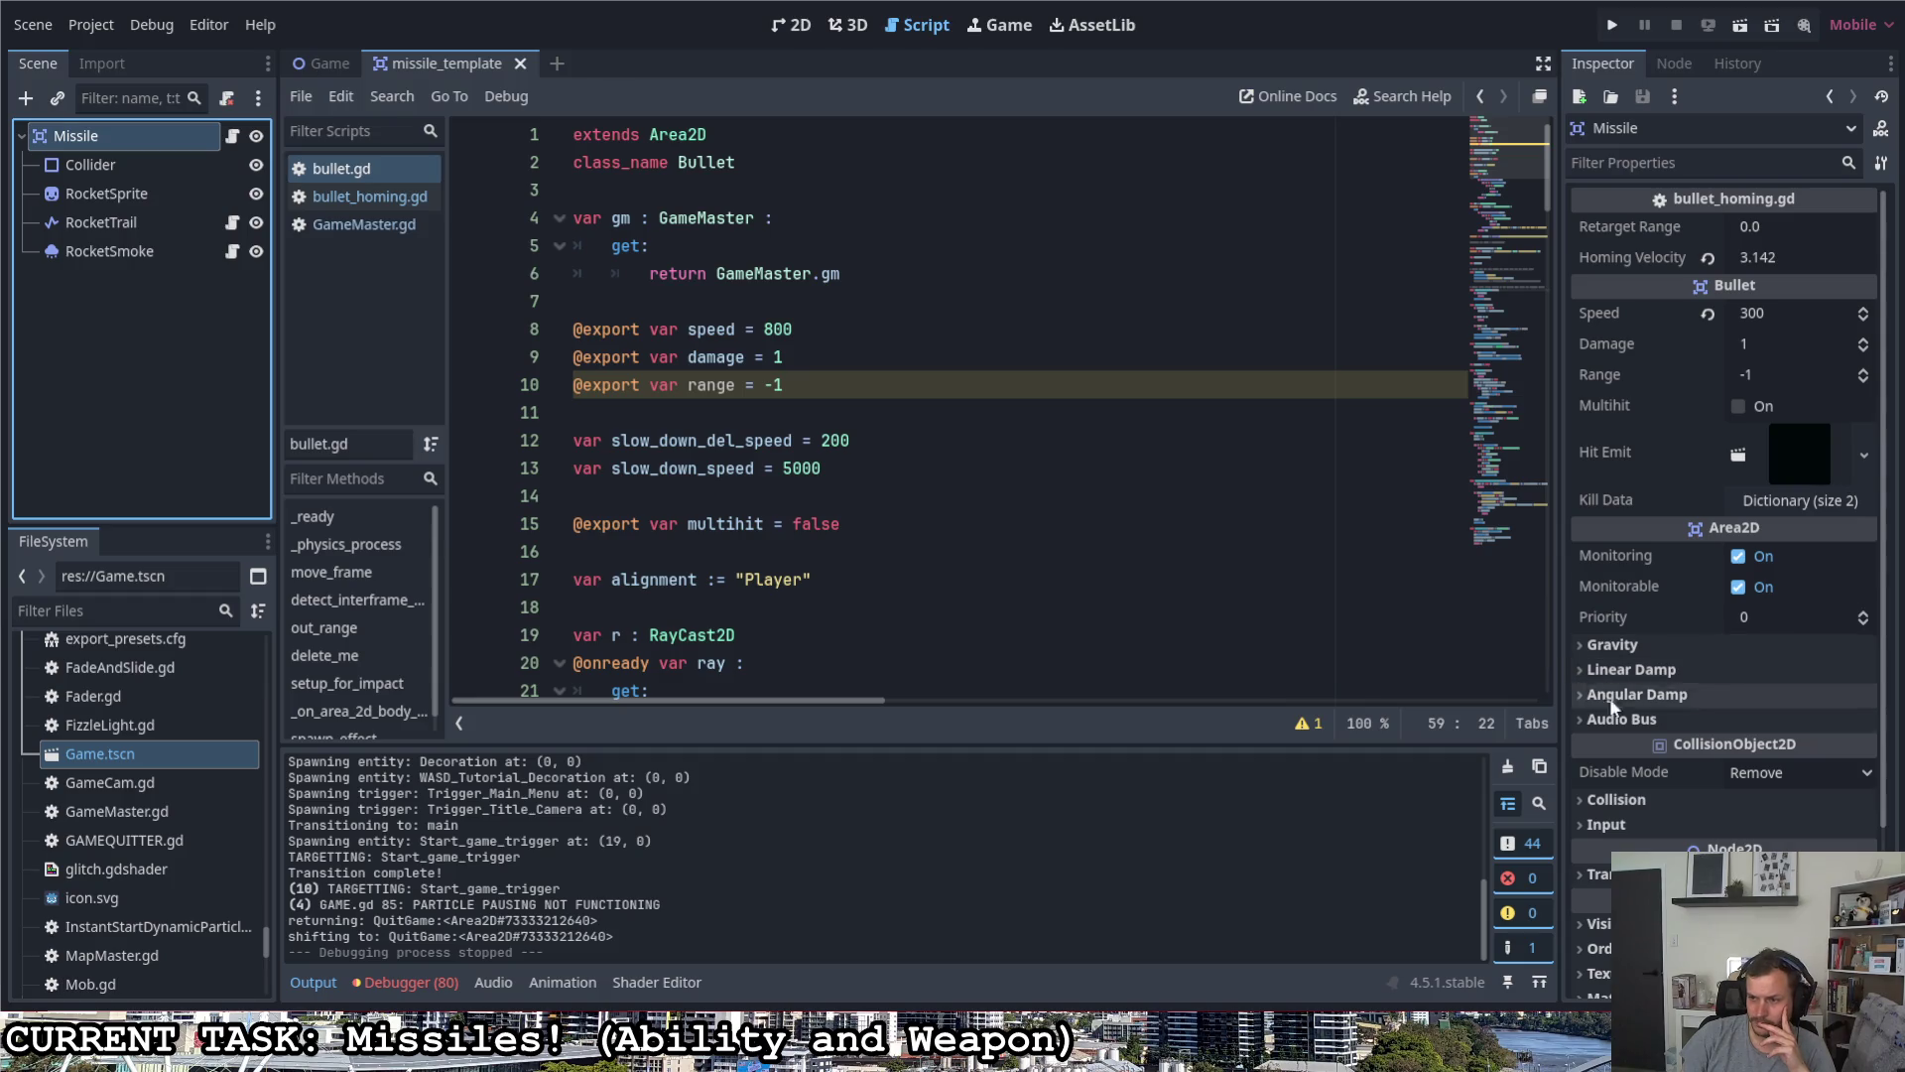
scroll(1633, 695, "down", 1)
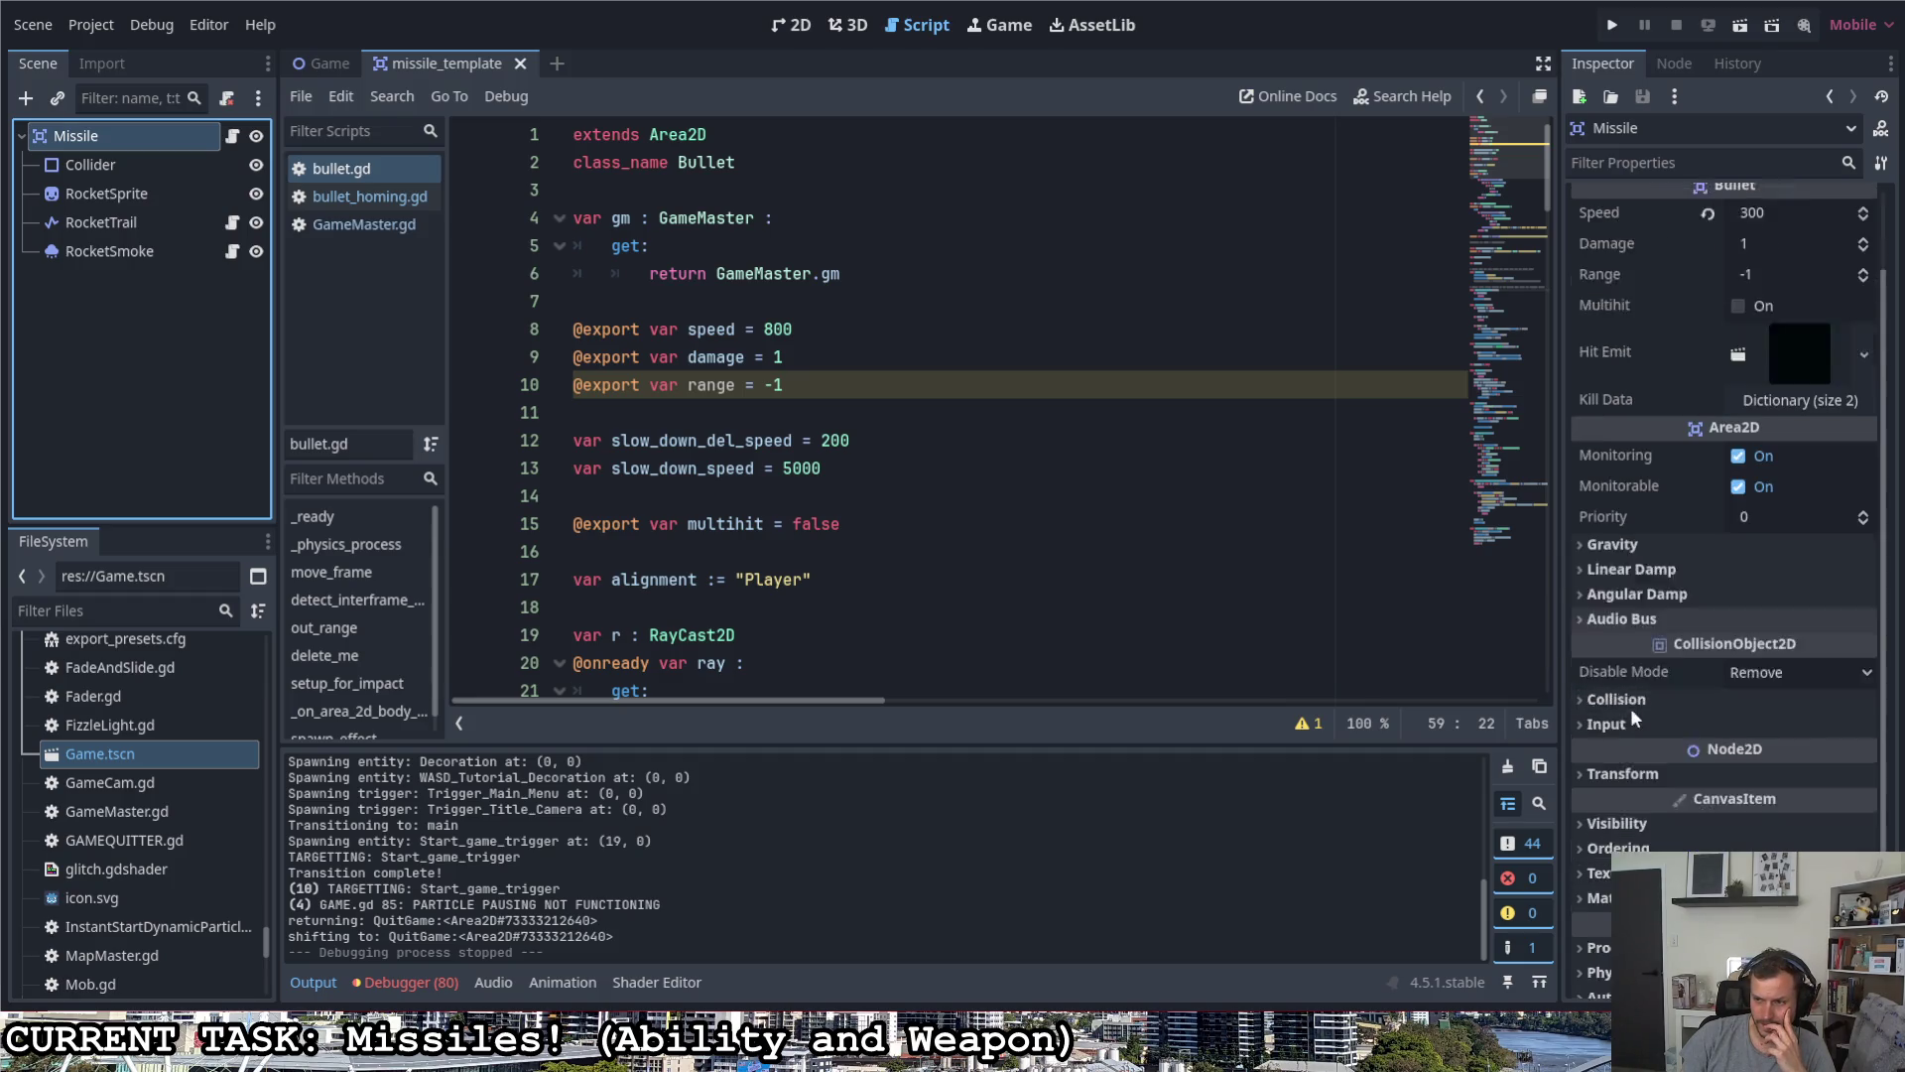
scroll(1636, 719, "down", 1)
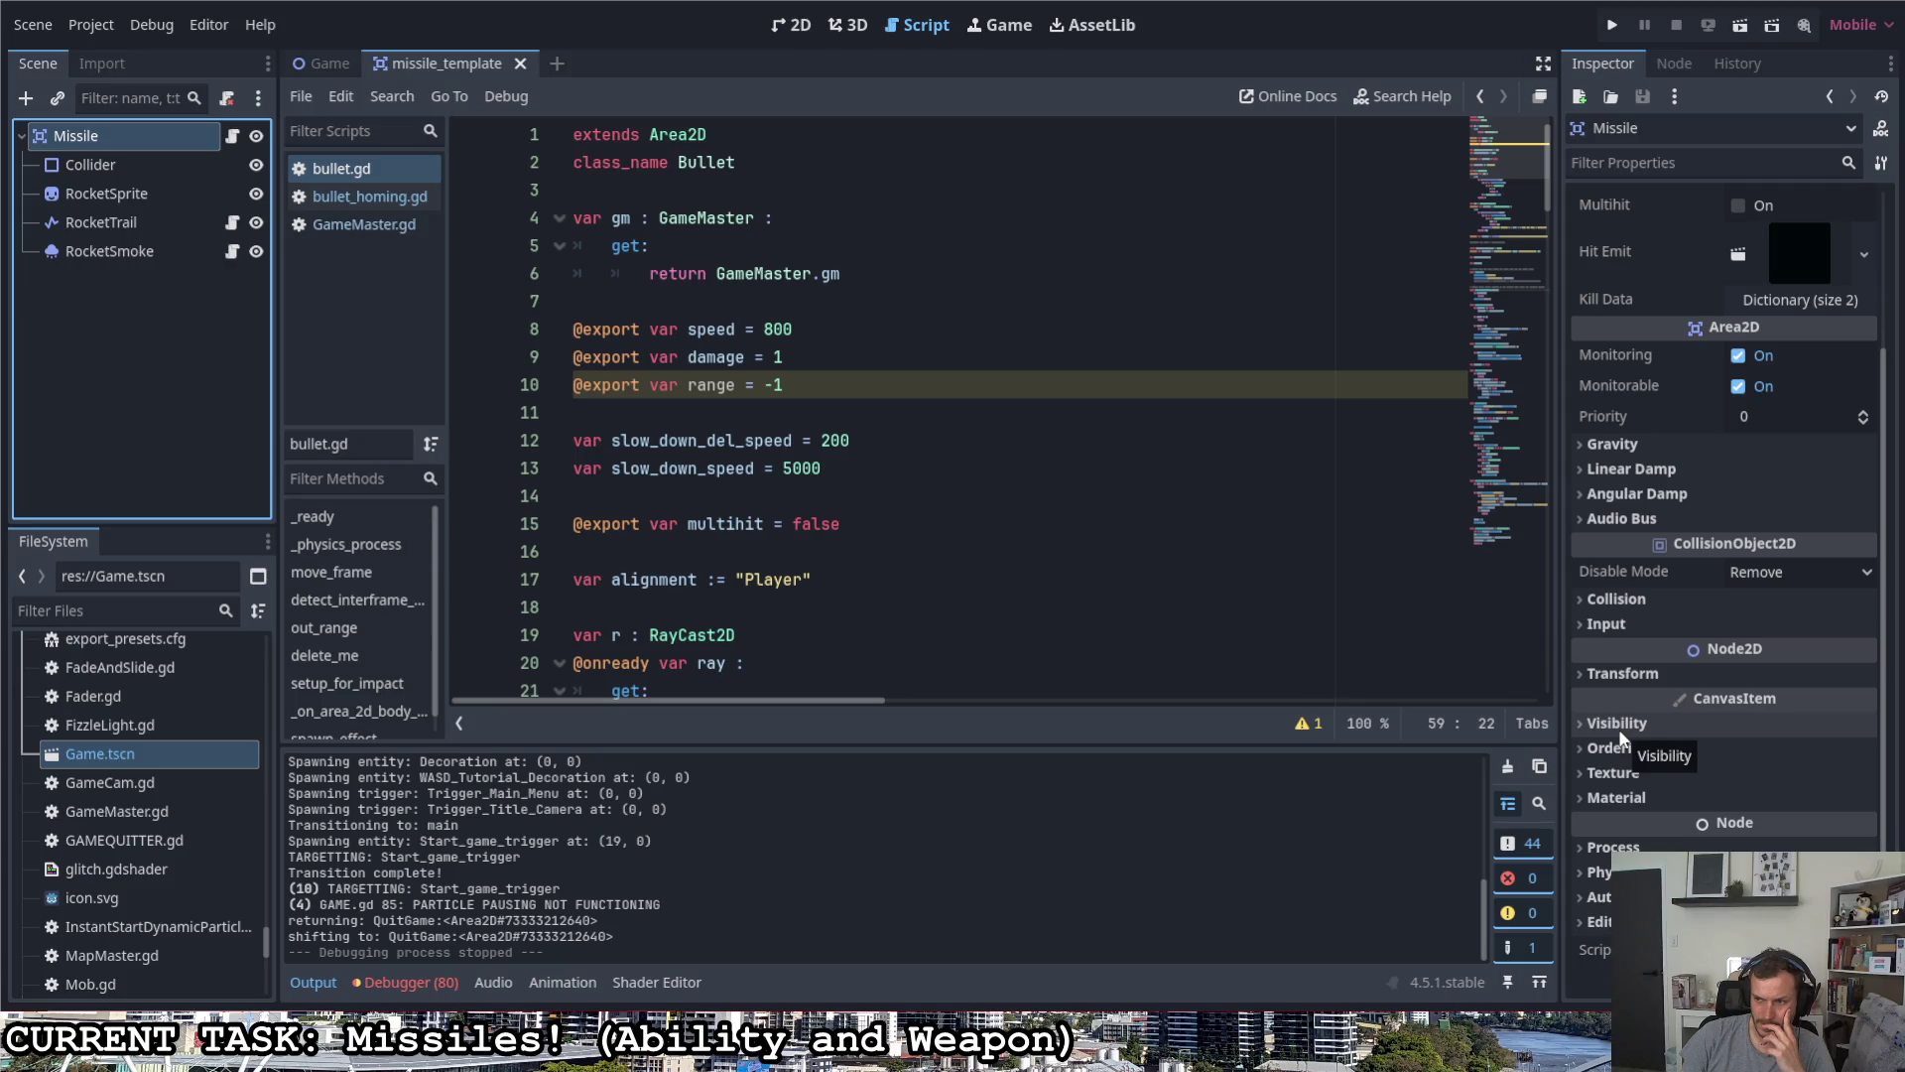
scroll(1619, 739, "up", 2)
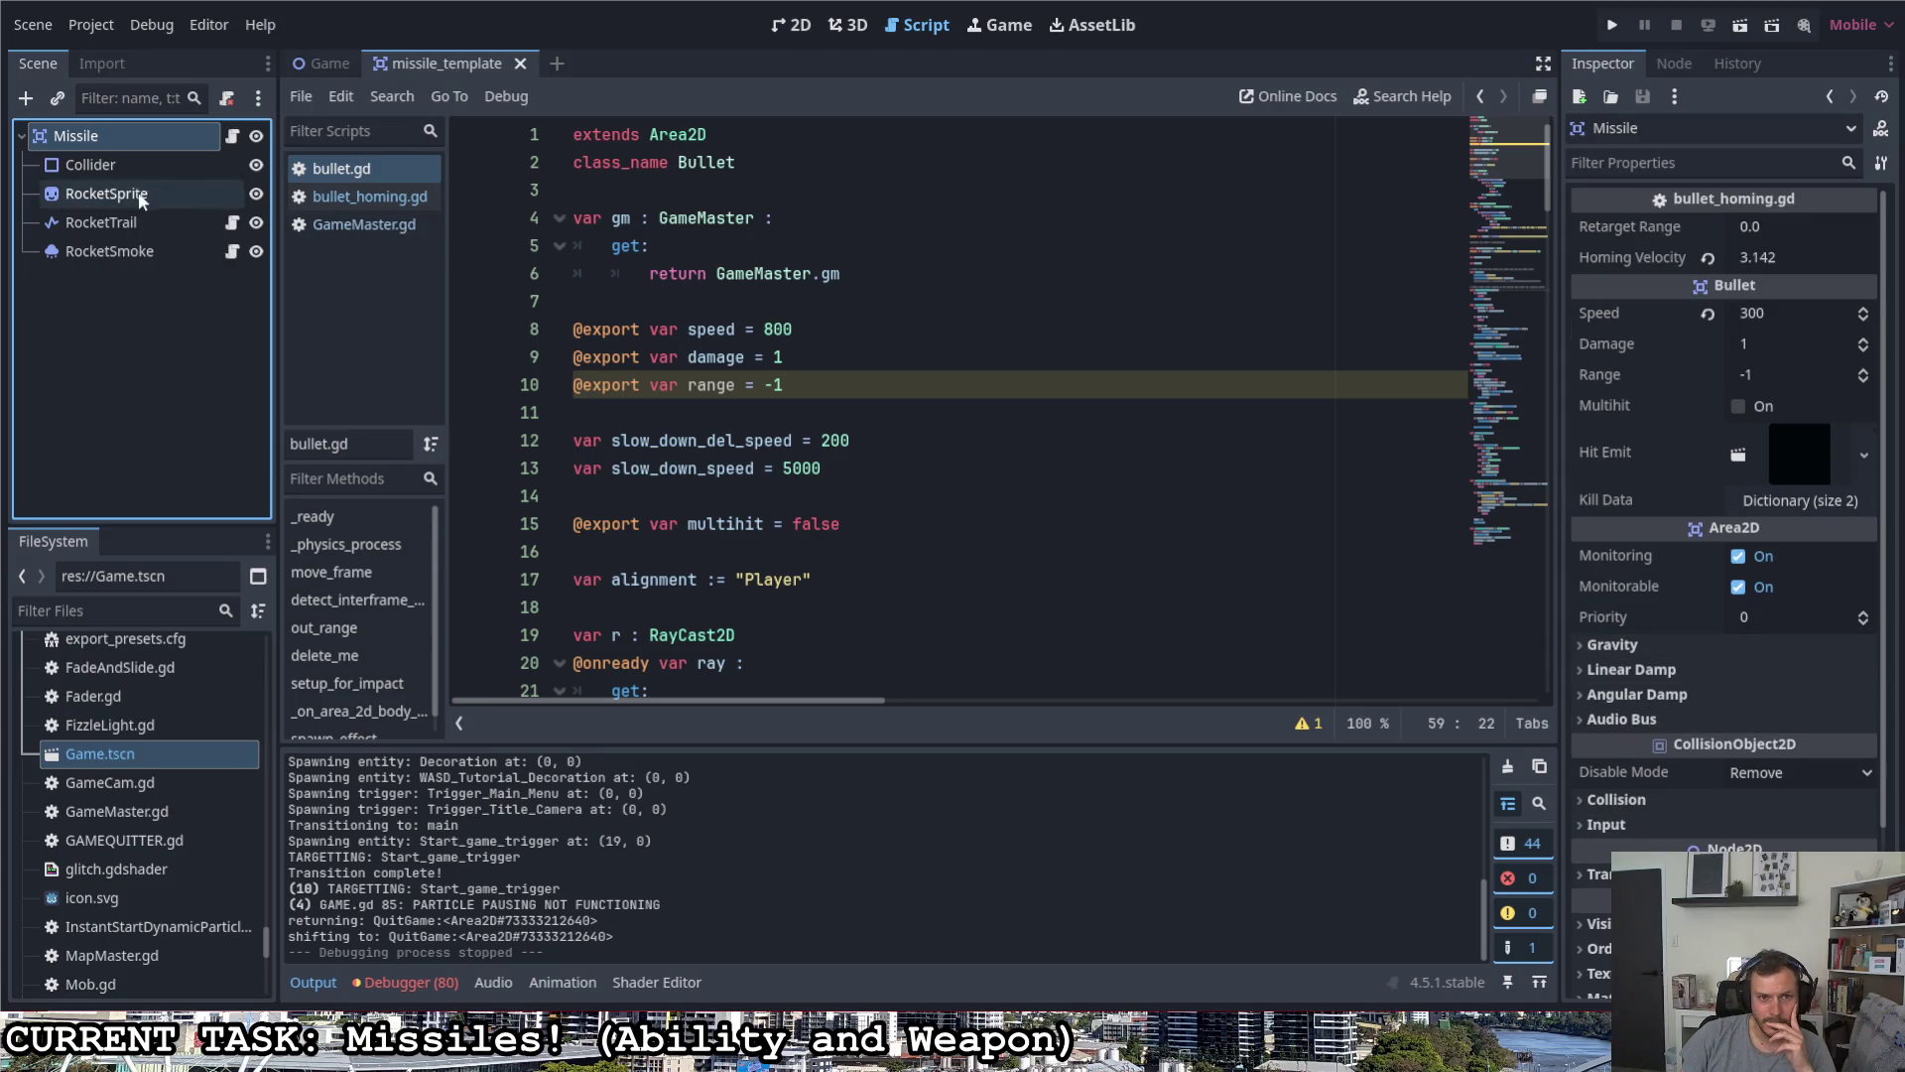
double_click(106, 134)
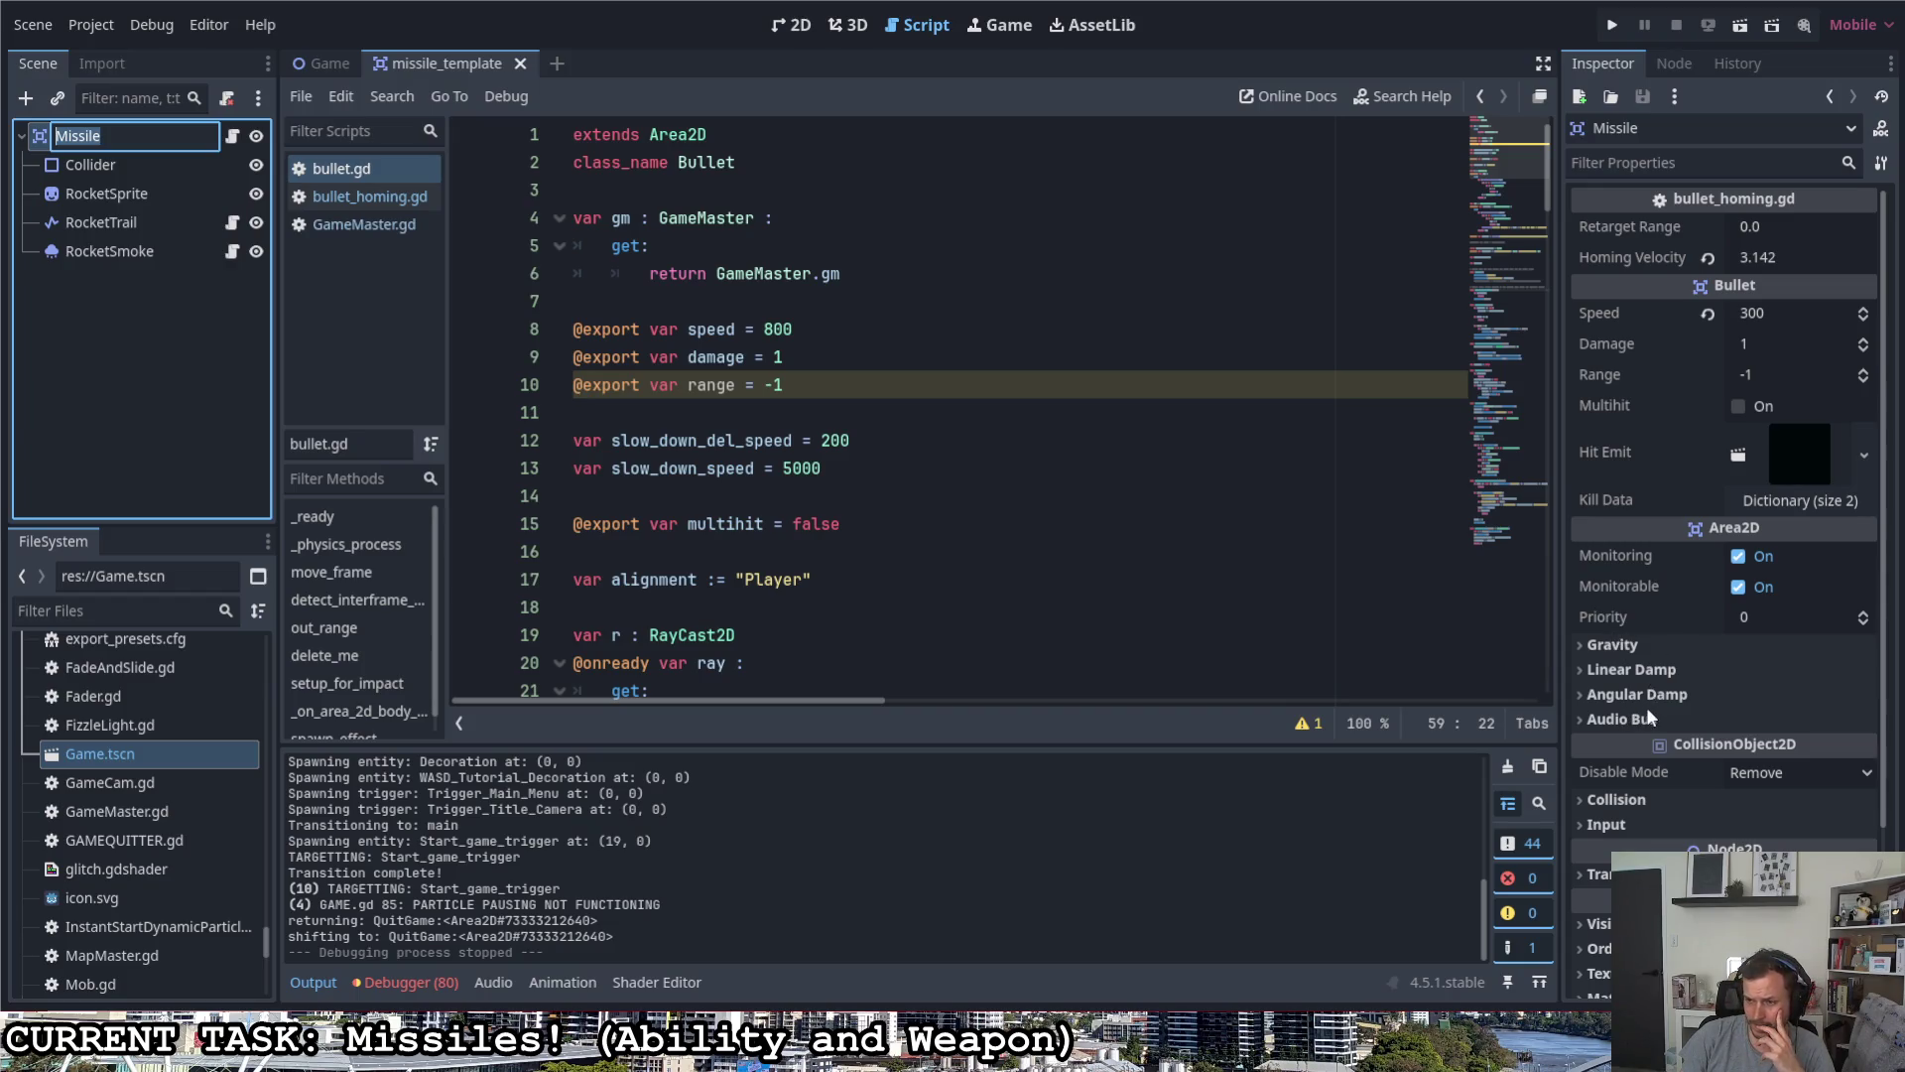
scroll(1647, 707, "down", 1)
left_click(1626, 701)
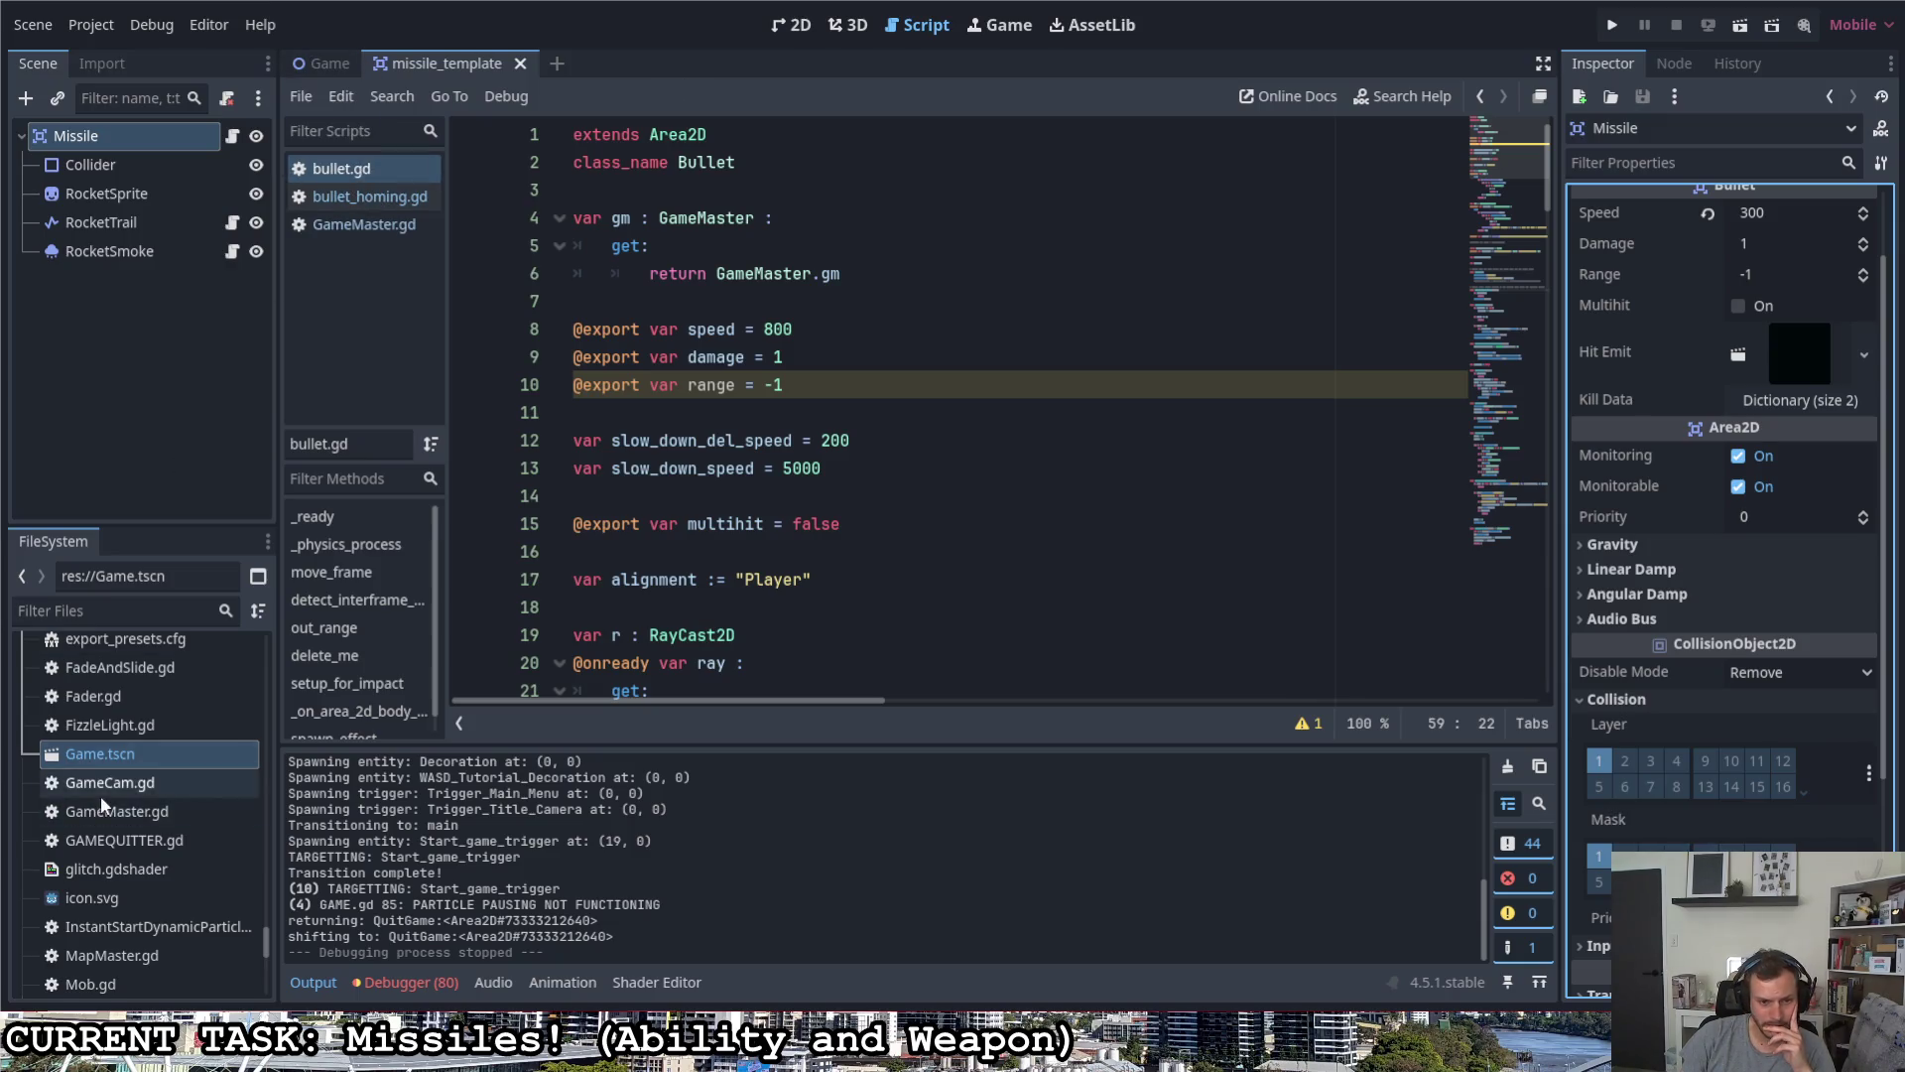
scroll(179, 789, "up", 5)
key("F5")
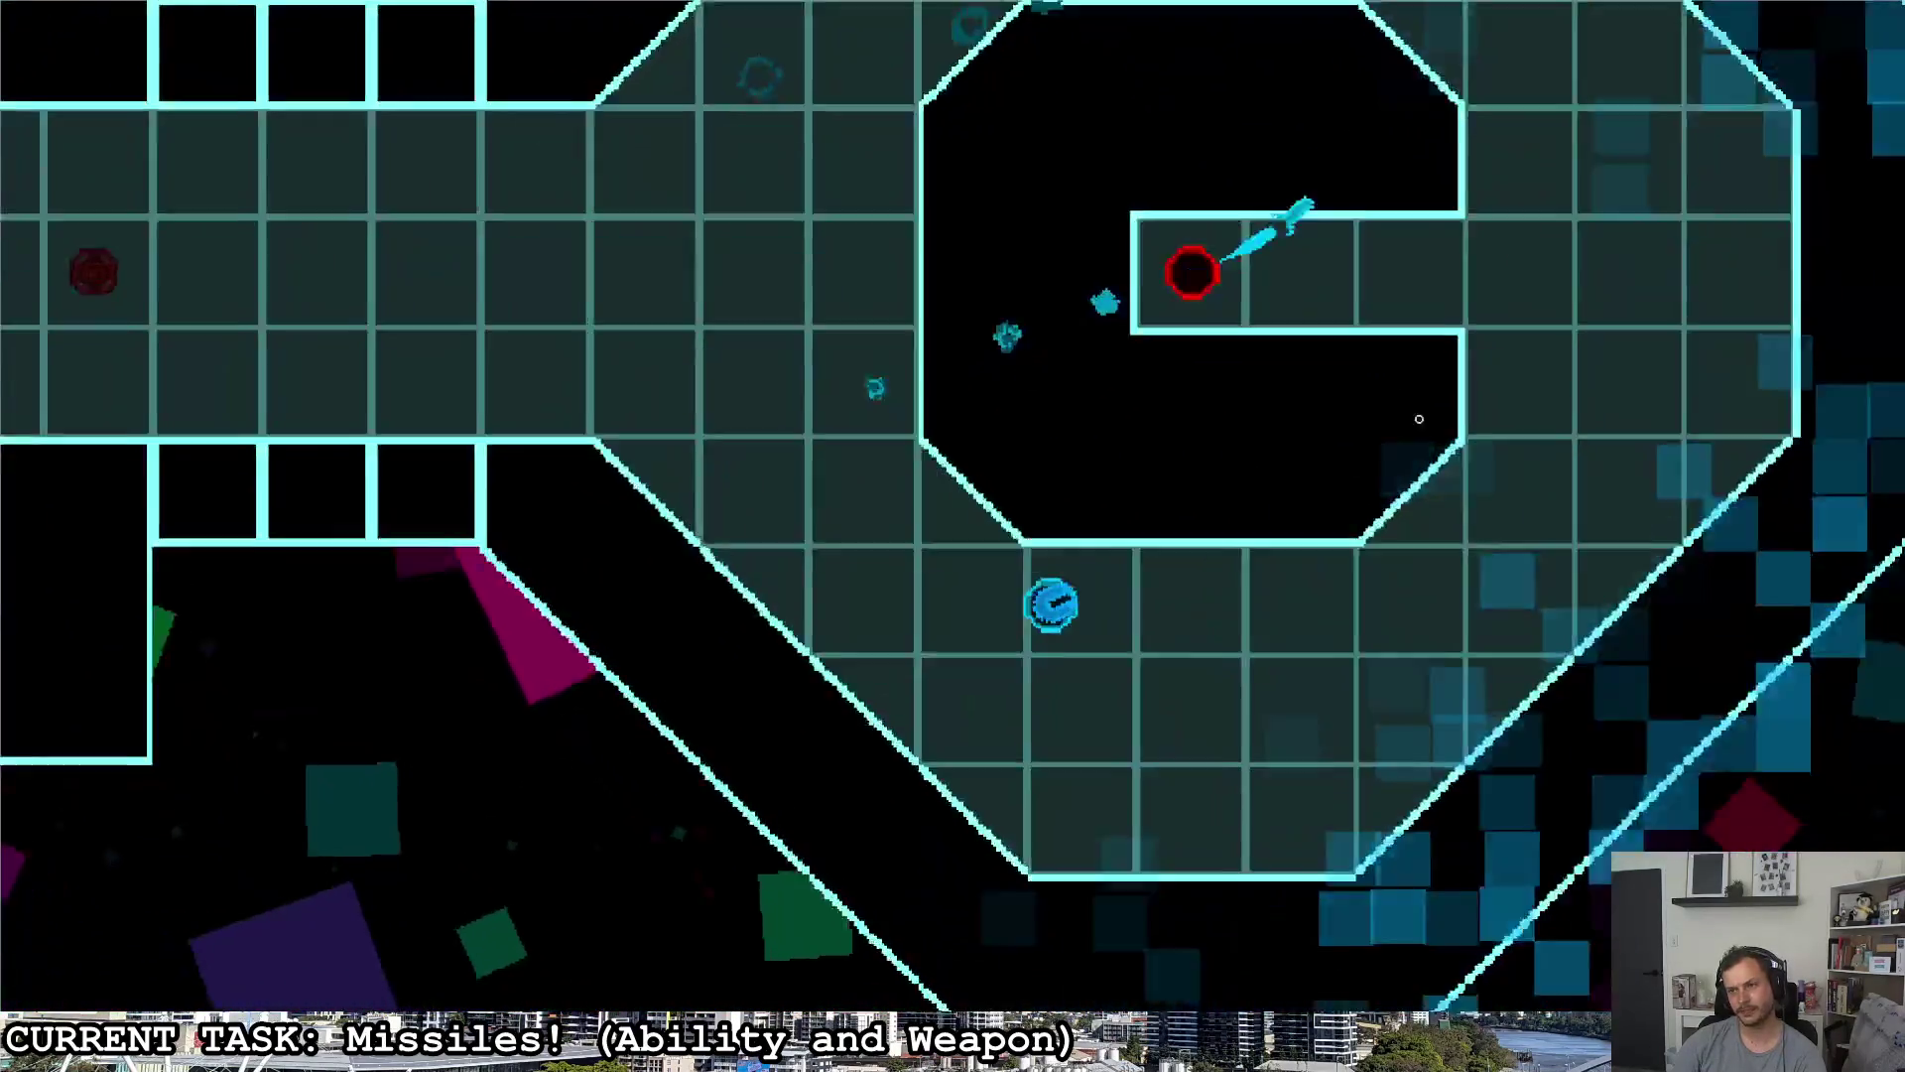
key("Escape")
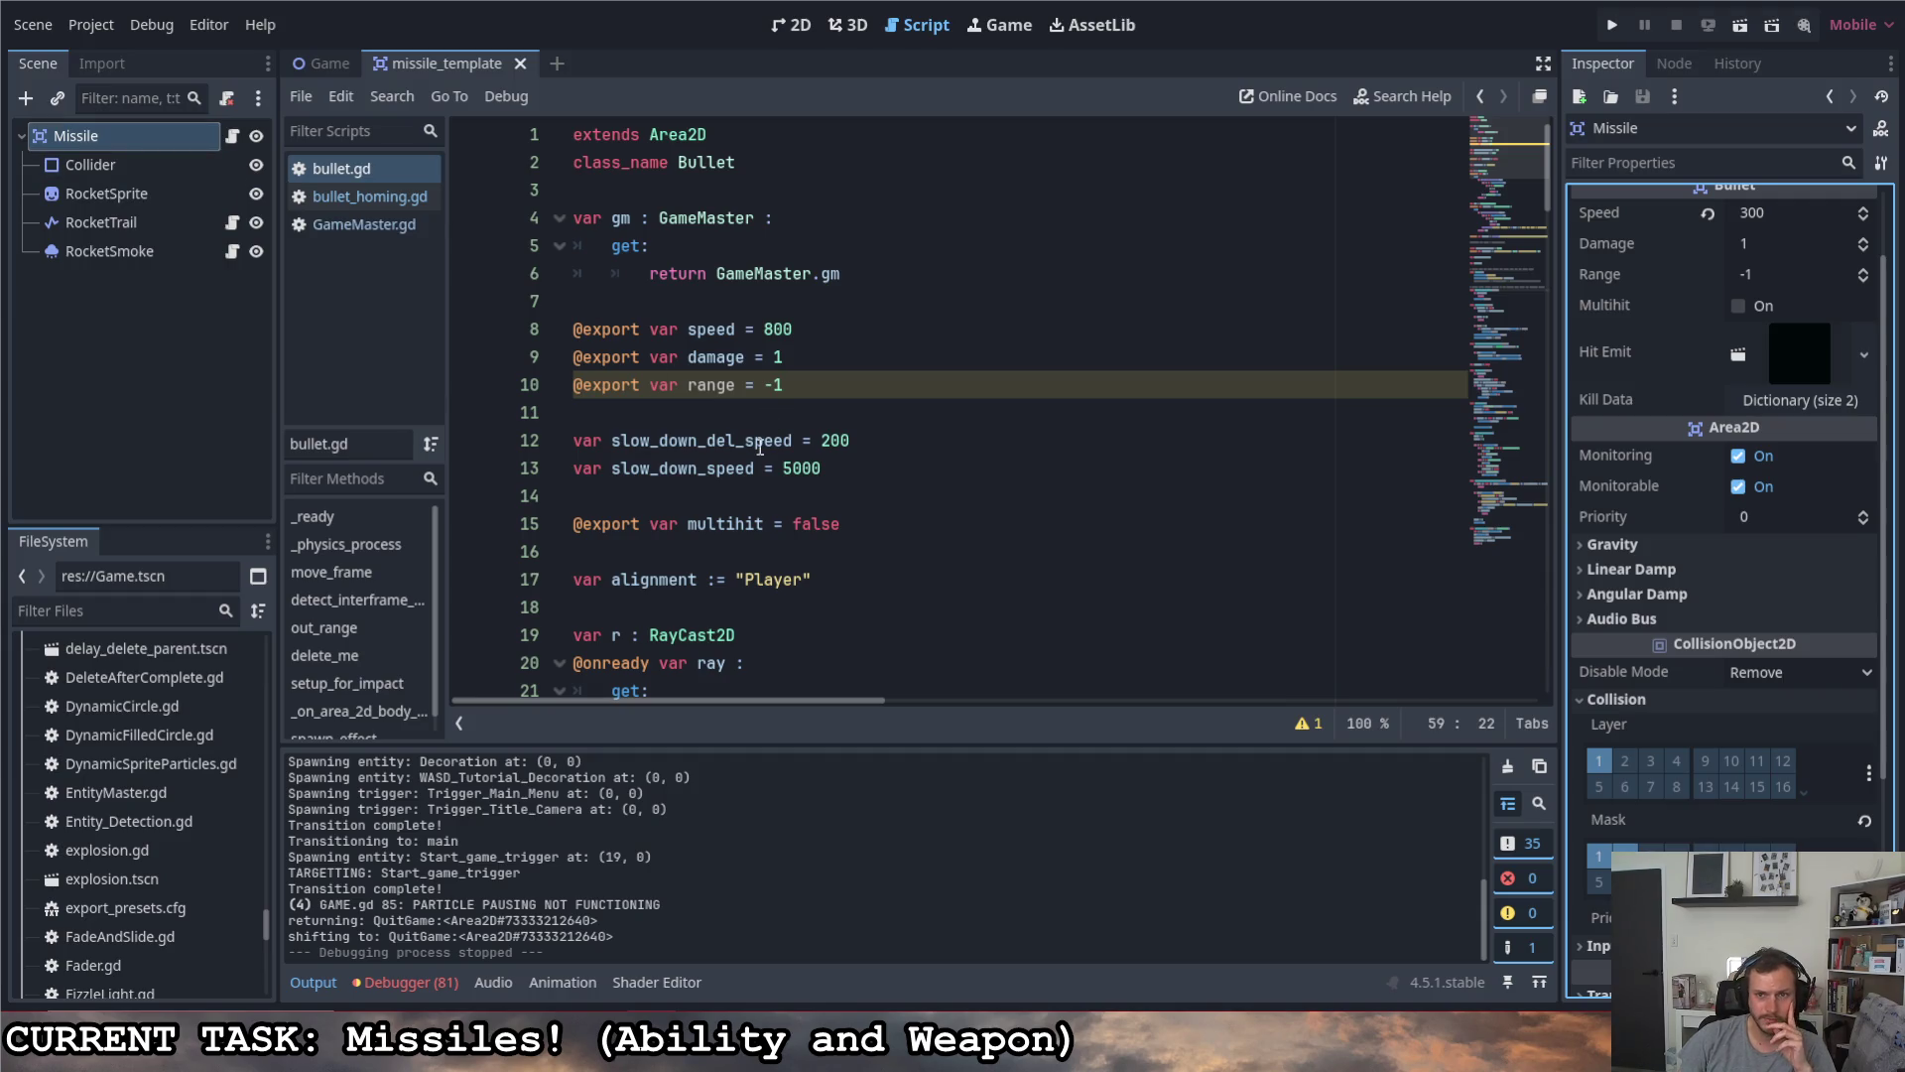
- In bullet.gd's ray getter, add add_child(r) right after r = RayCast2D.new()
left_click(395, 180)
scroll(716, 378, "down", 4)
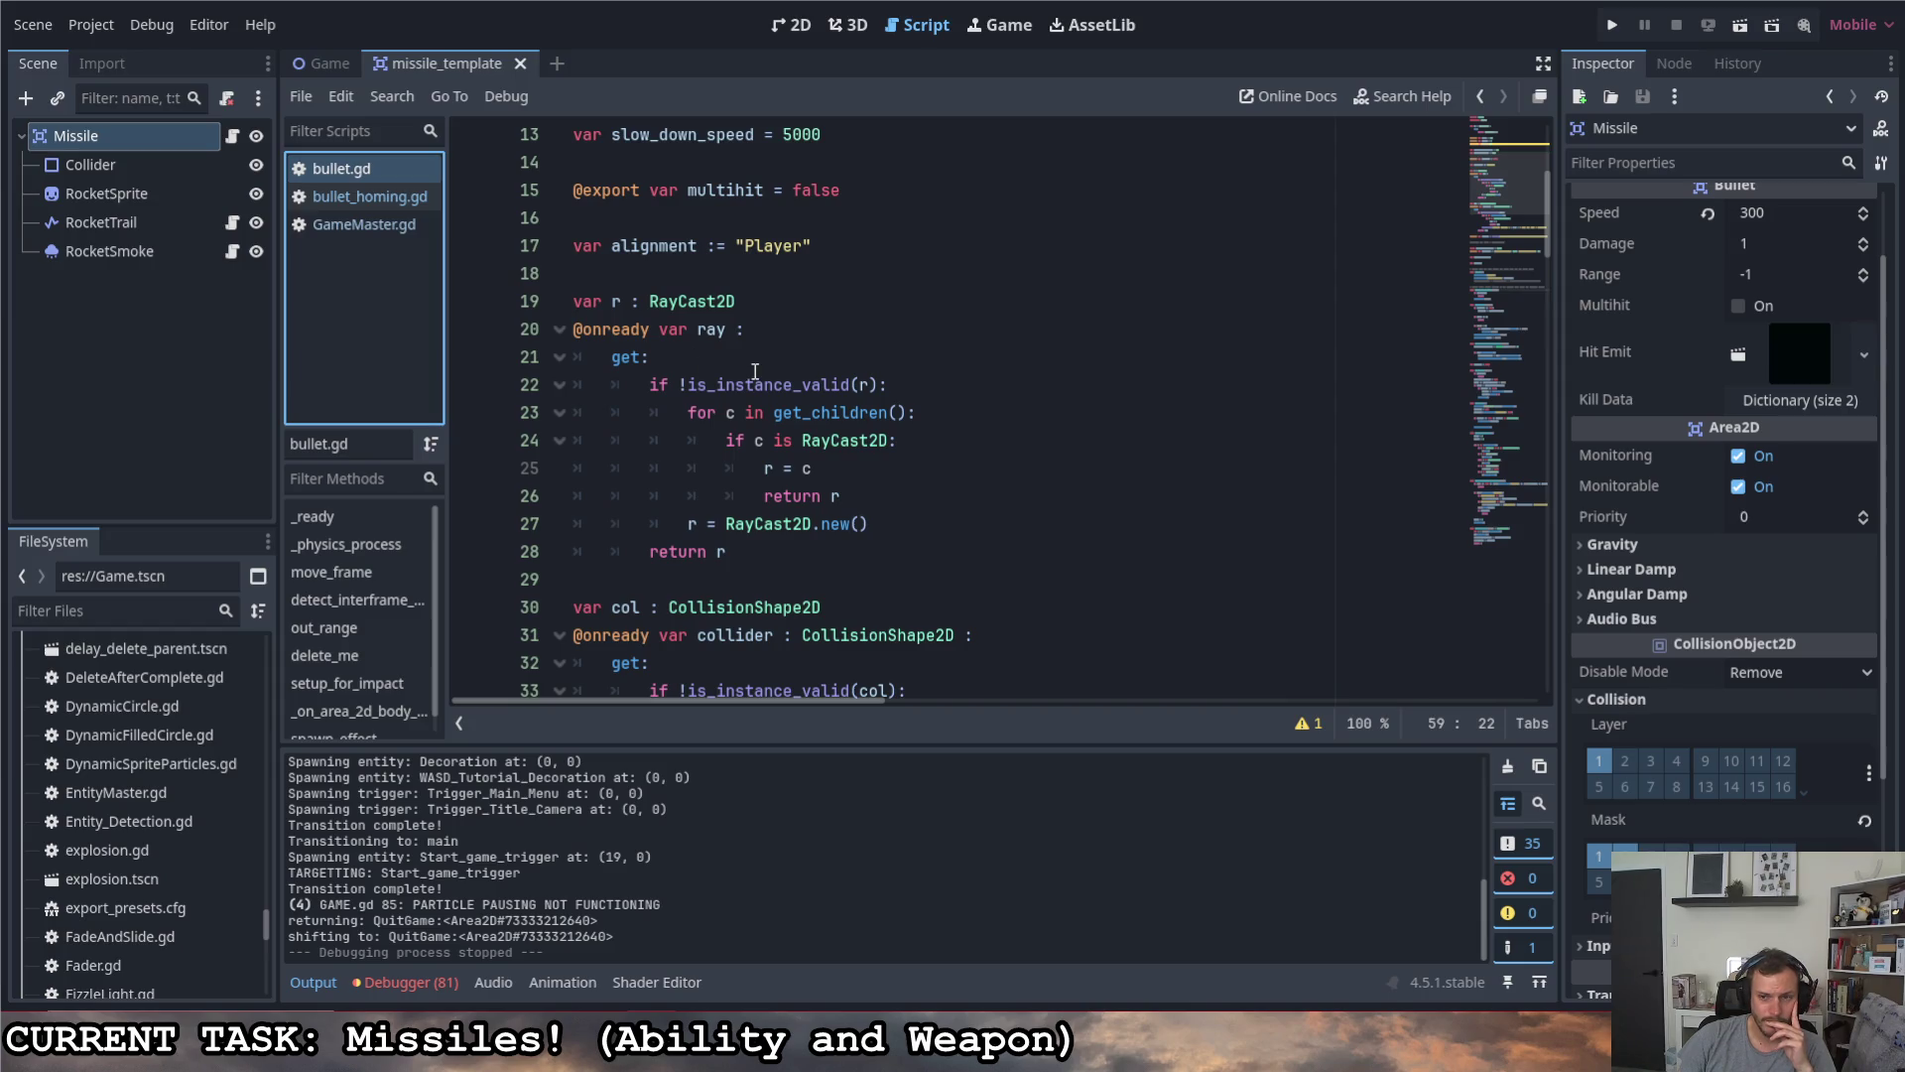
left_click(1020, 531)
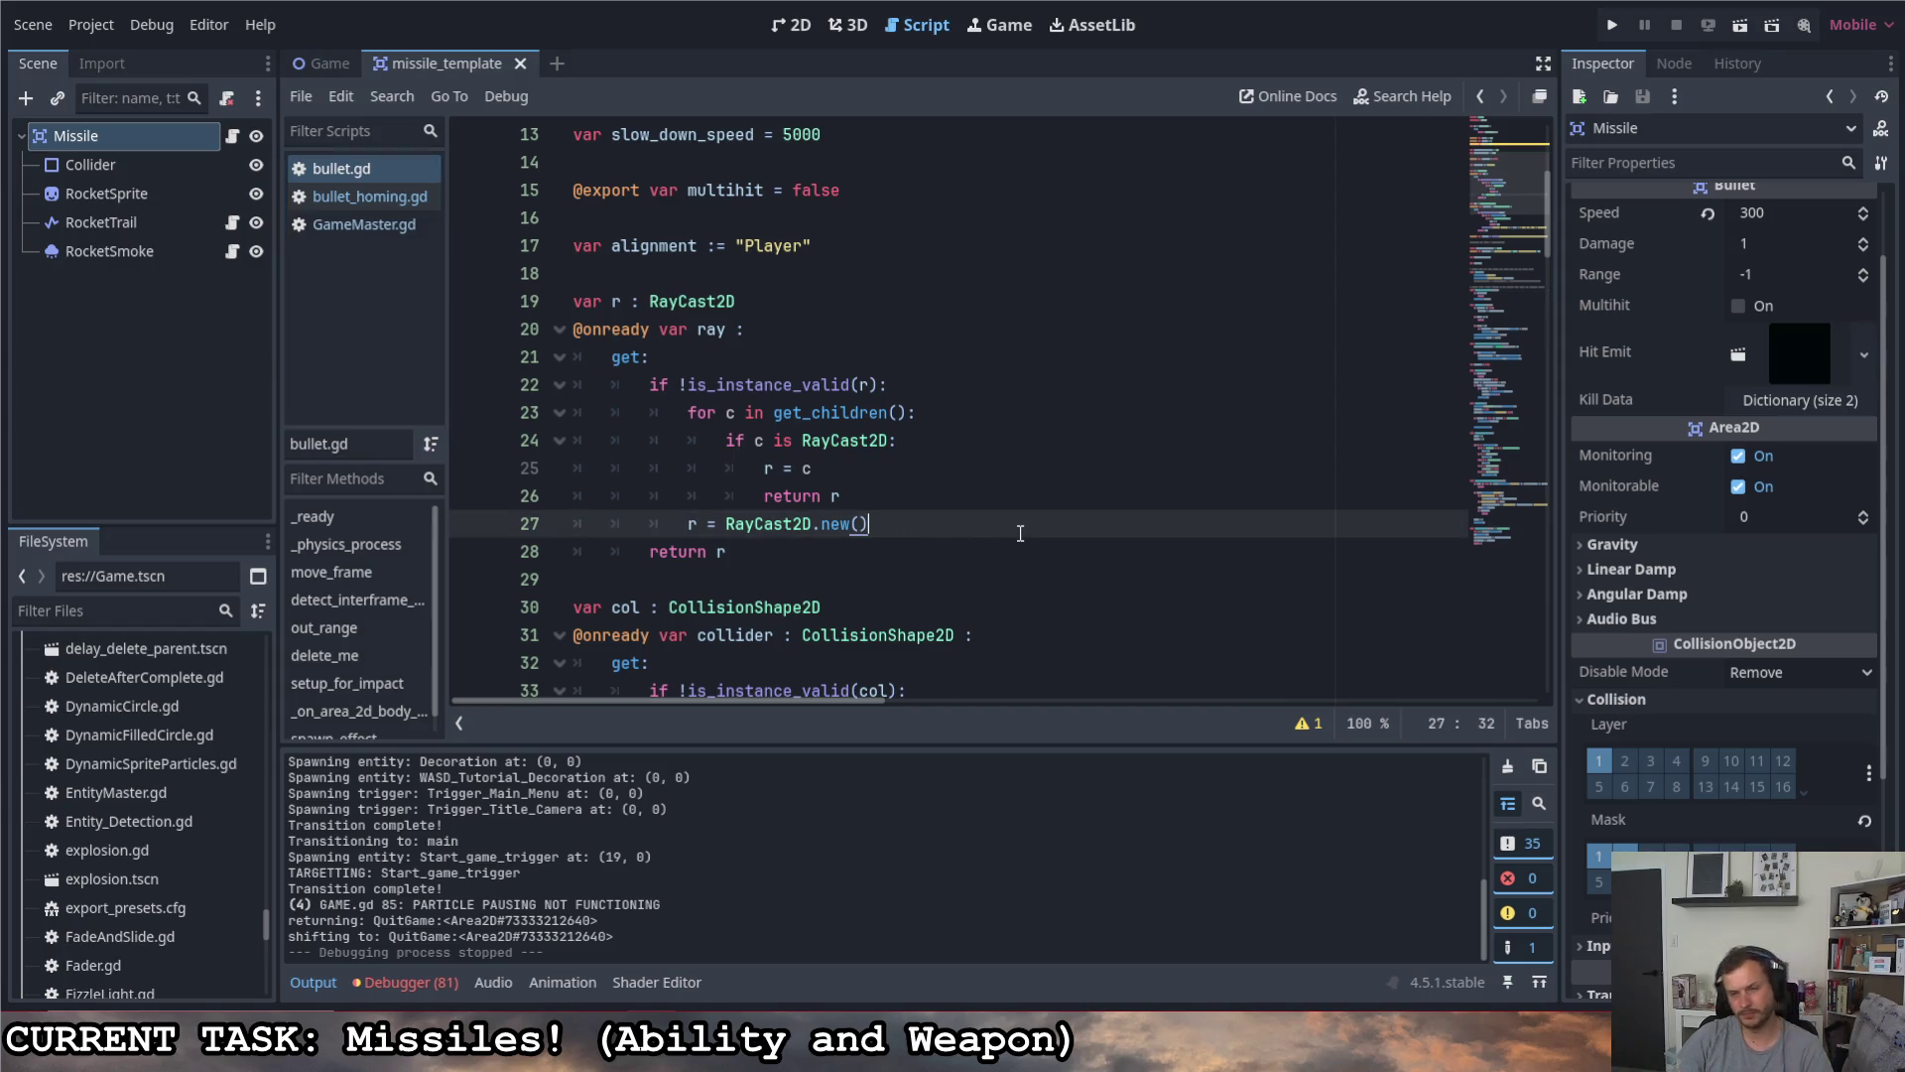
key("Return")
type("r")
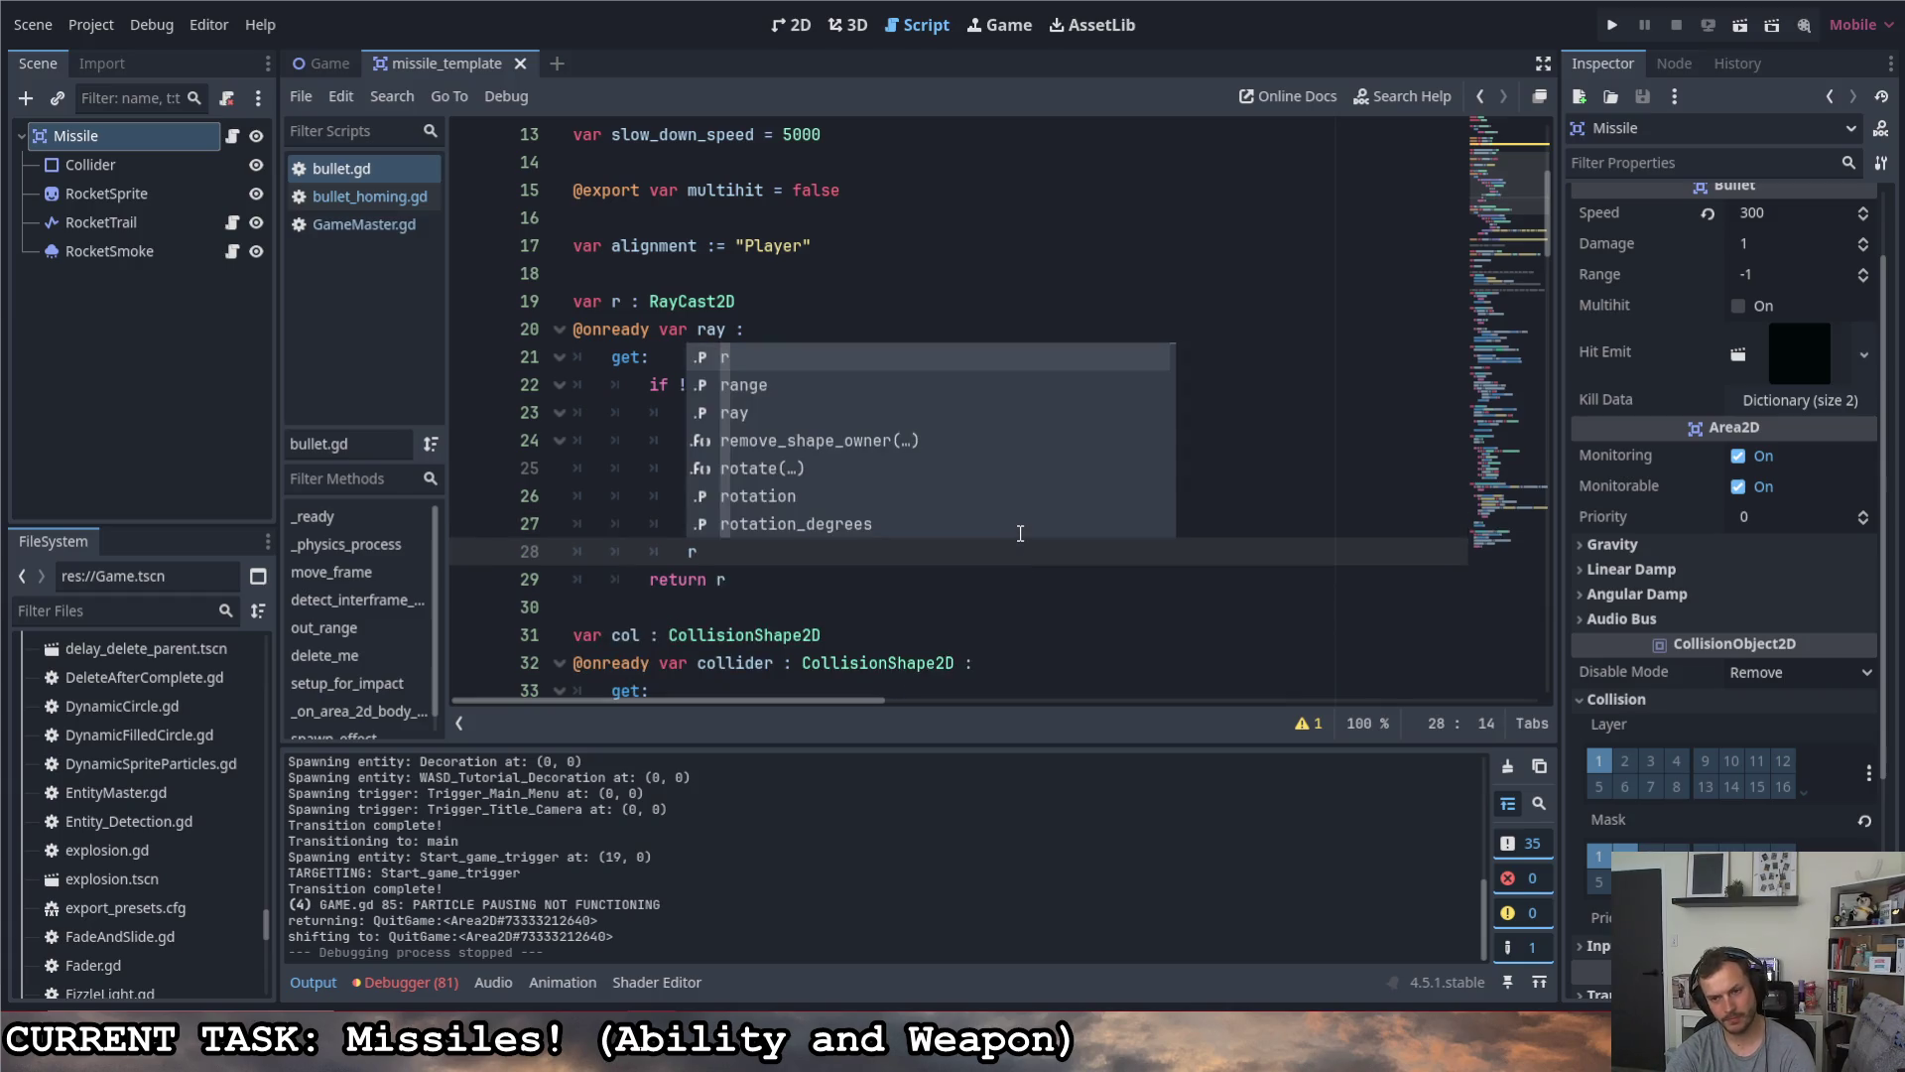
key("BackSpace")
type("add_child(r)")
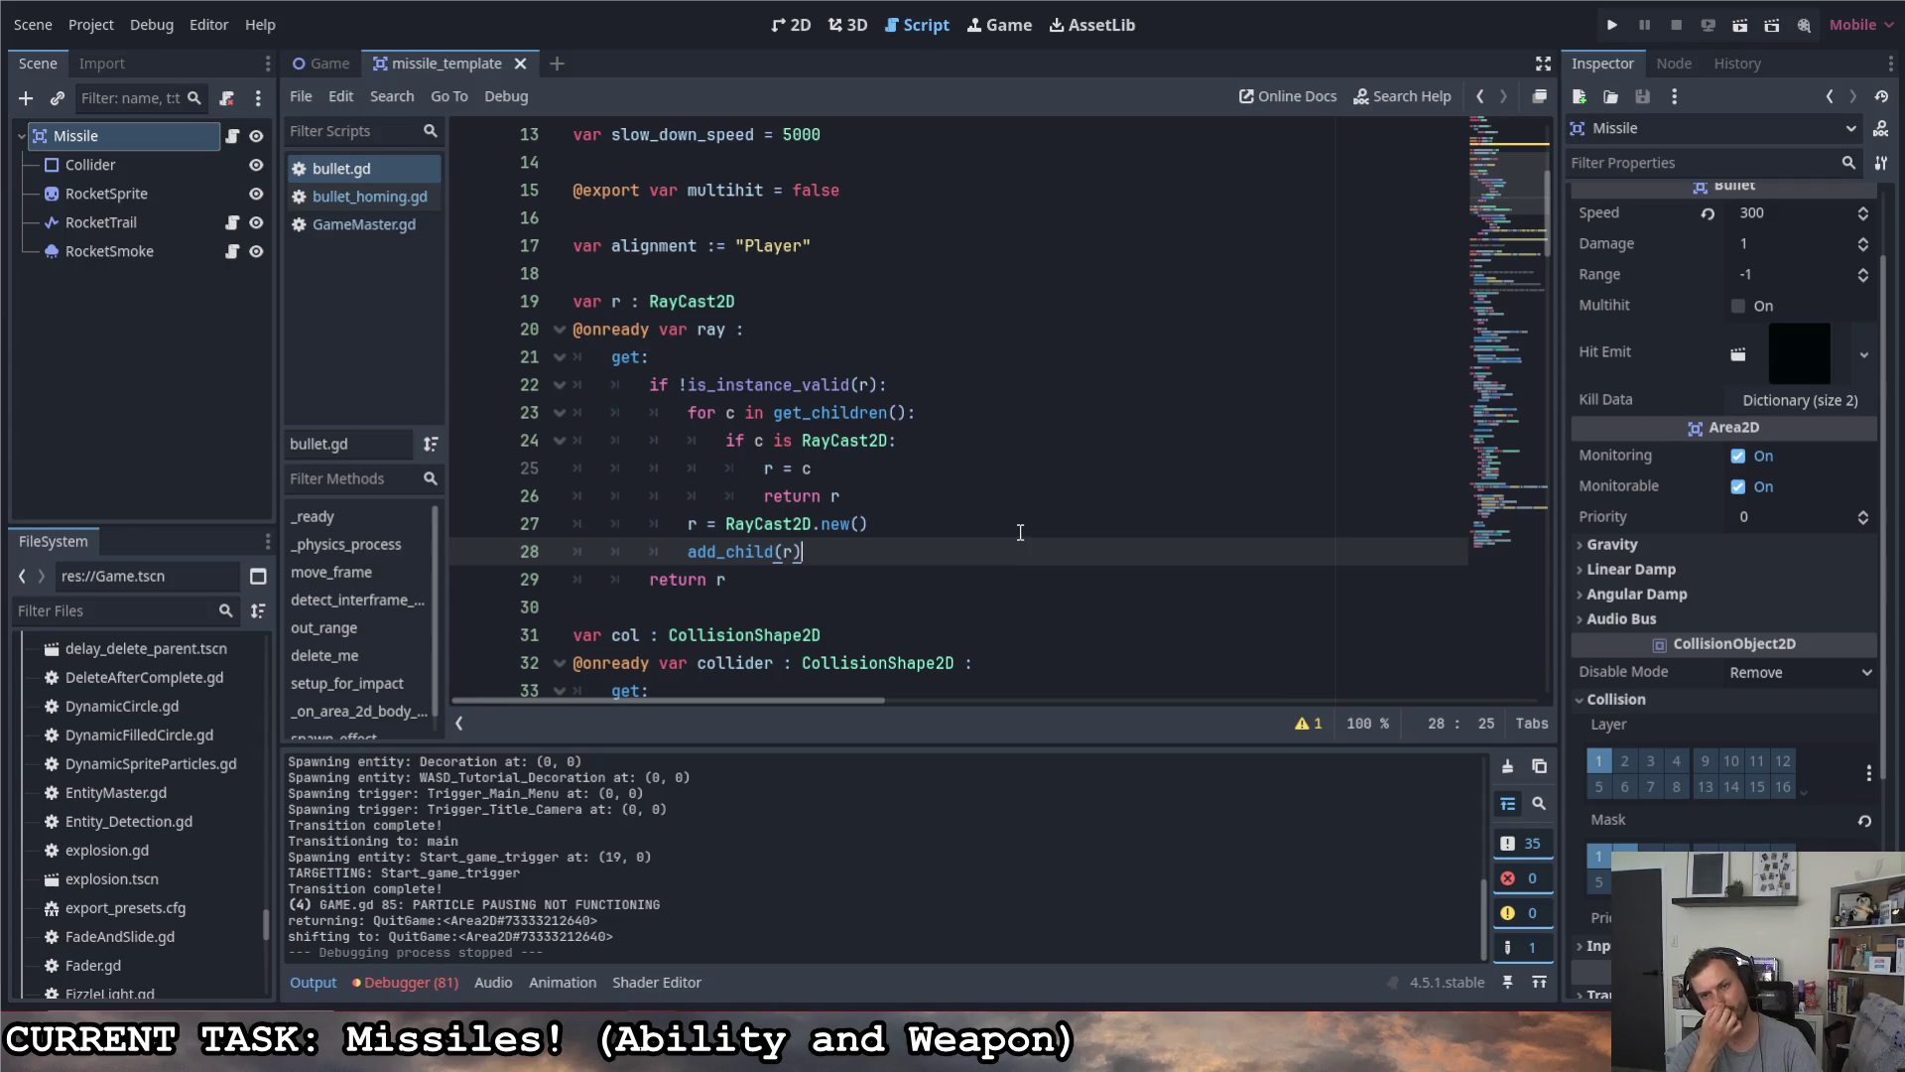
left_click(974, 511)
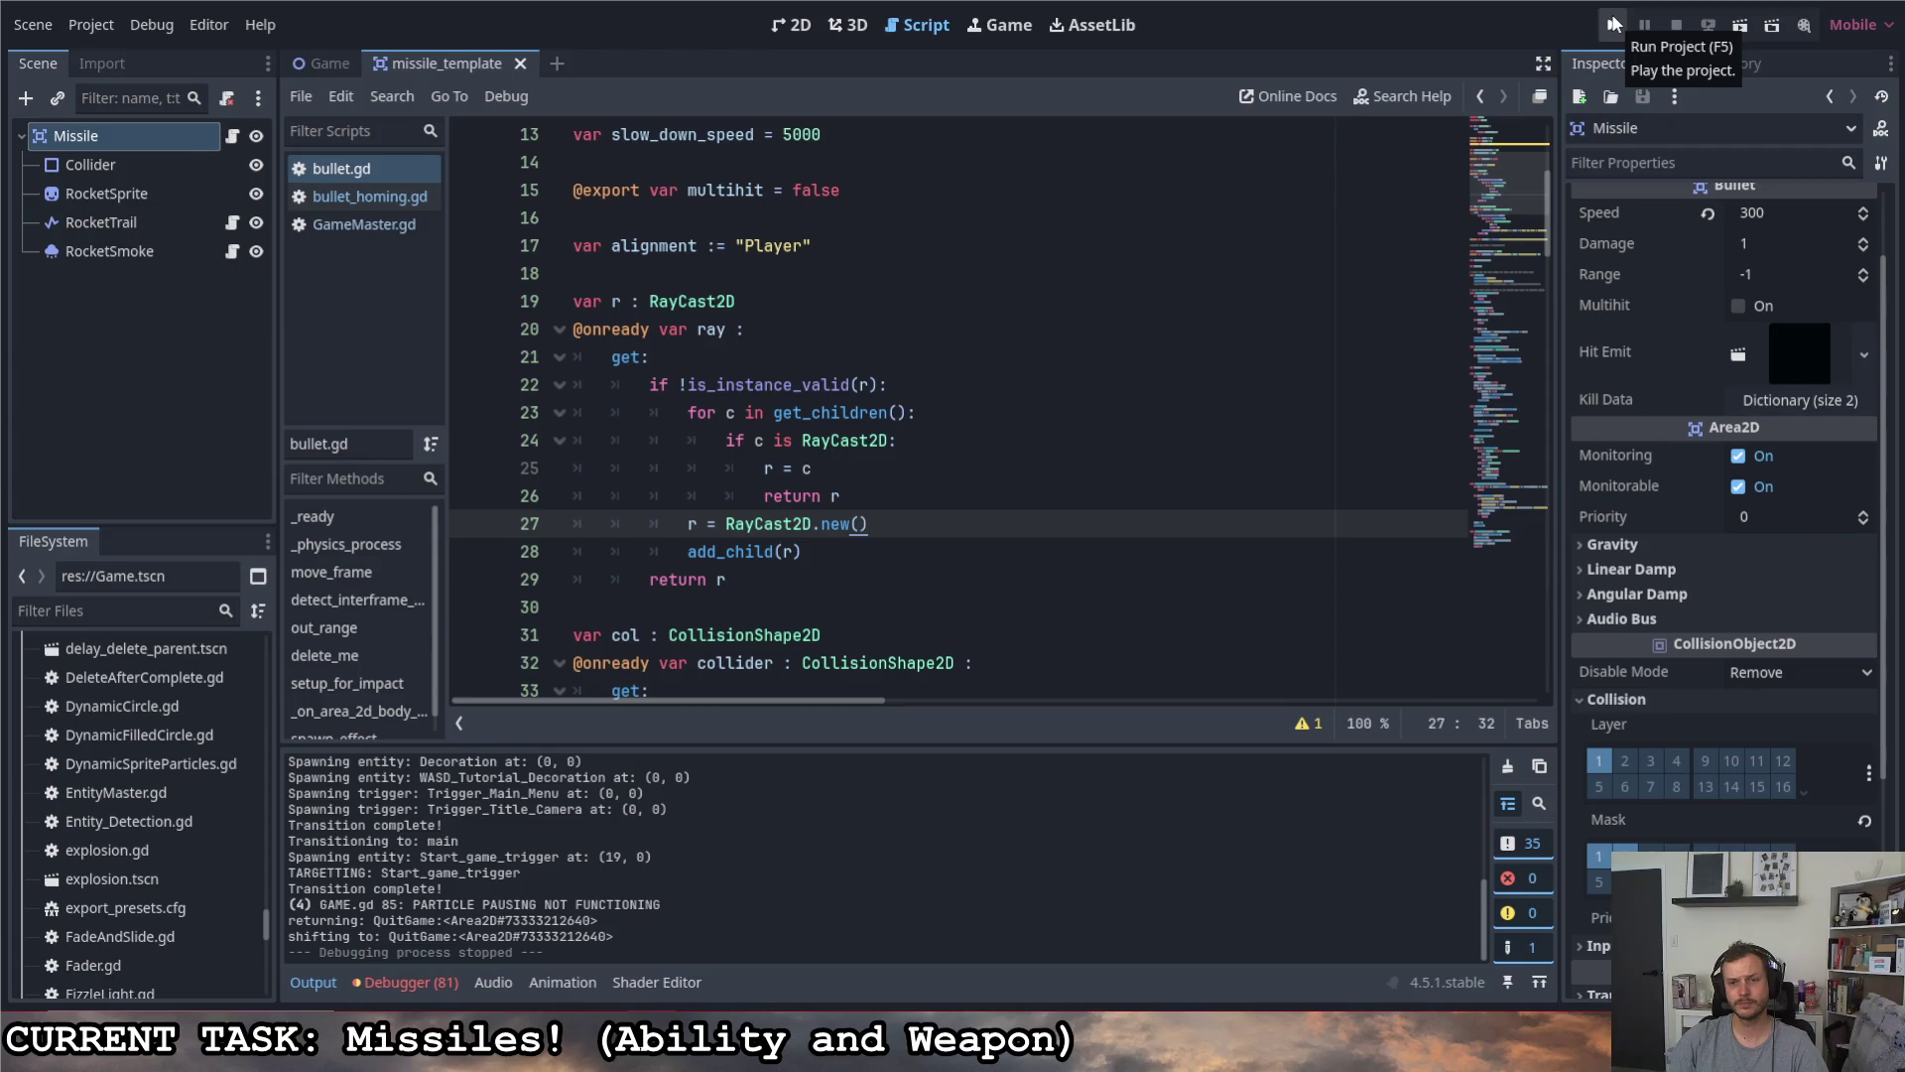
- Launch the project and fire missiles while moving the player left and right along the corridor
left_click(1614, 24)
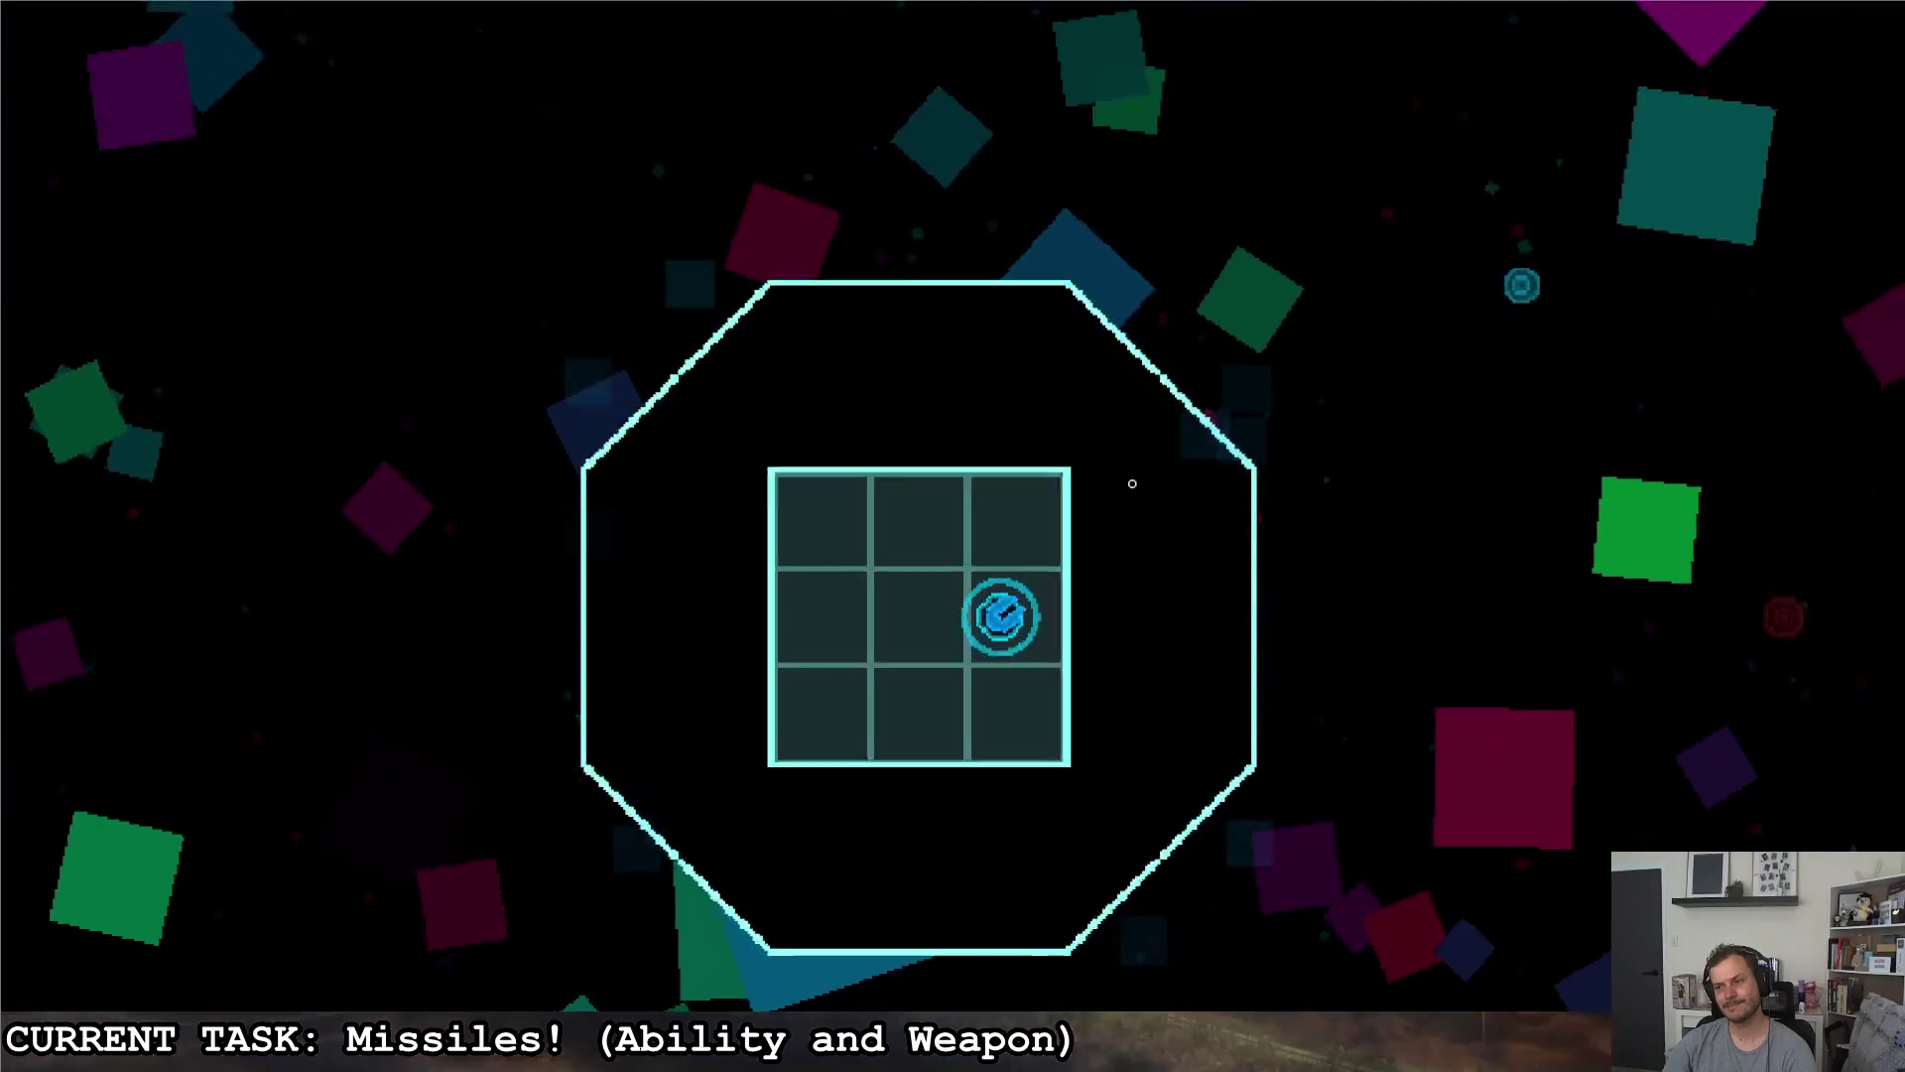
left_click(1389, 506)
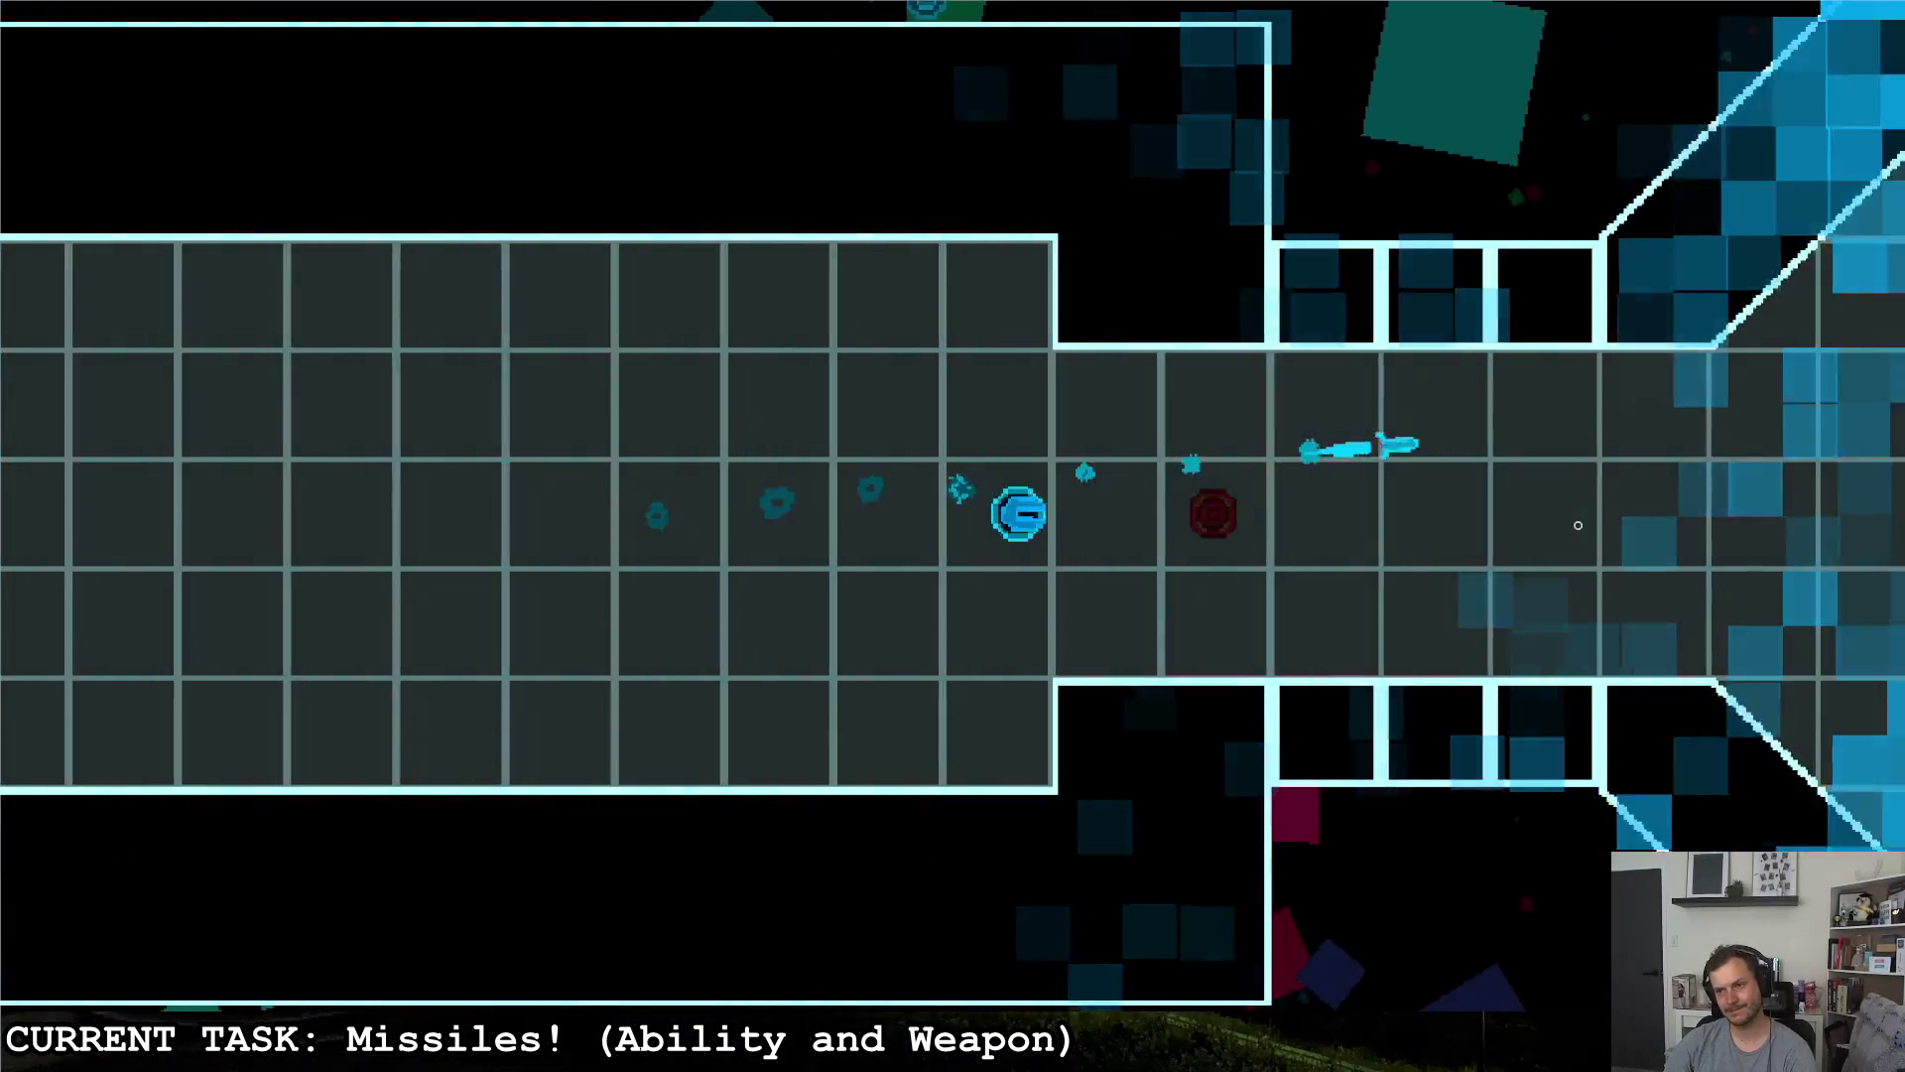
key("d")
left_click(1578, 525)
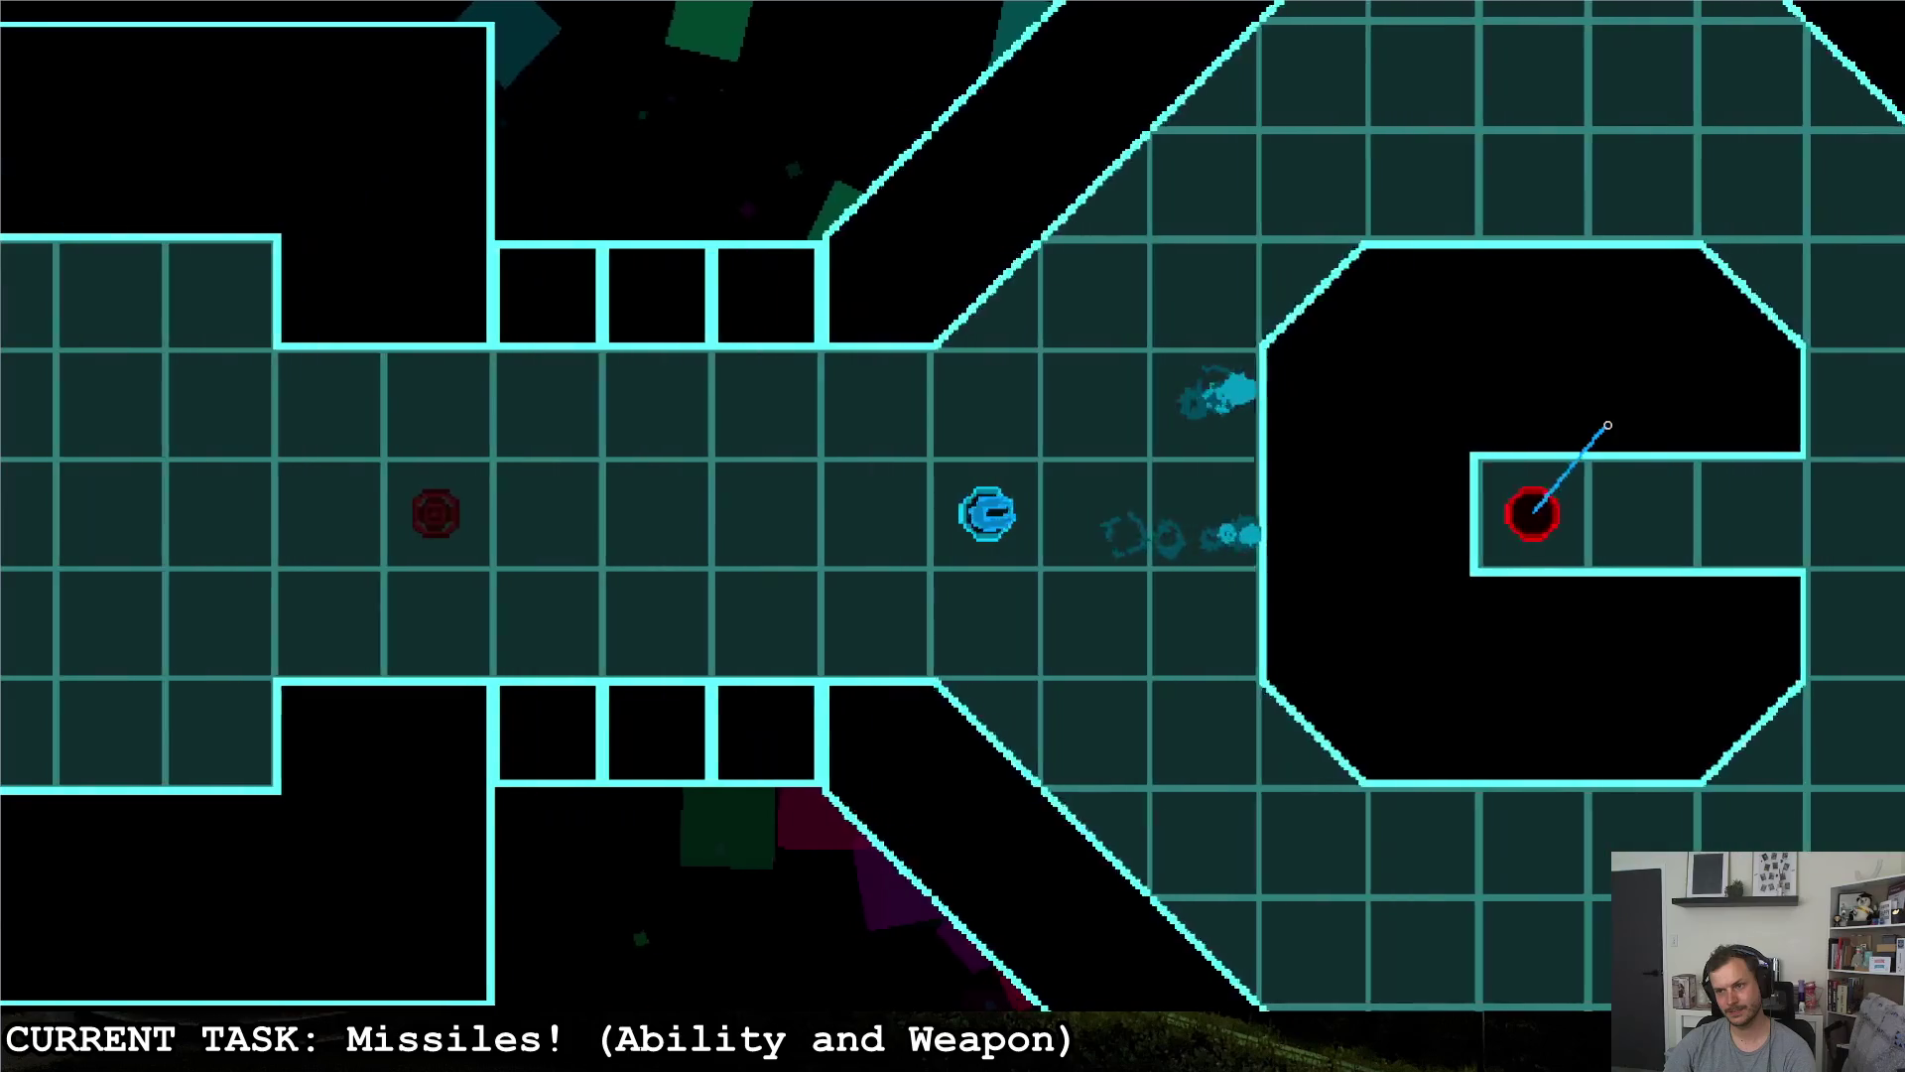
left_click(1629, 636)
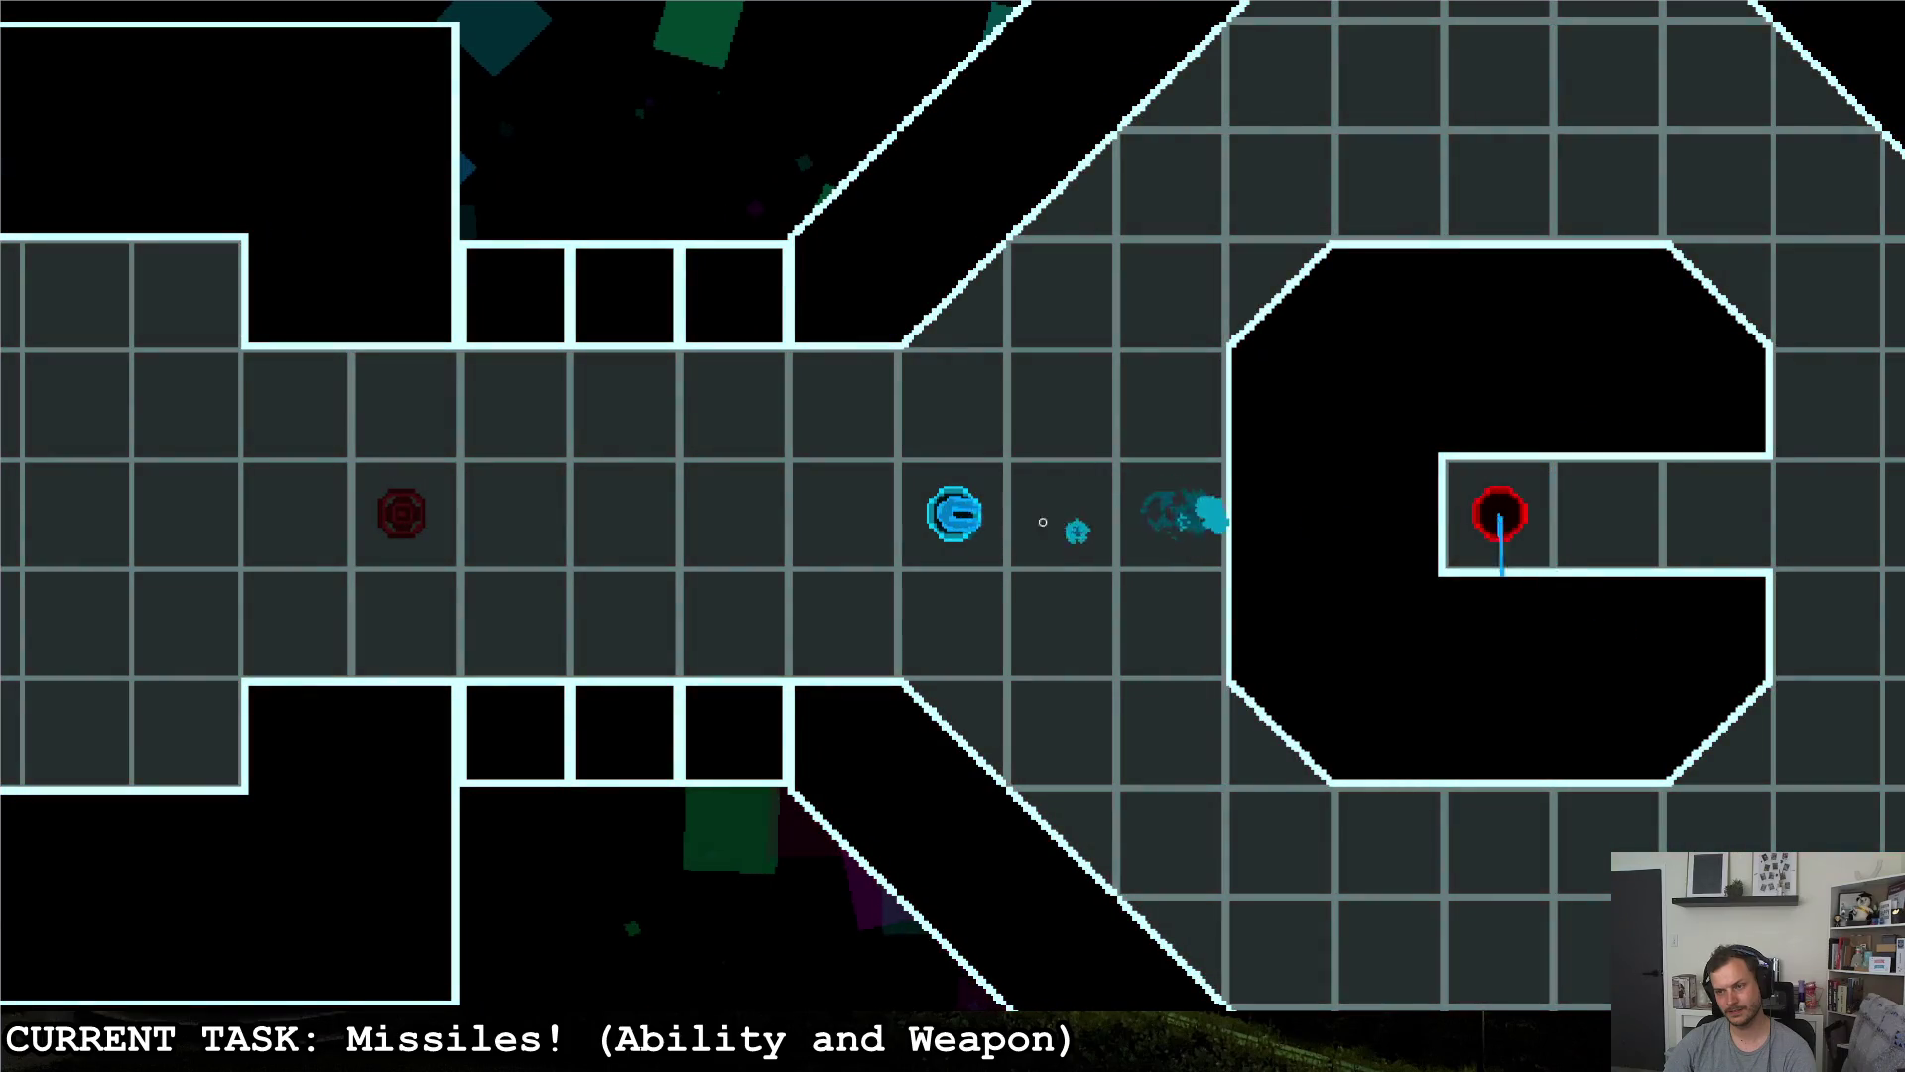
key("a")
left_click(612, 375)
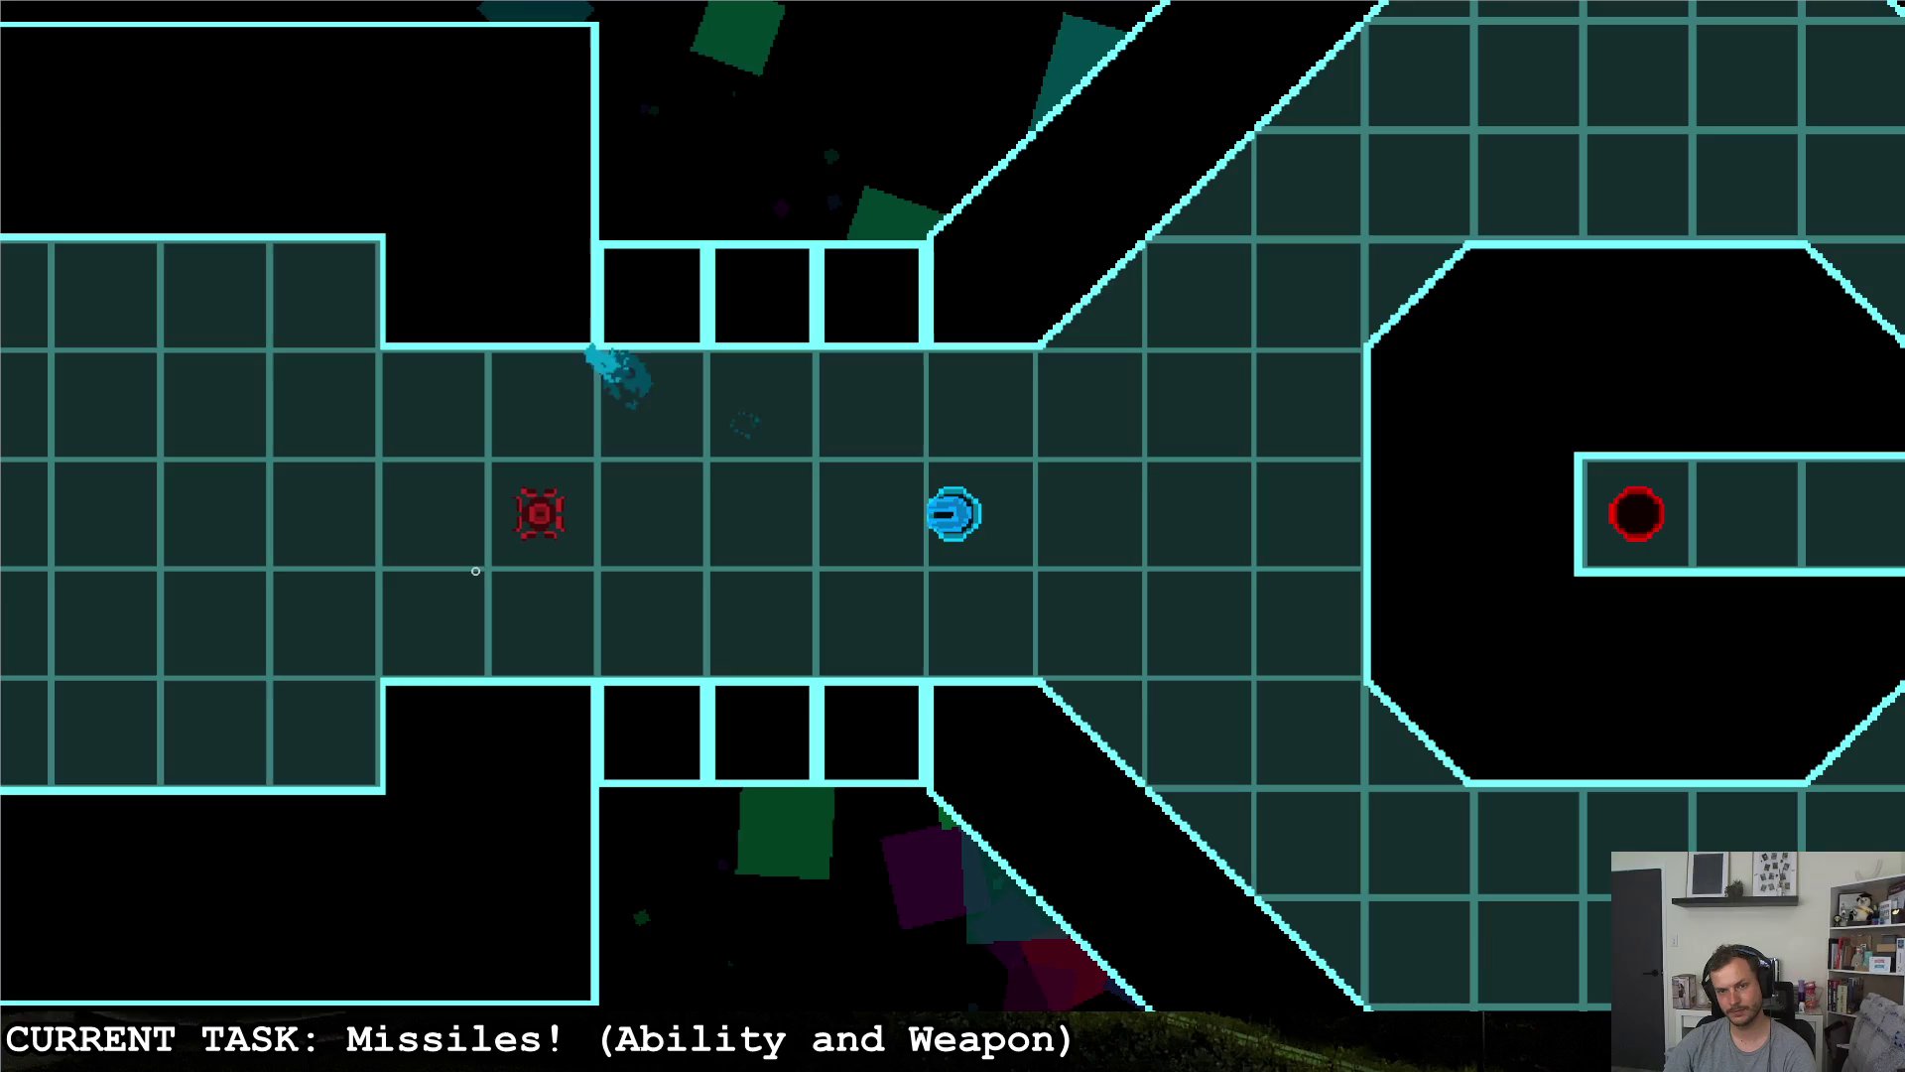
- Move into the octagon room, fire at the red enemy and trigger the secondary missile ability
key("d")
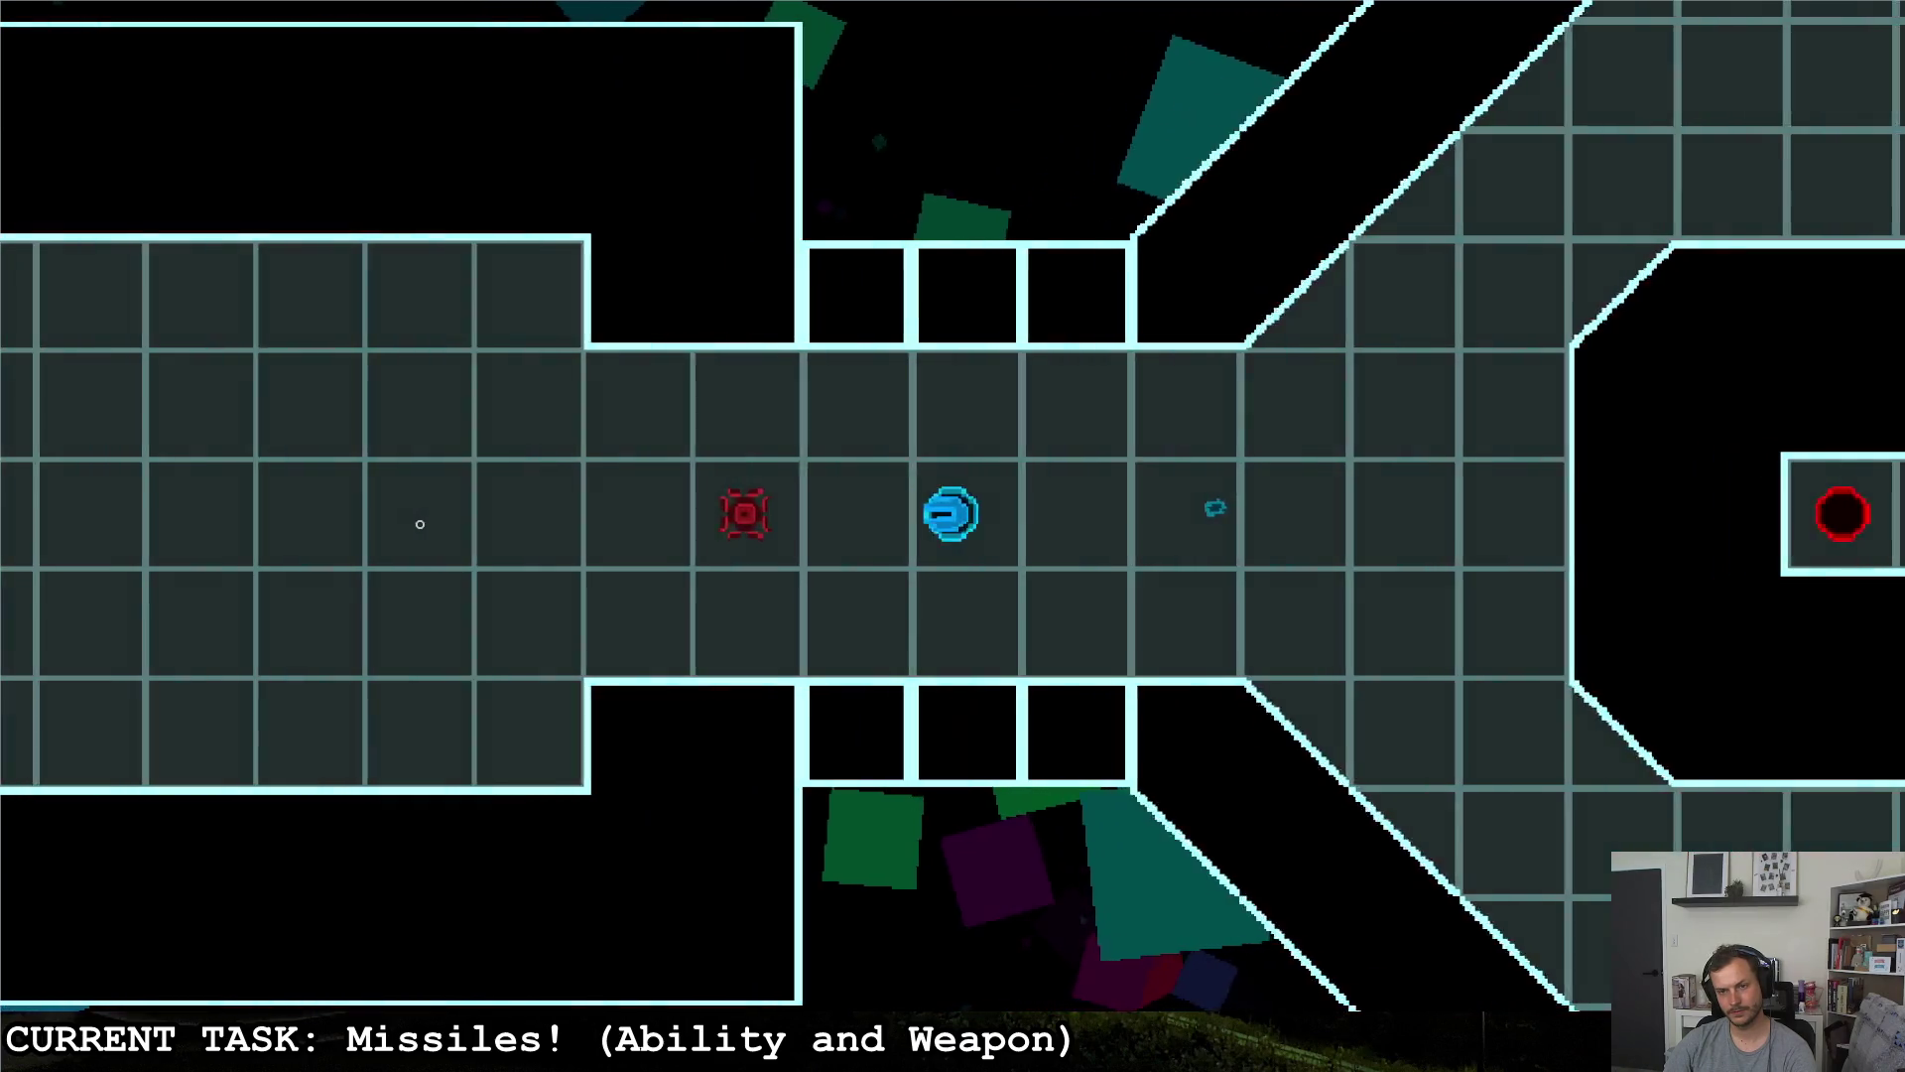
key("d")
left_click(1264, 221)
key("s")
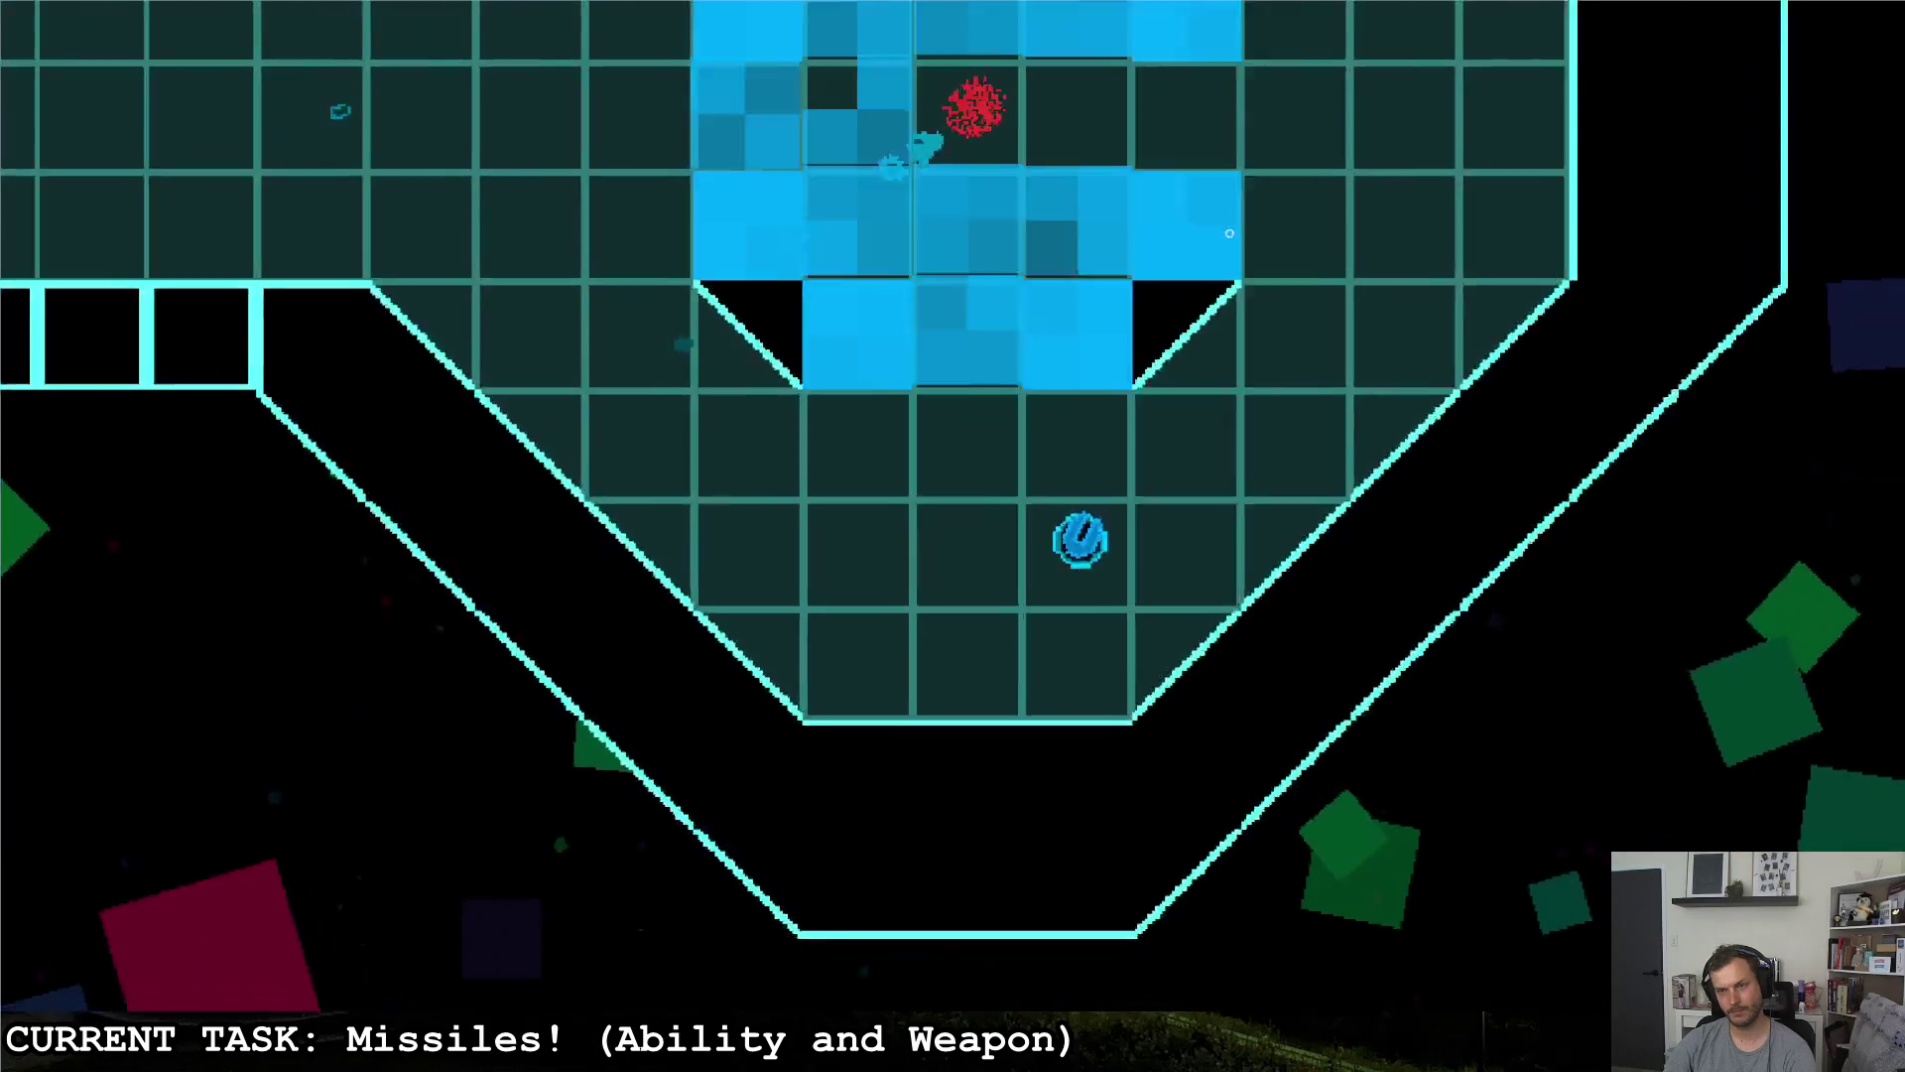
key("w")
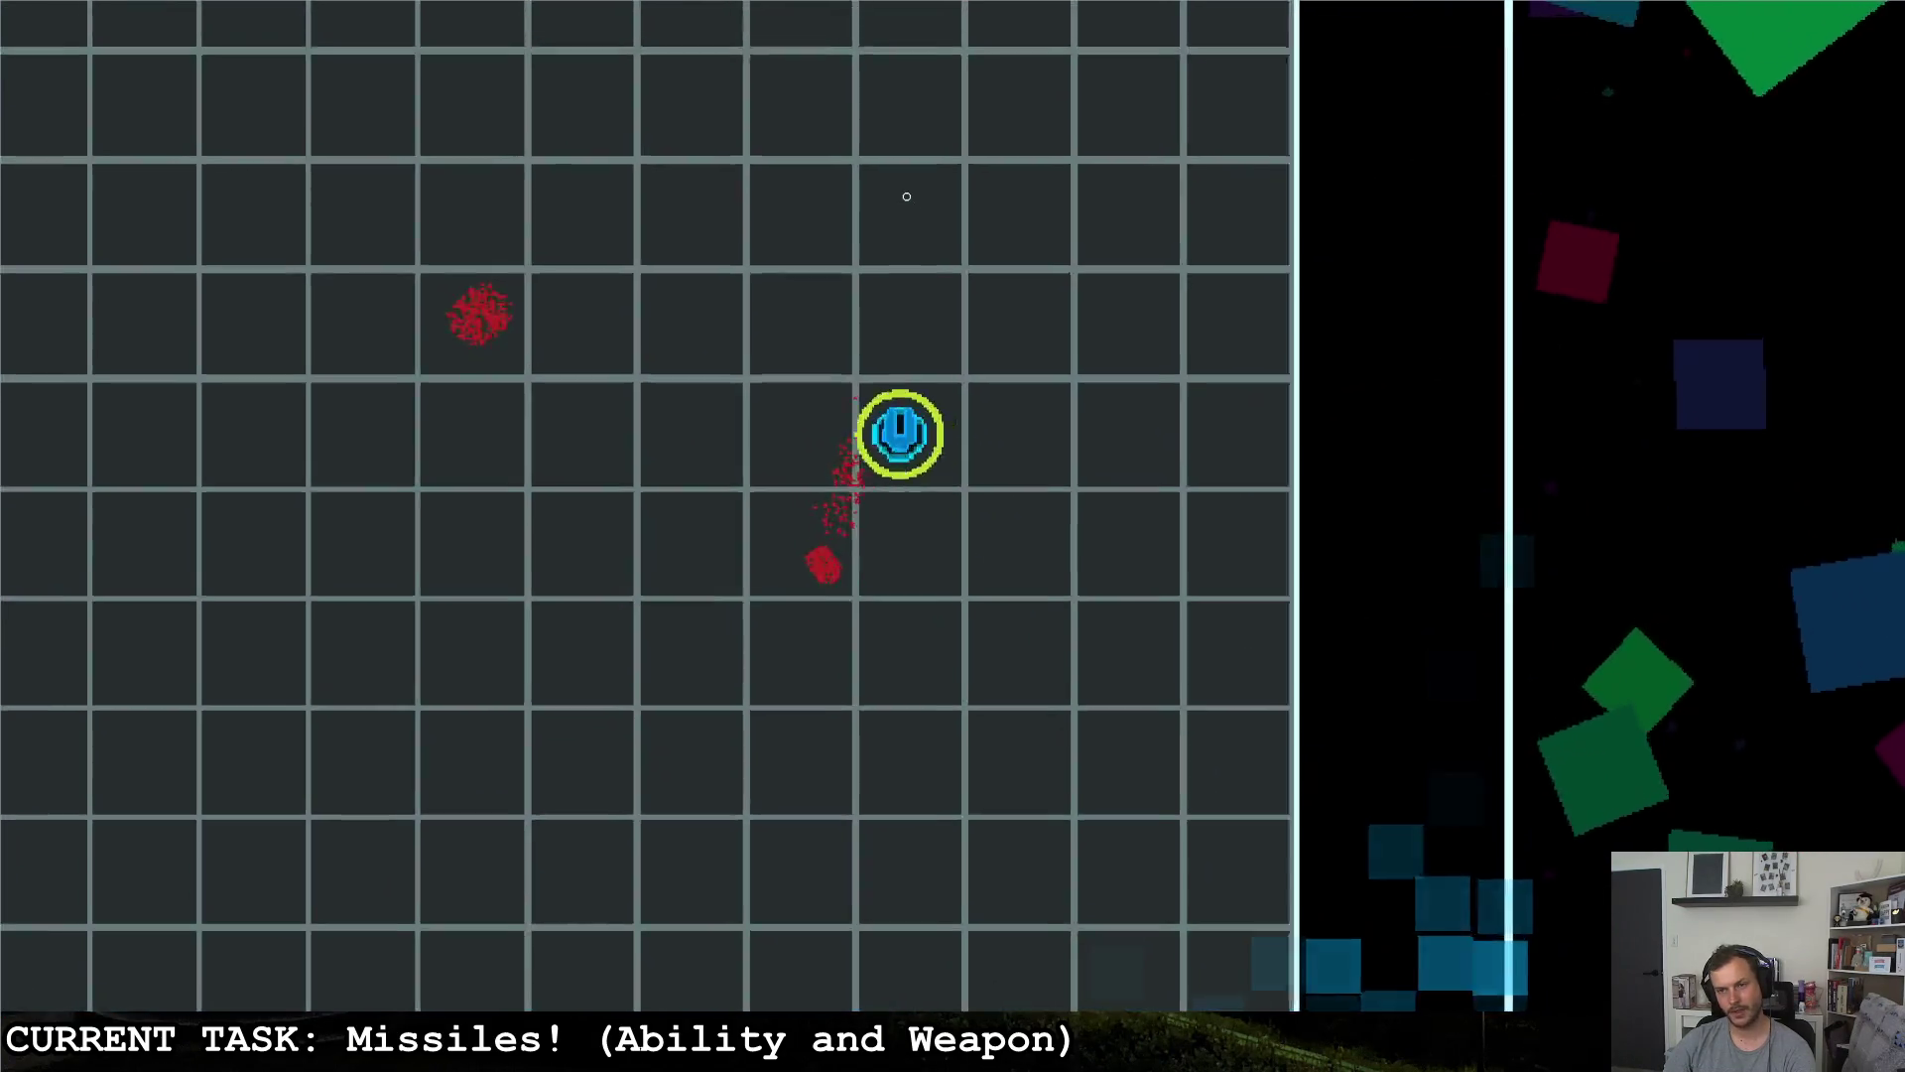
key("a")
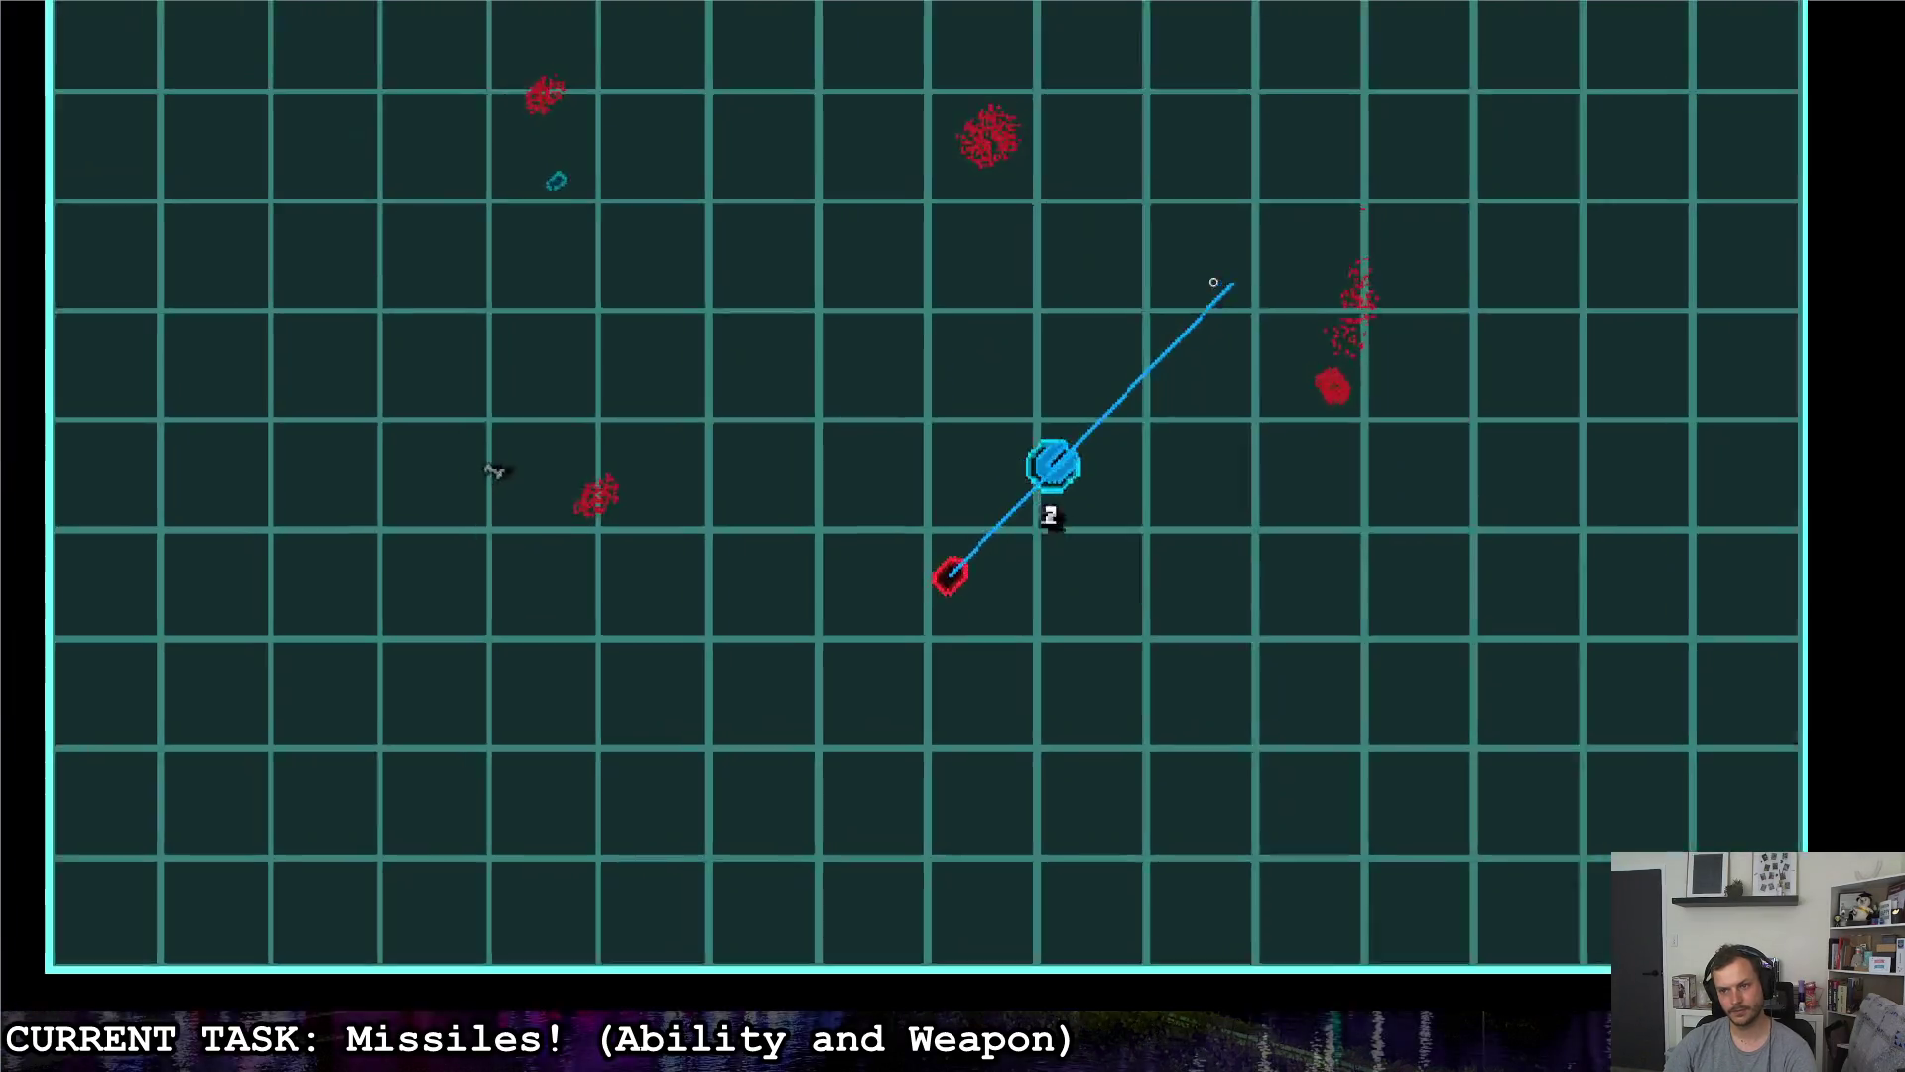
right_click(1214, 283)
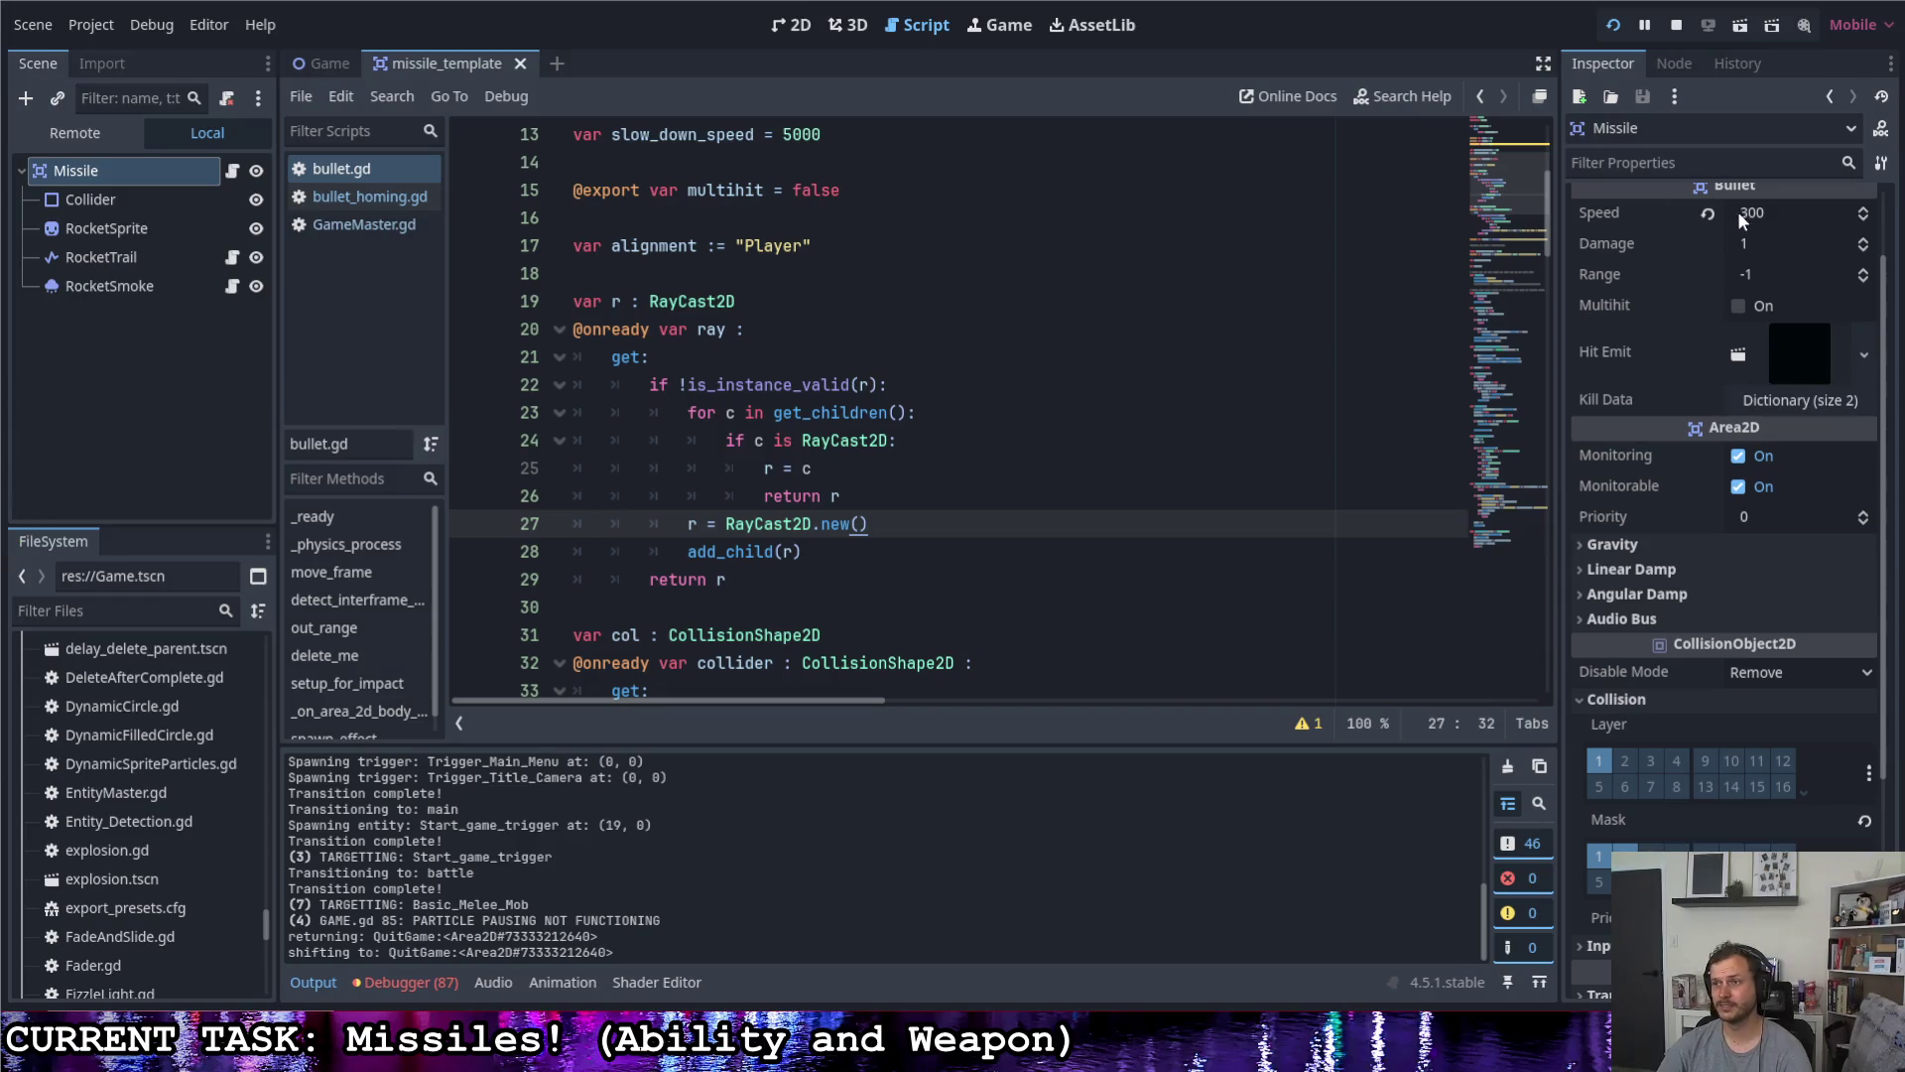
- Stop the game, give the Missile Speed 200 and Homing Velocity 10.0, then save and rerun with F5
left_click(1759, 213)
left_click(164, 147)
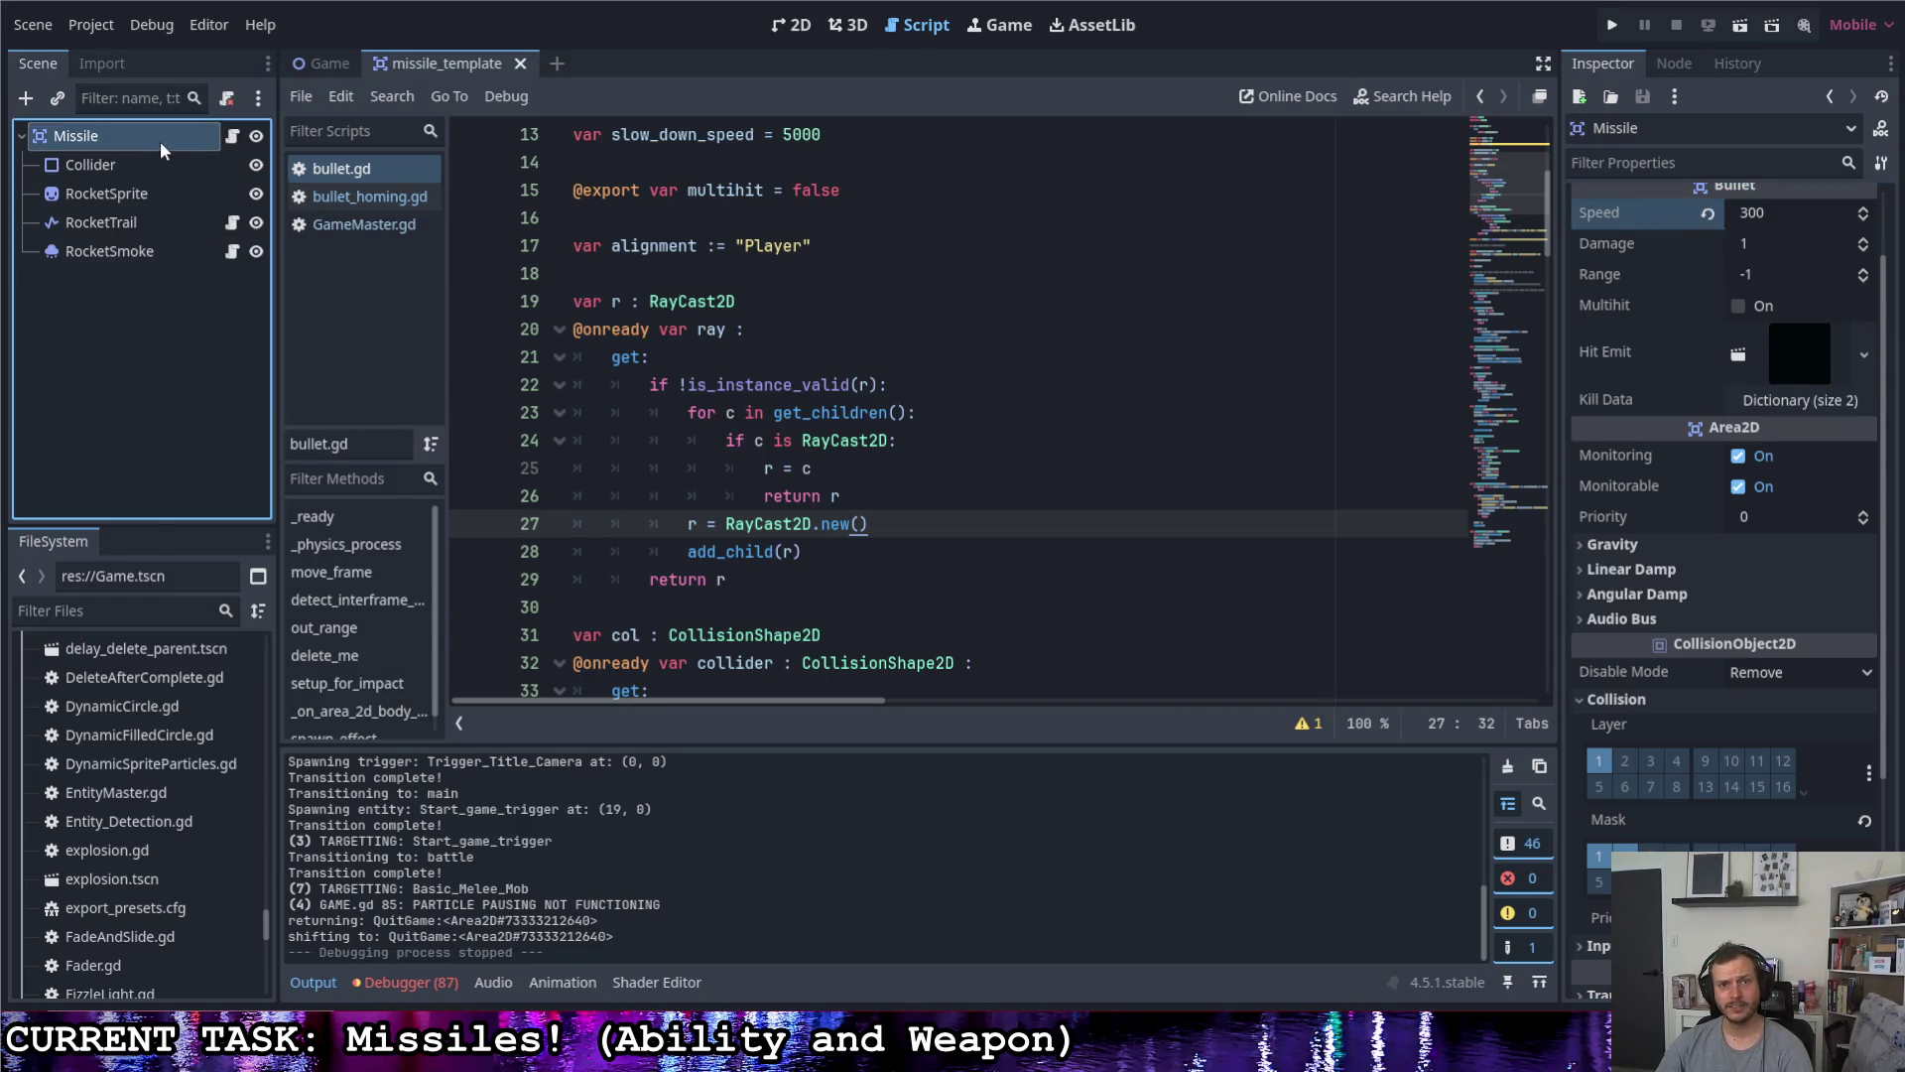
scroll(1736, 347, "up", 2)
left_click(1777, 313)
type("2")
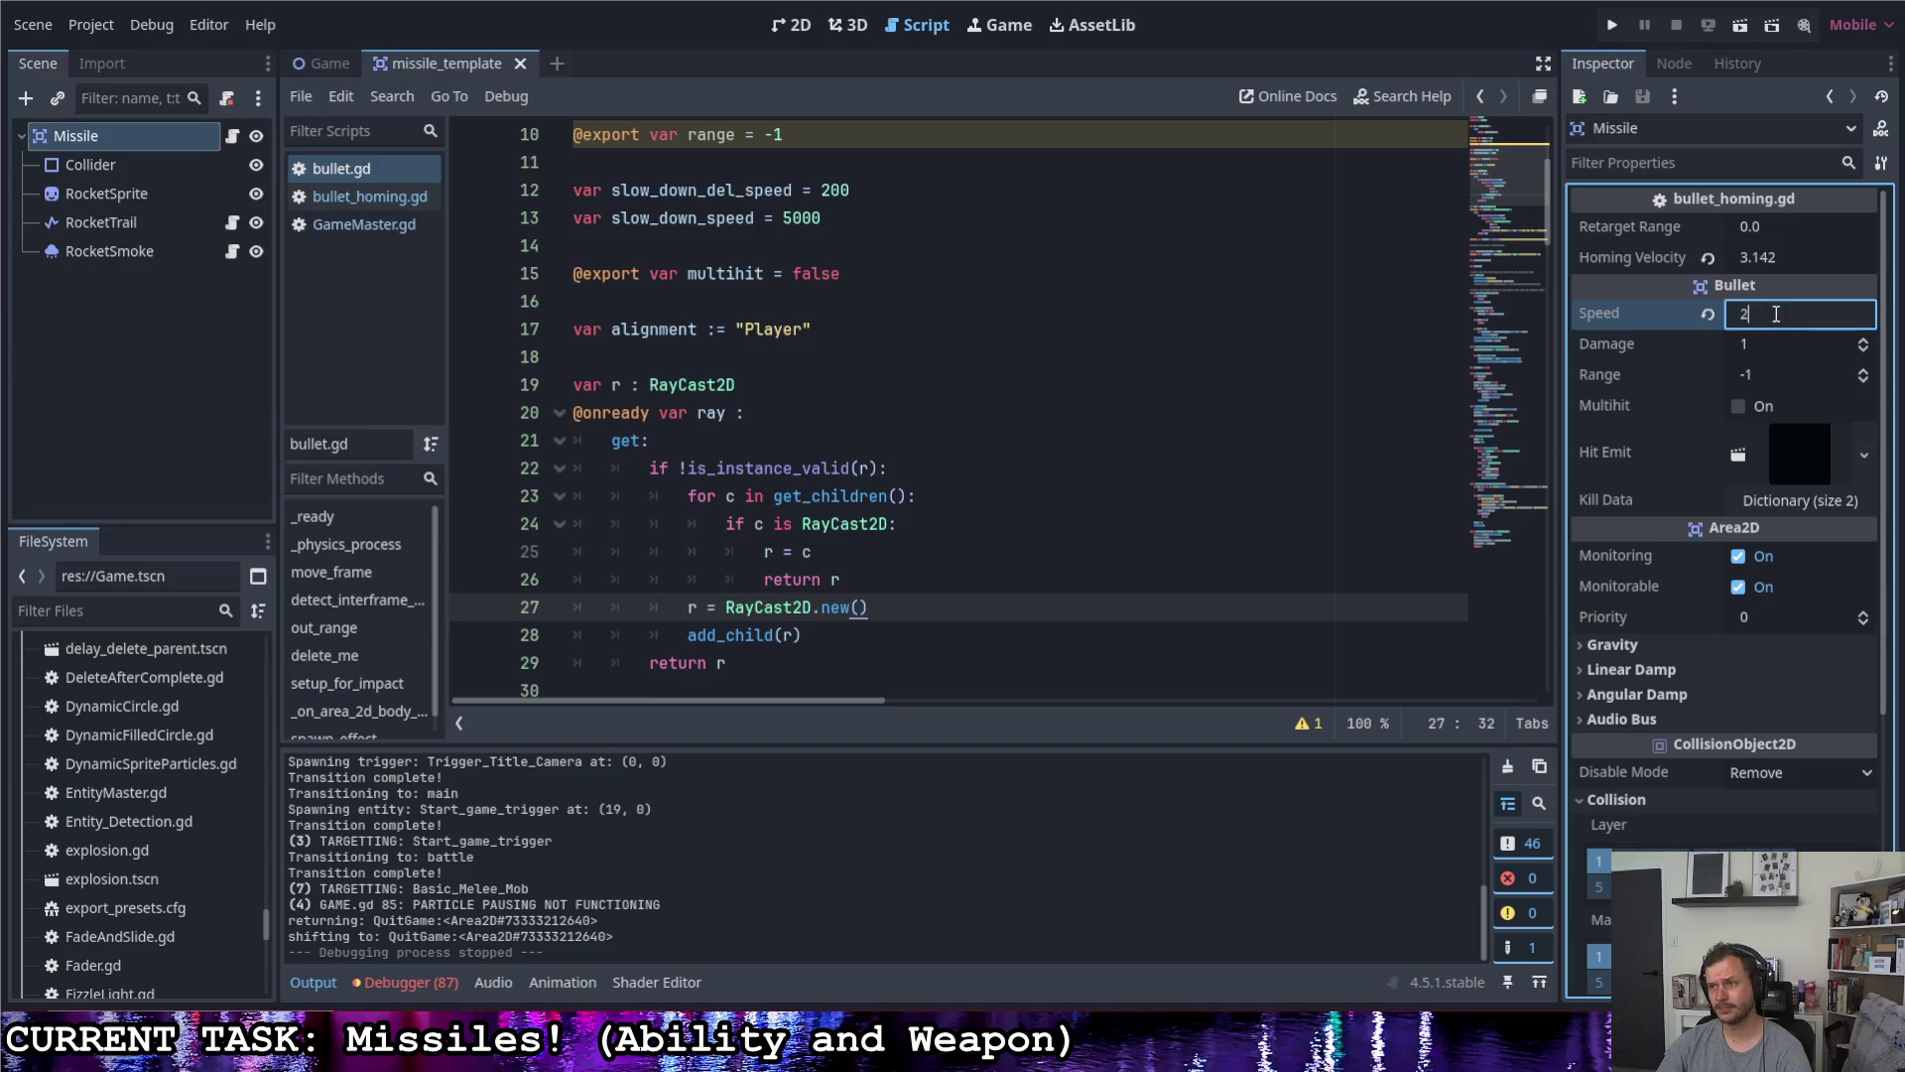
type("00")
key("Return")
key("shift+Tab")
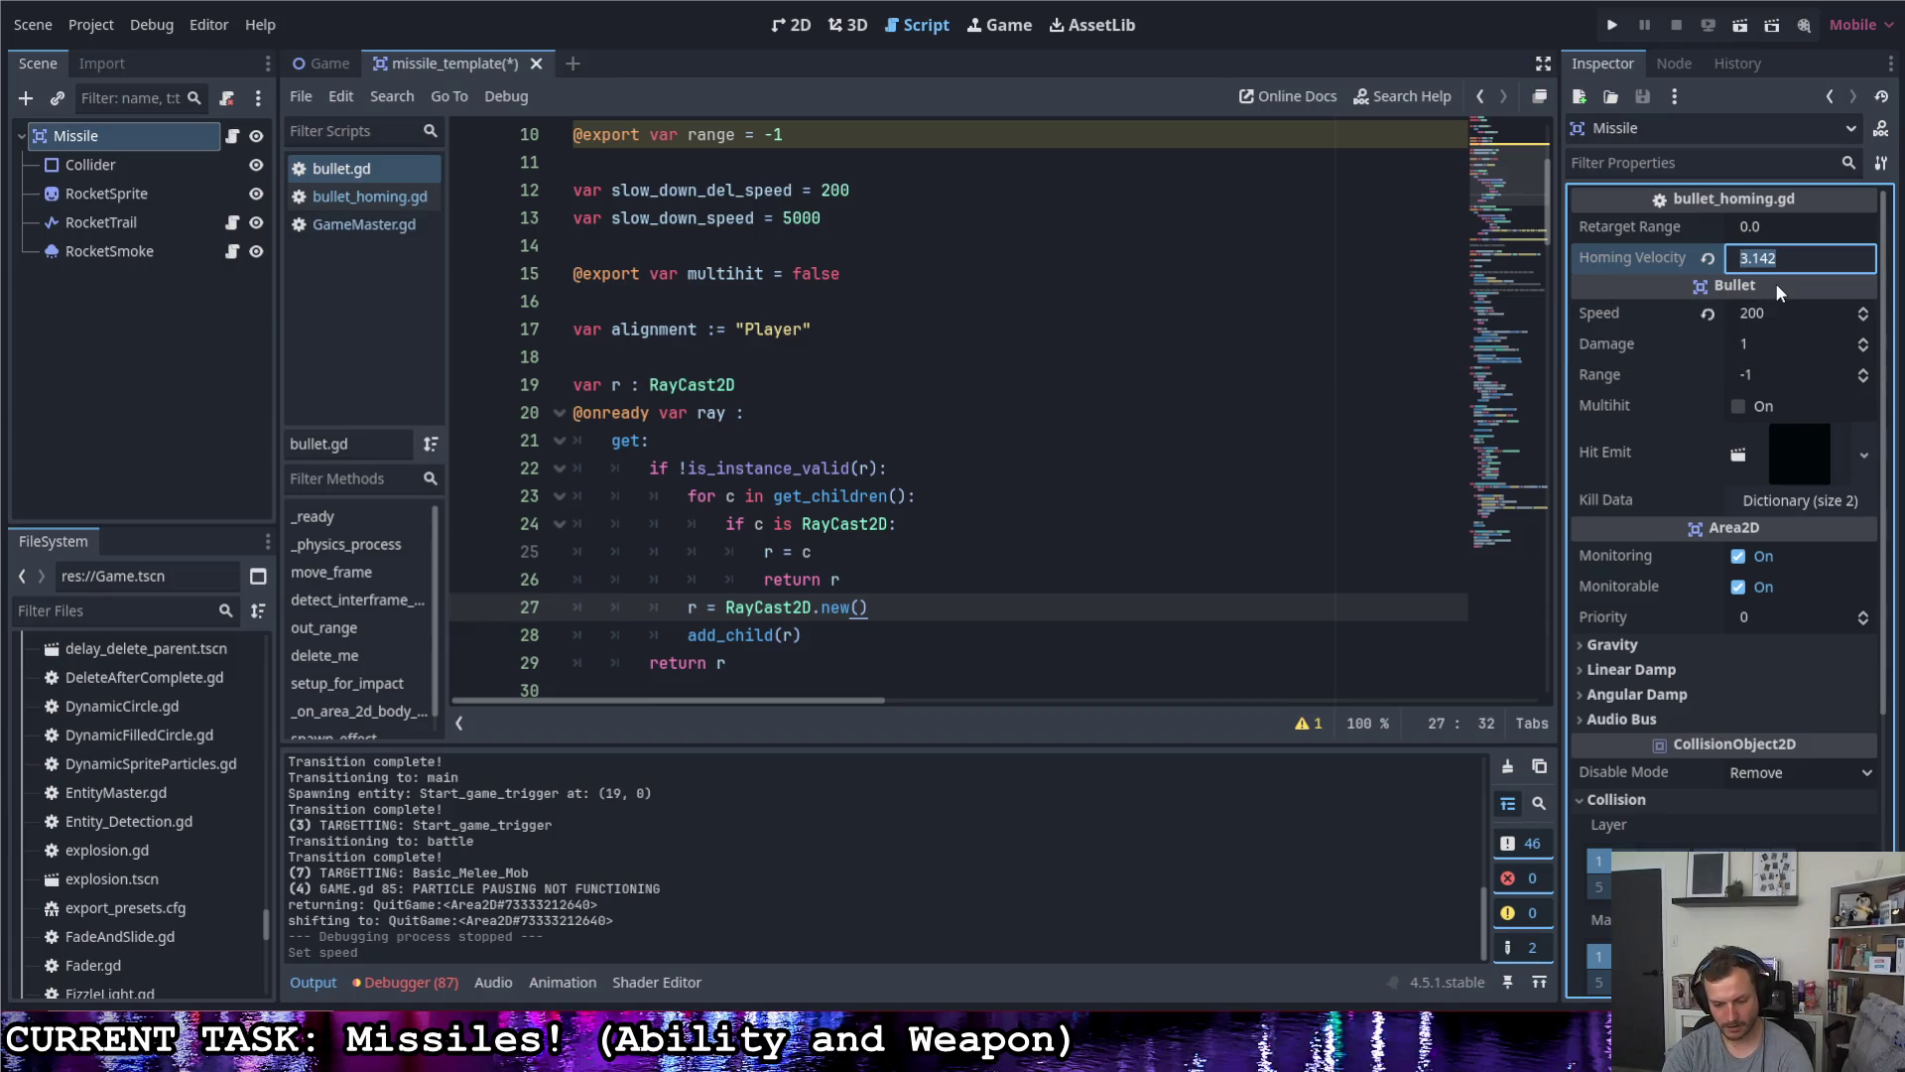
type("10")
key("Return")
key("F5")
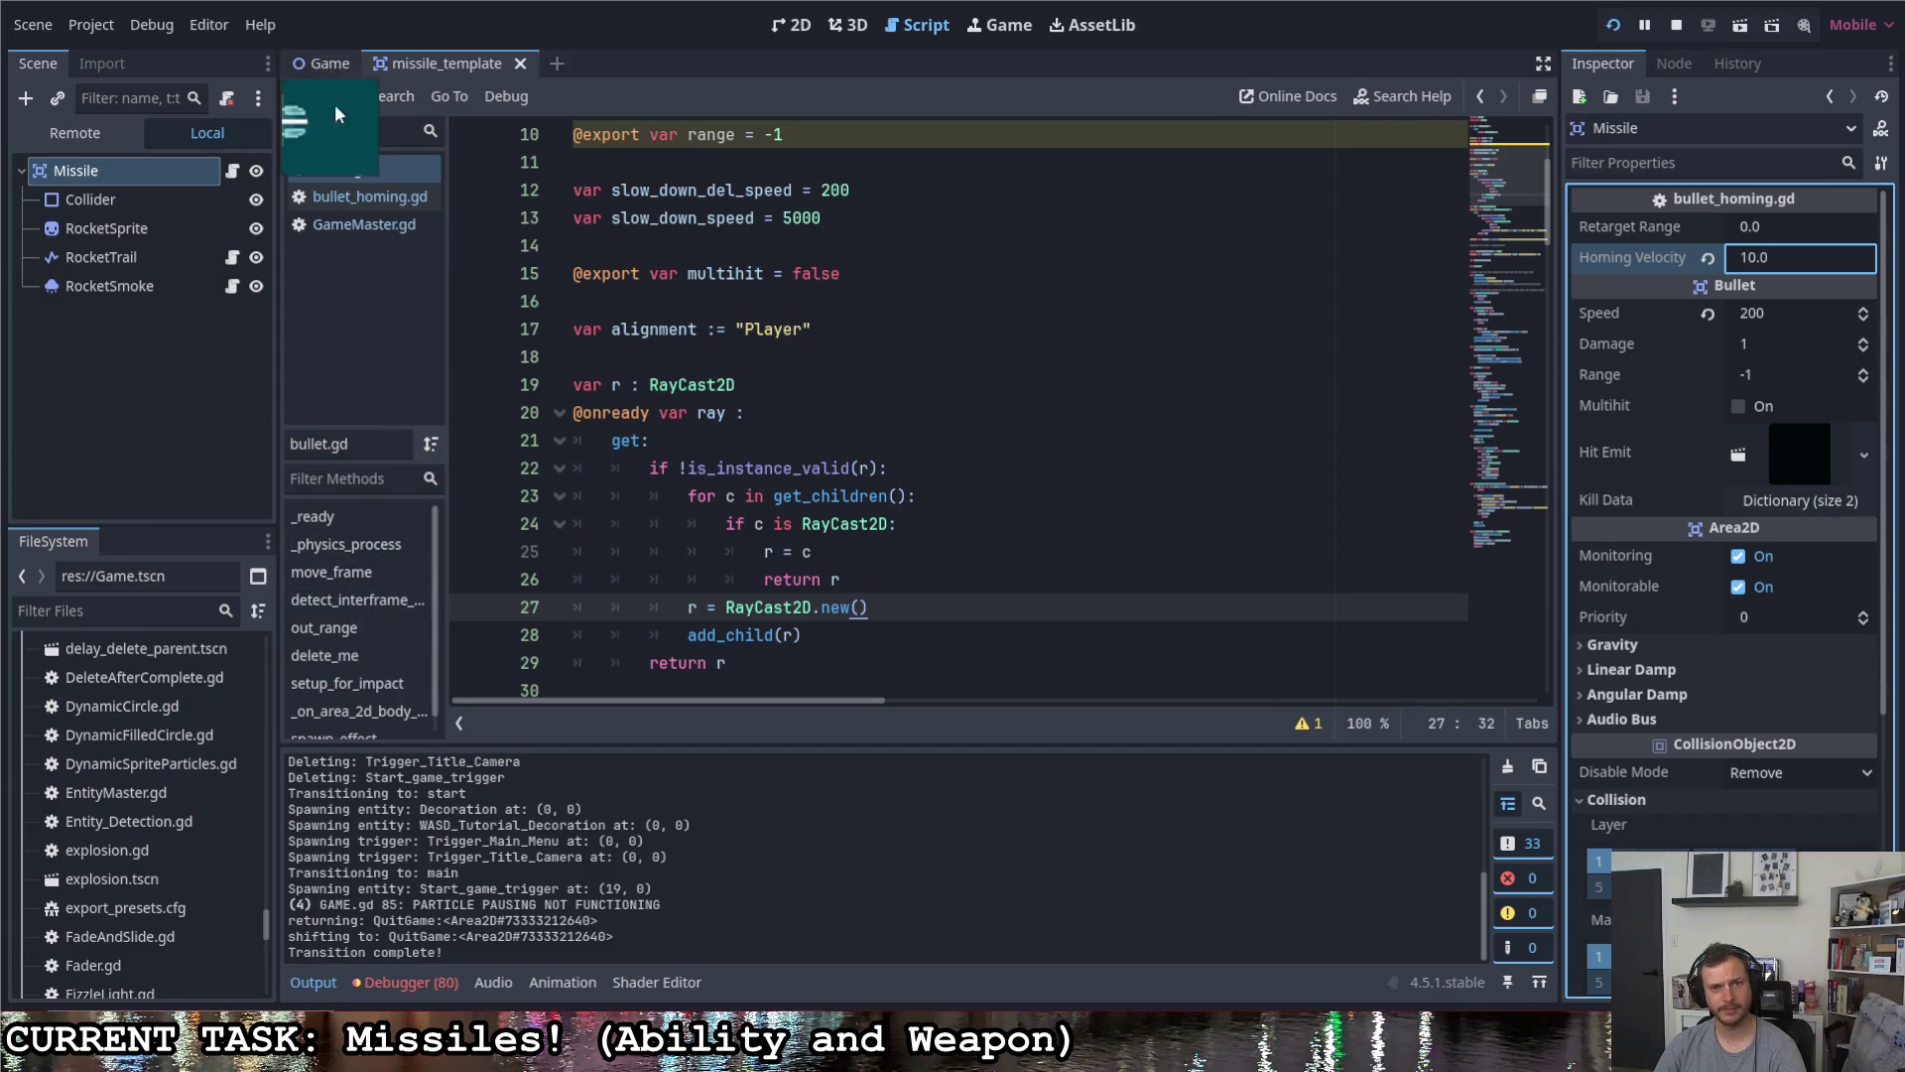
- Scroll through bullet.gd's impact-handling code and select the bullet.gd script resource
scroll(104, 812, "down", 5)
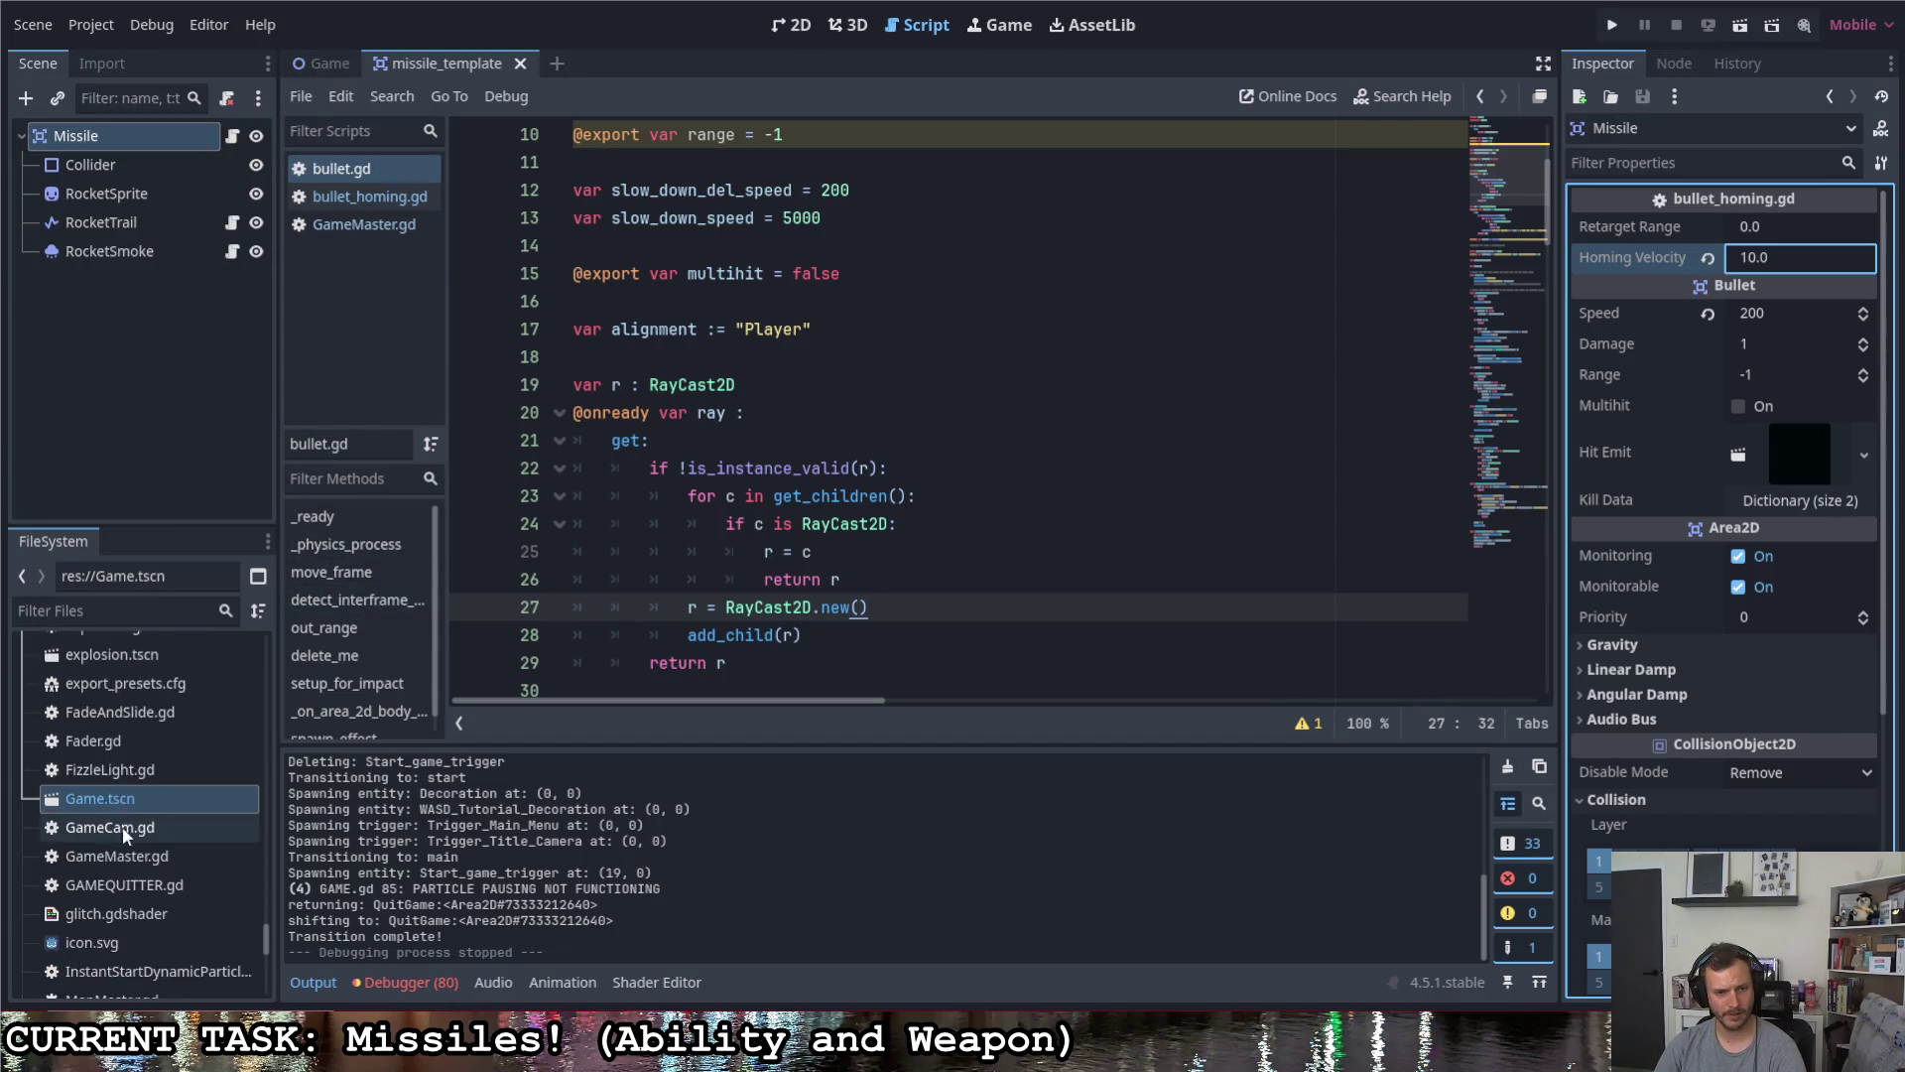
scroll(123, 826, "up", 10)
scroll(129, 830, "up", 3)
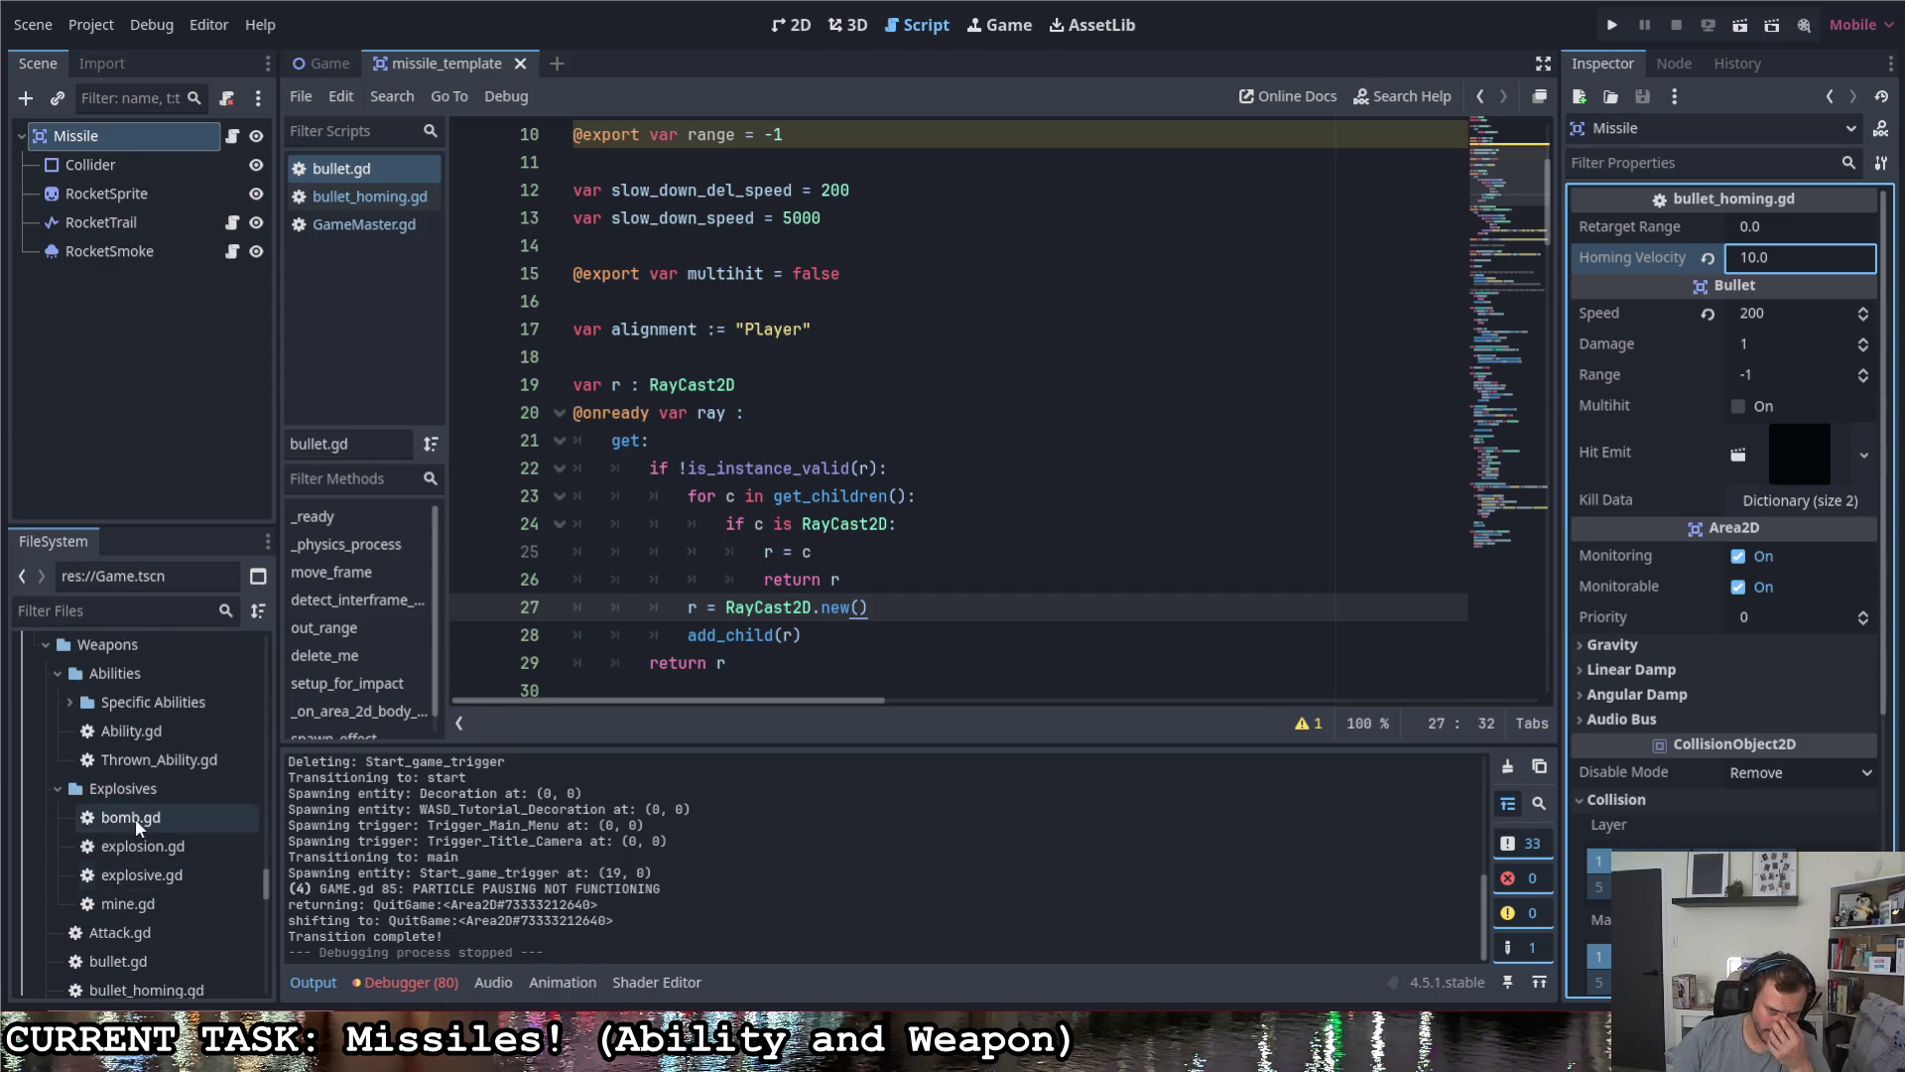
left_click(139, 873)
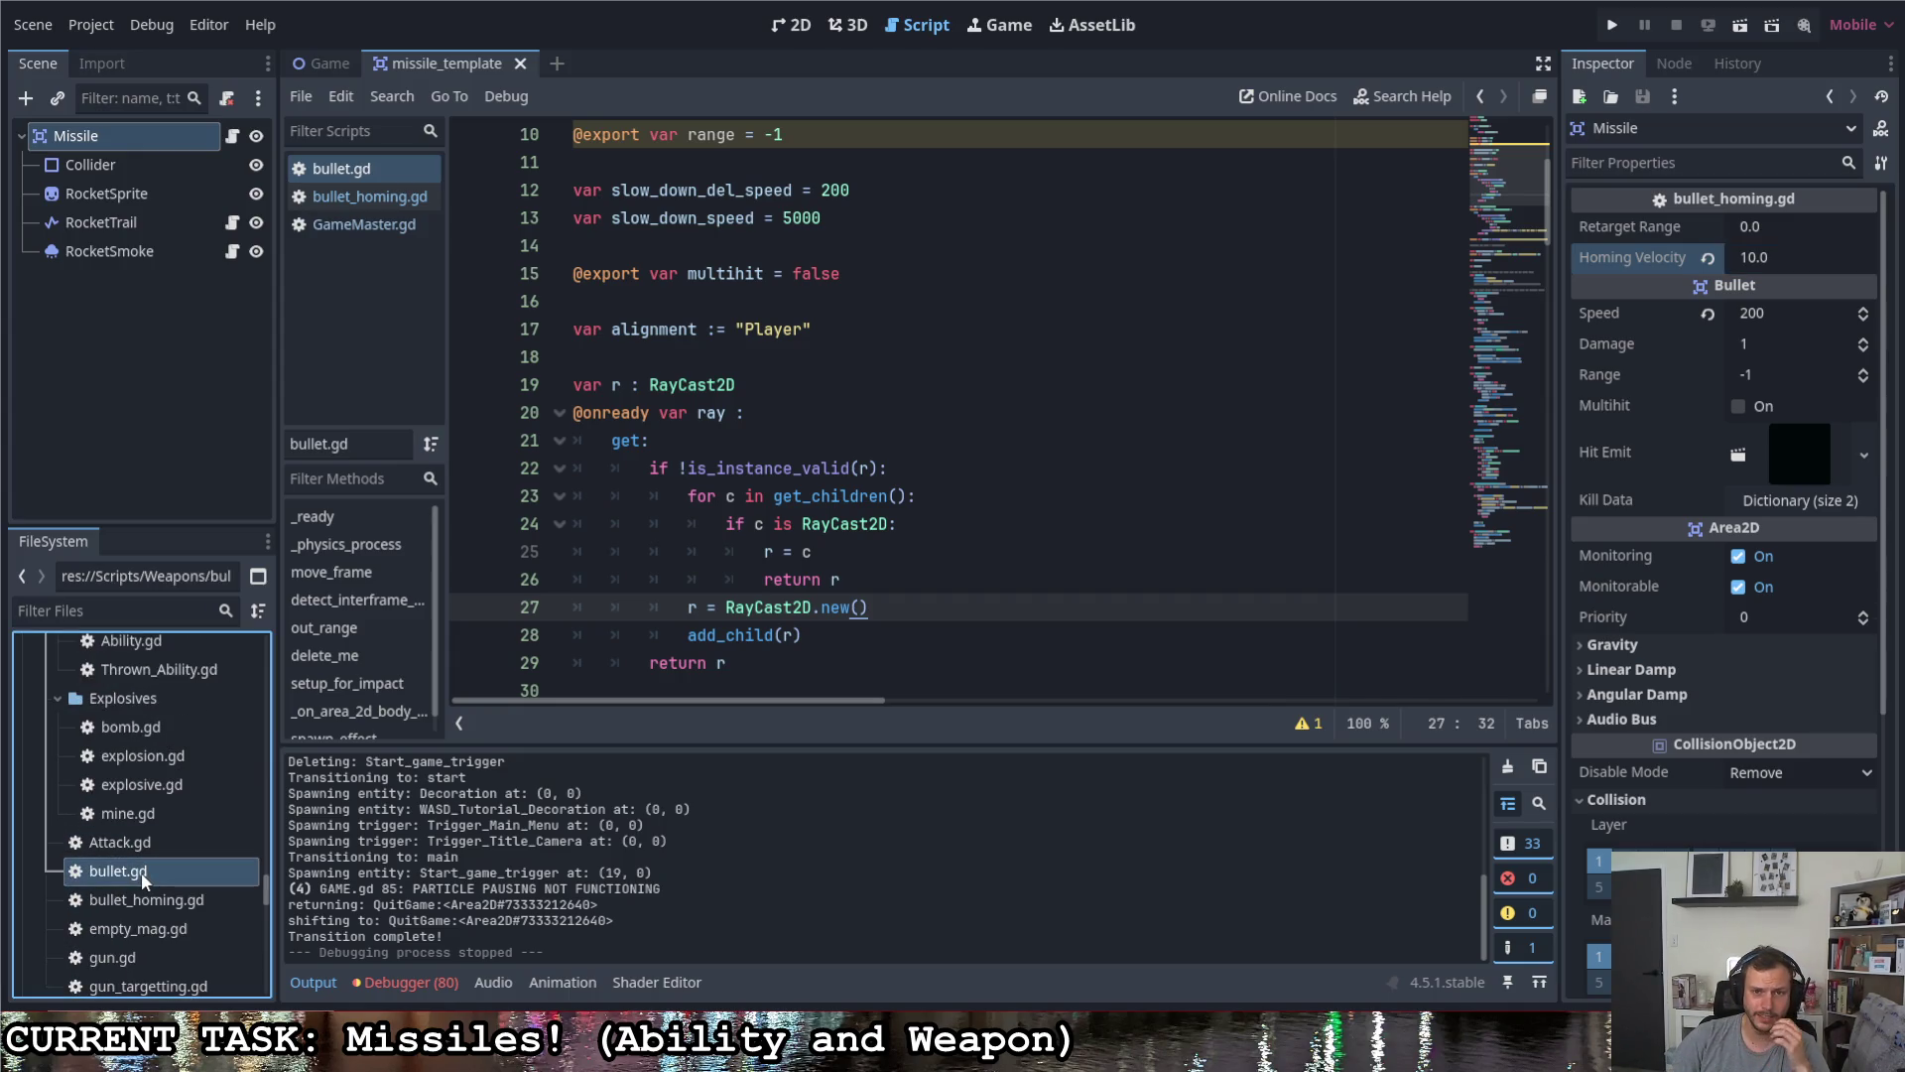
left_click(128, 869)
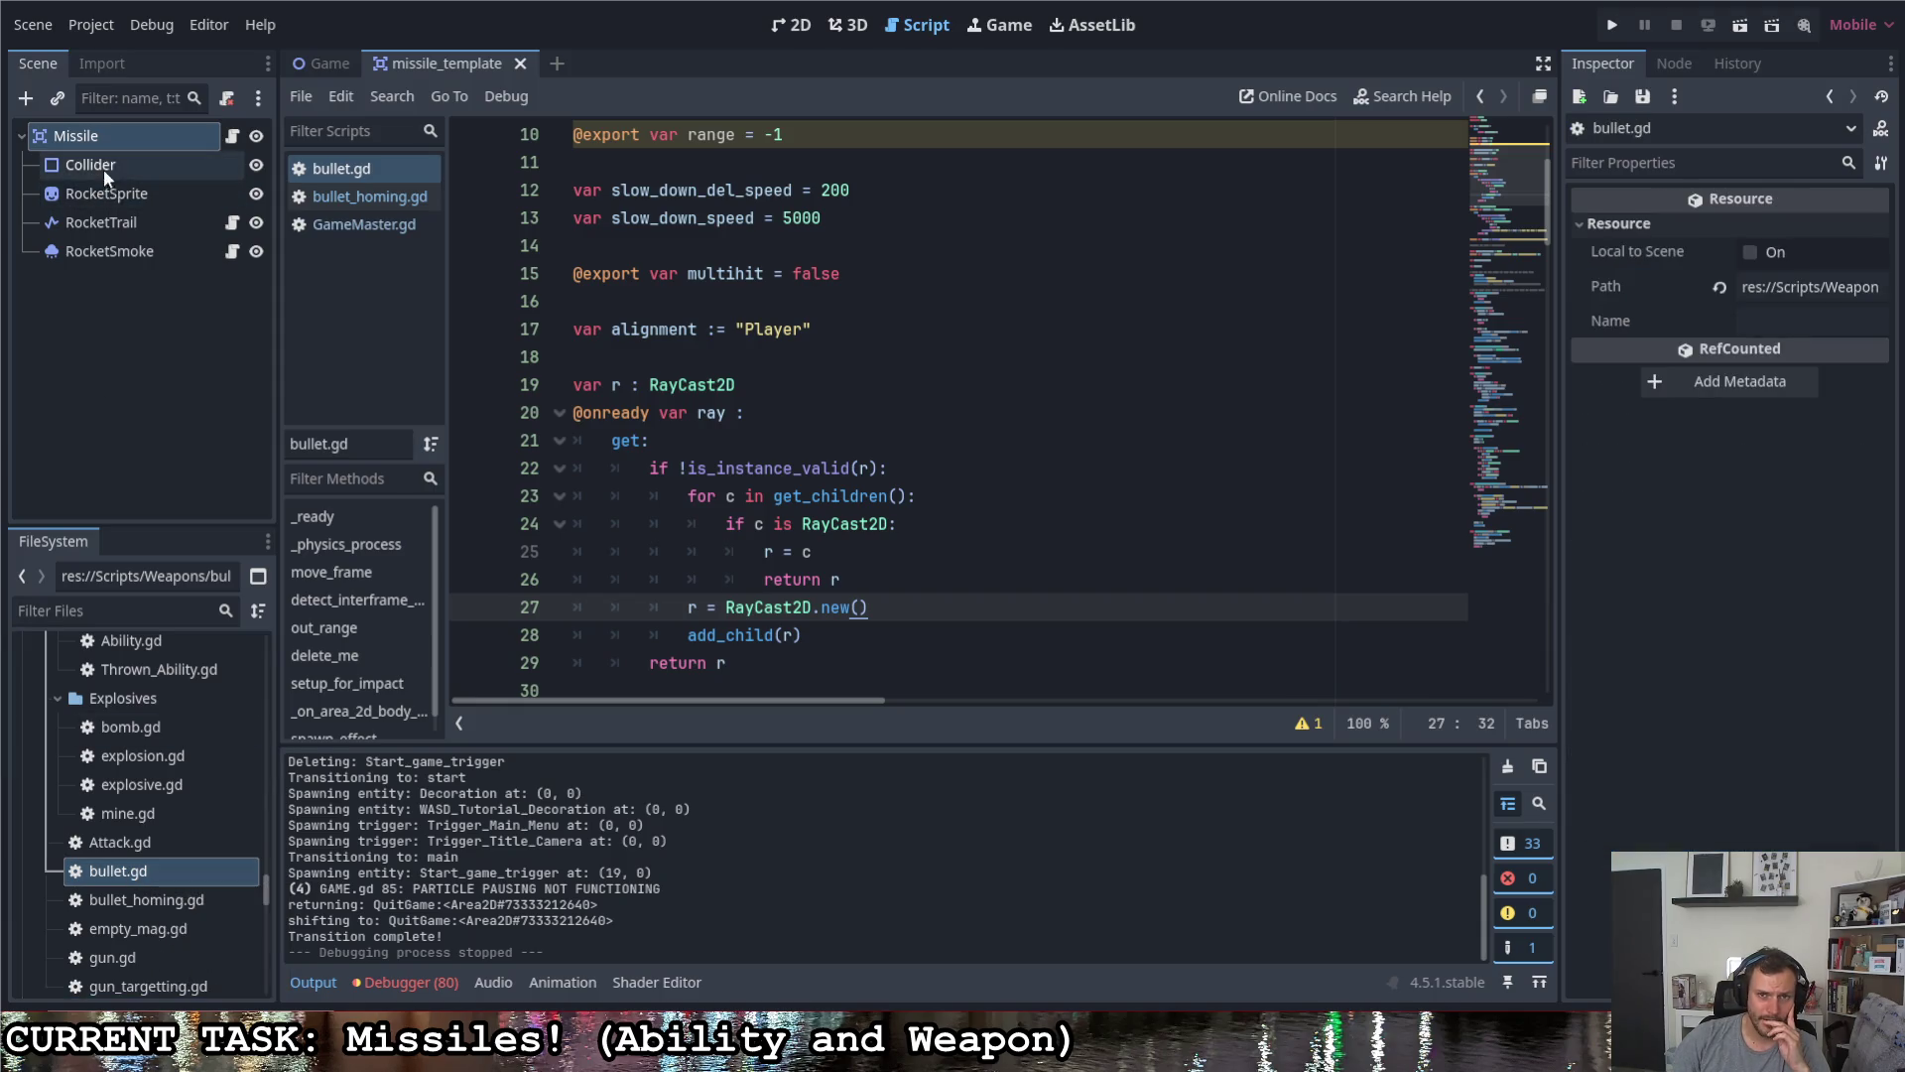
scroll(119, 883, "up", 3)
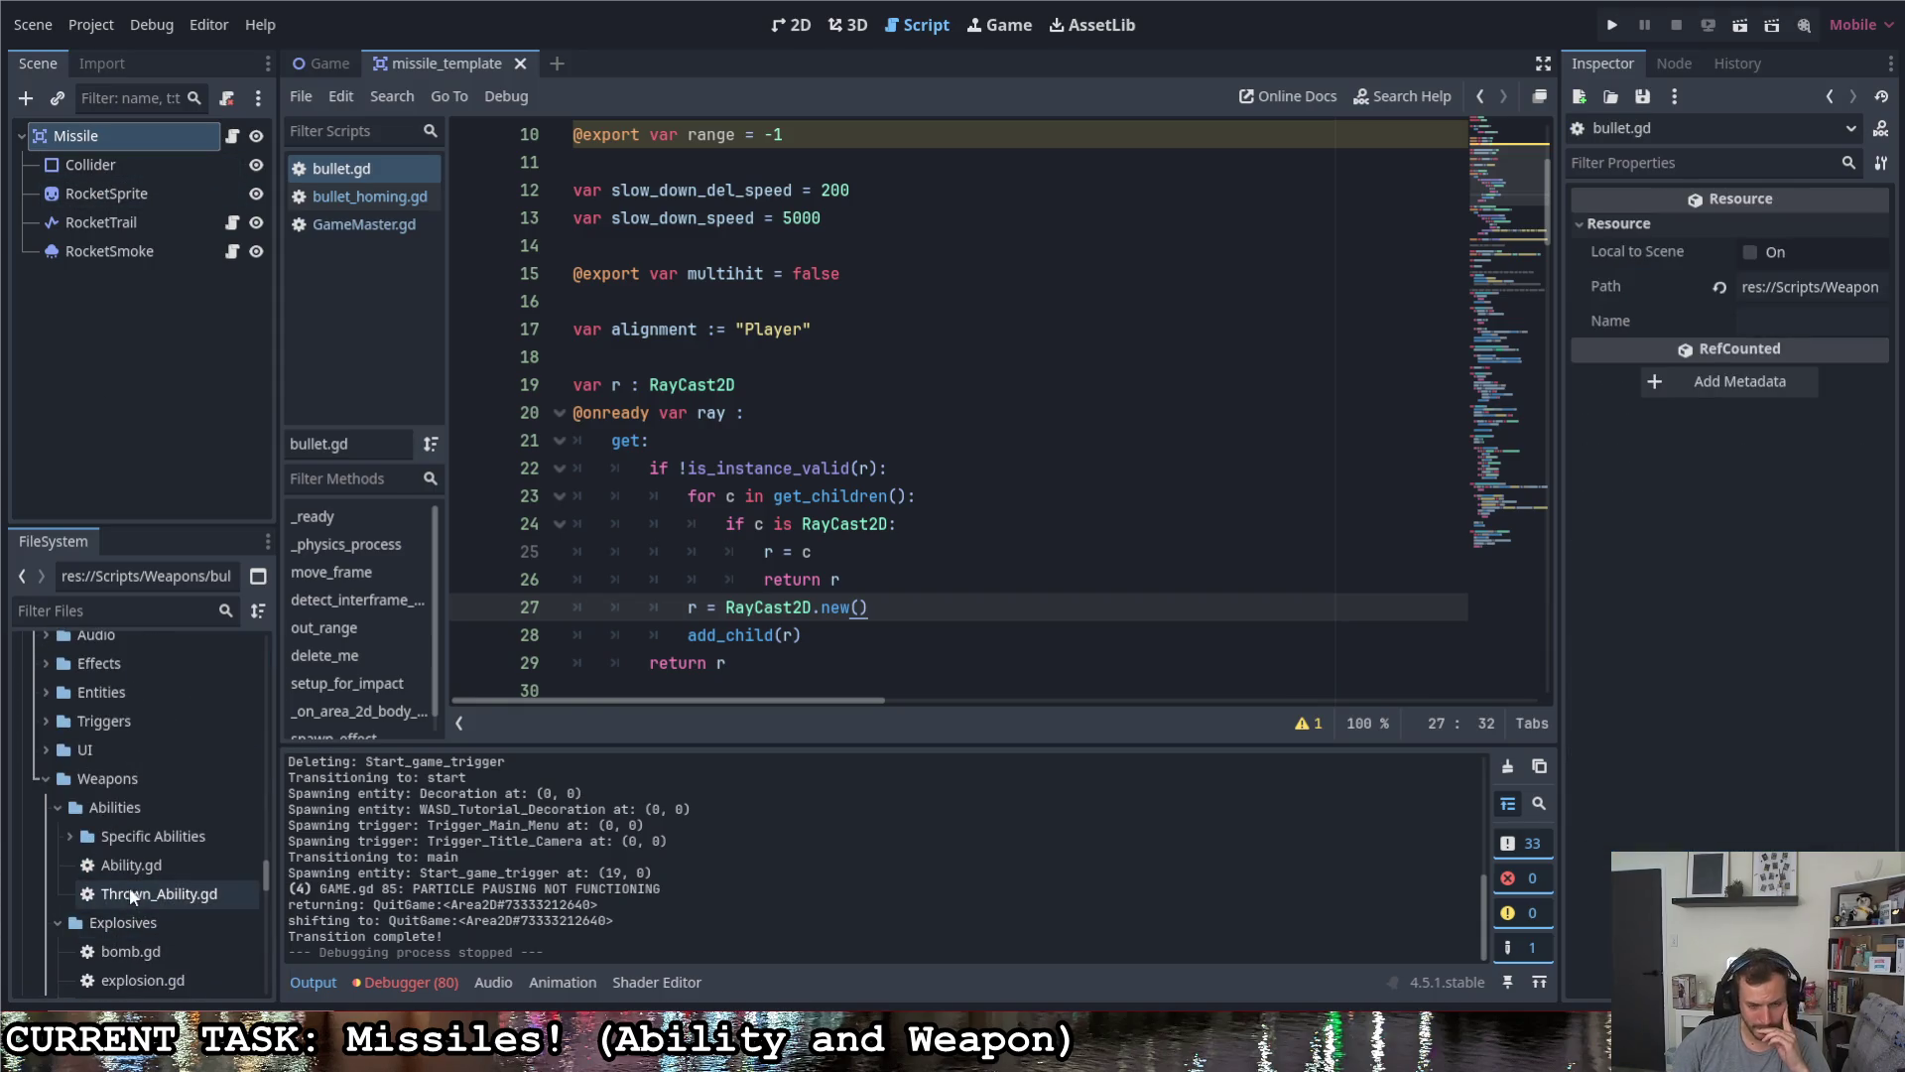
scroll(132, 895, "up", 5)
scroll(139, 890, "up", 2)
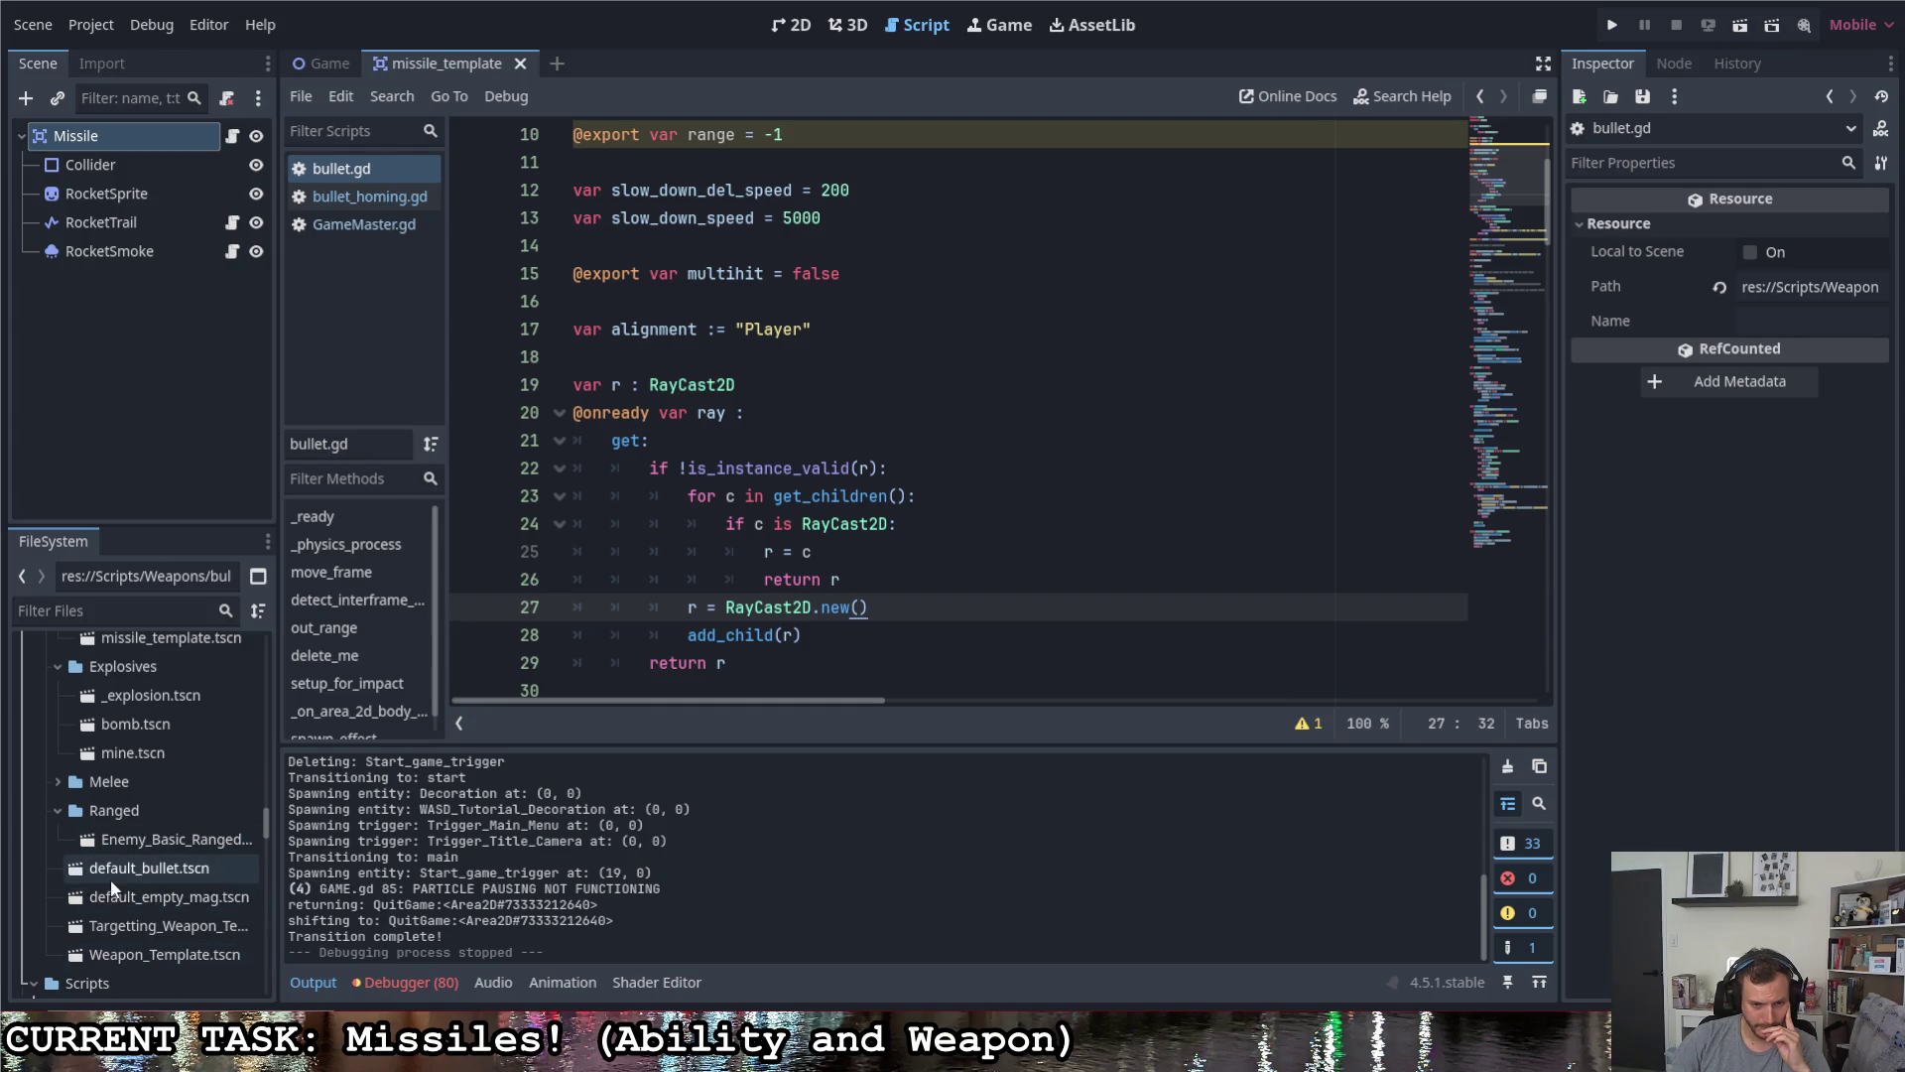
- Open the default_bullet scene and enable collision mask layer 2 on the bullet
double_click(117, 869)
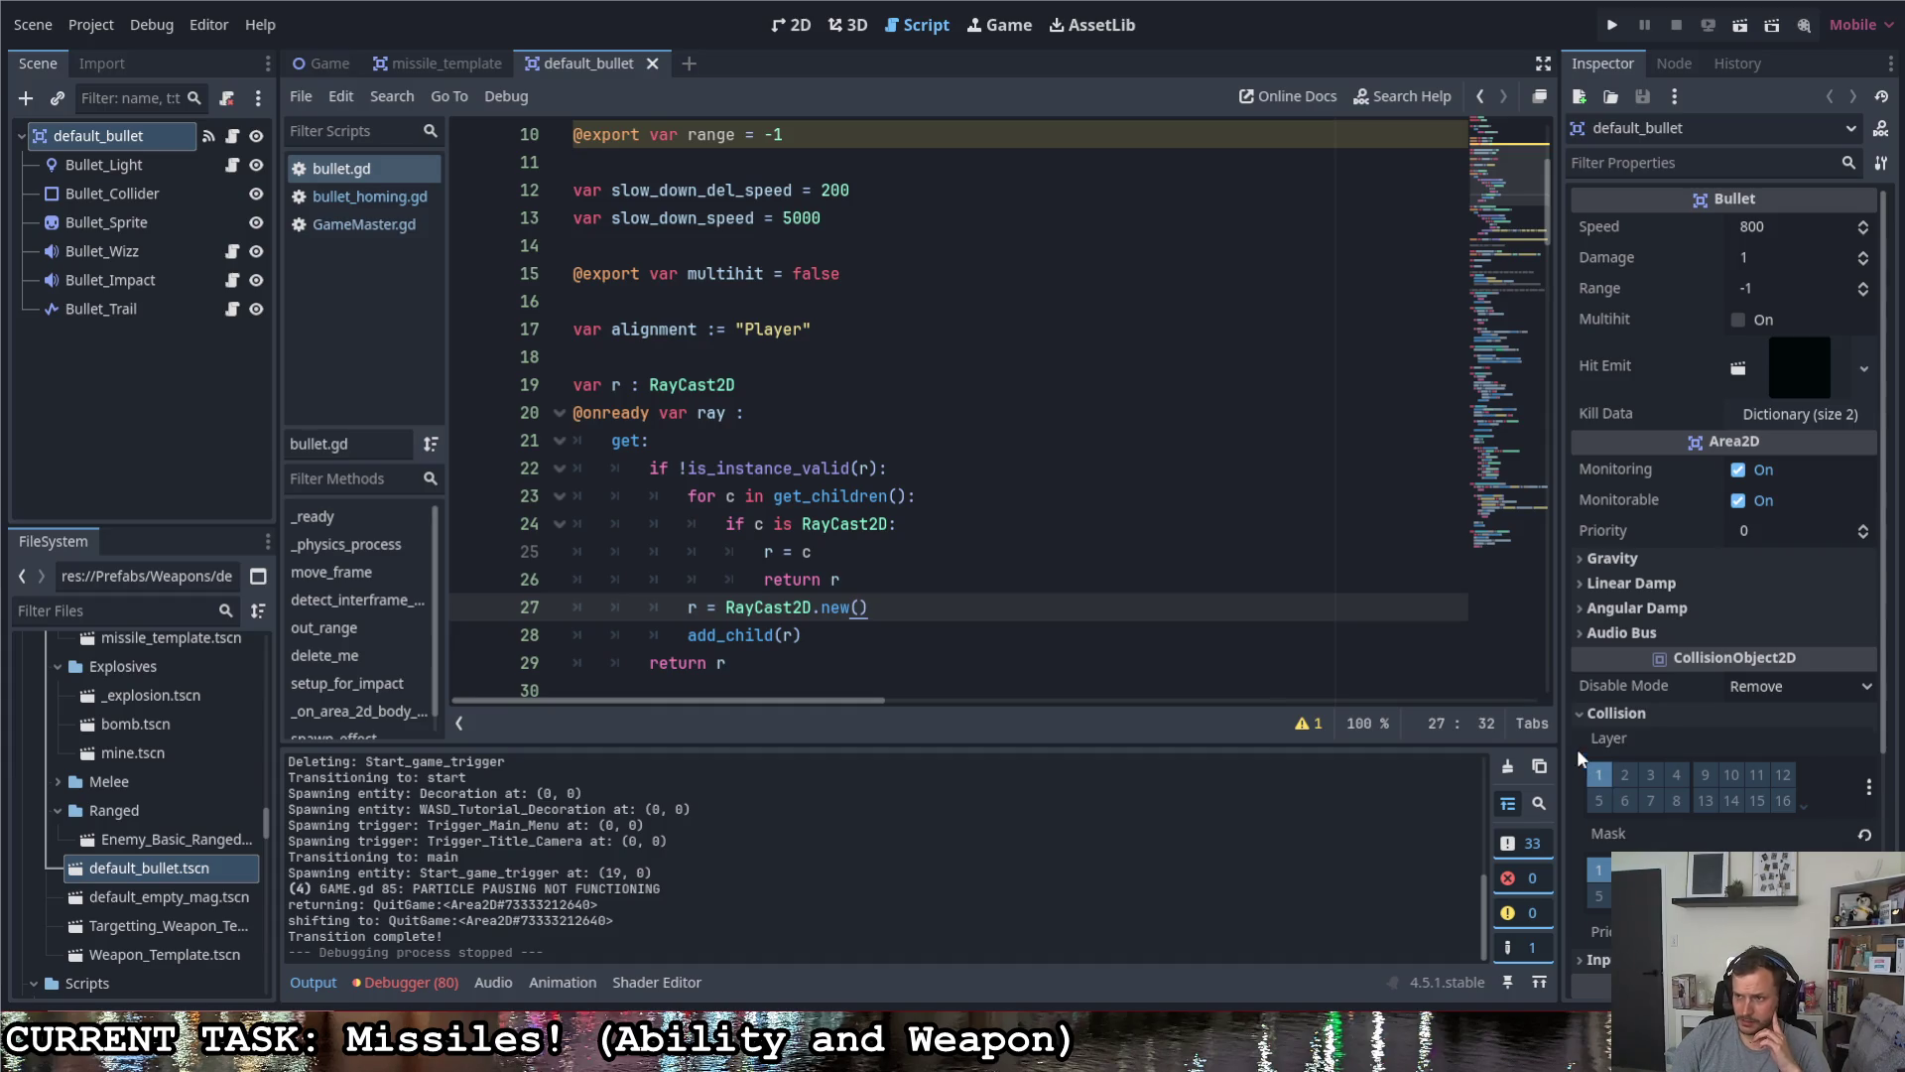
mouse_move(1606, 665)
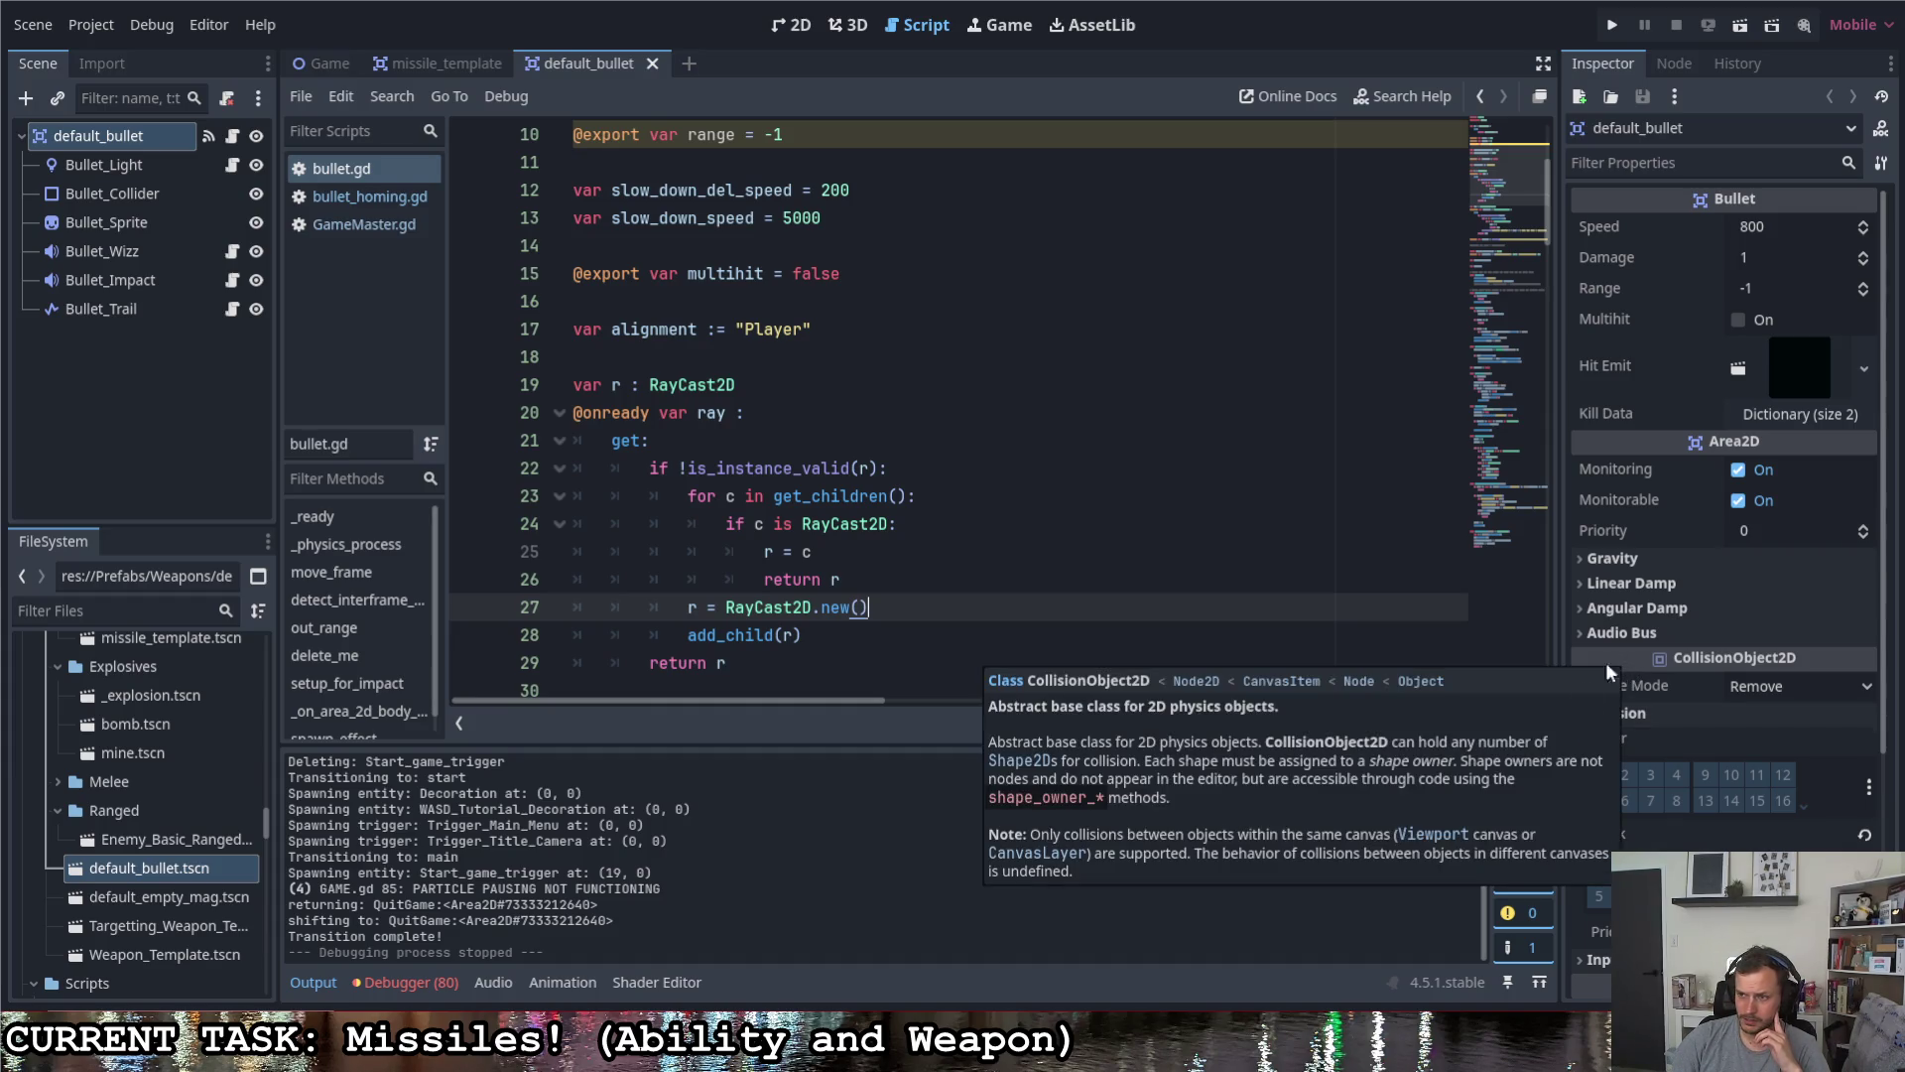
scroll(1658, 831, "down", 4)
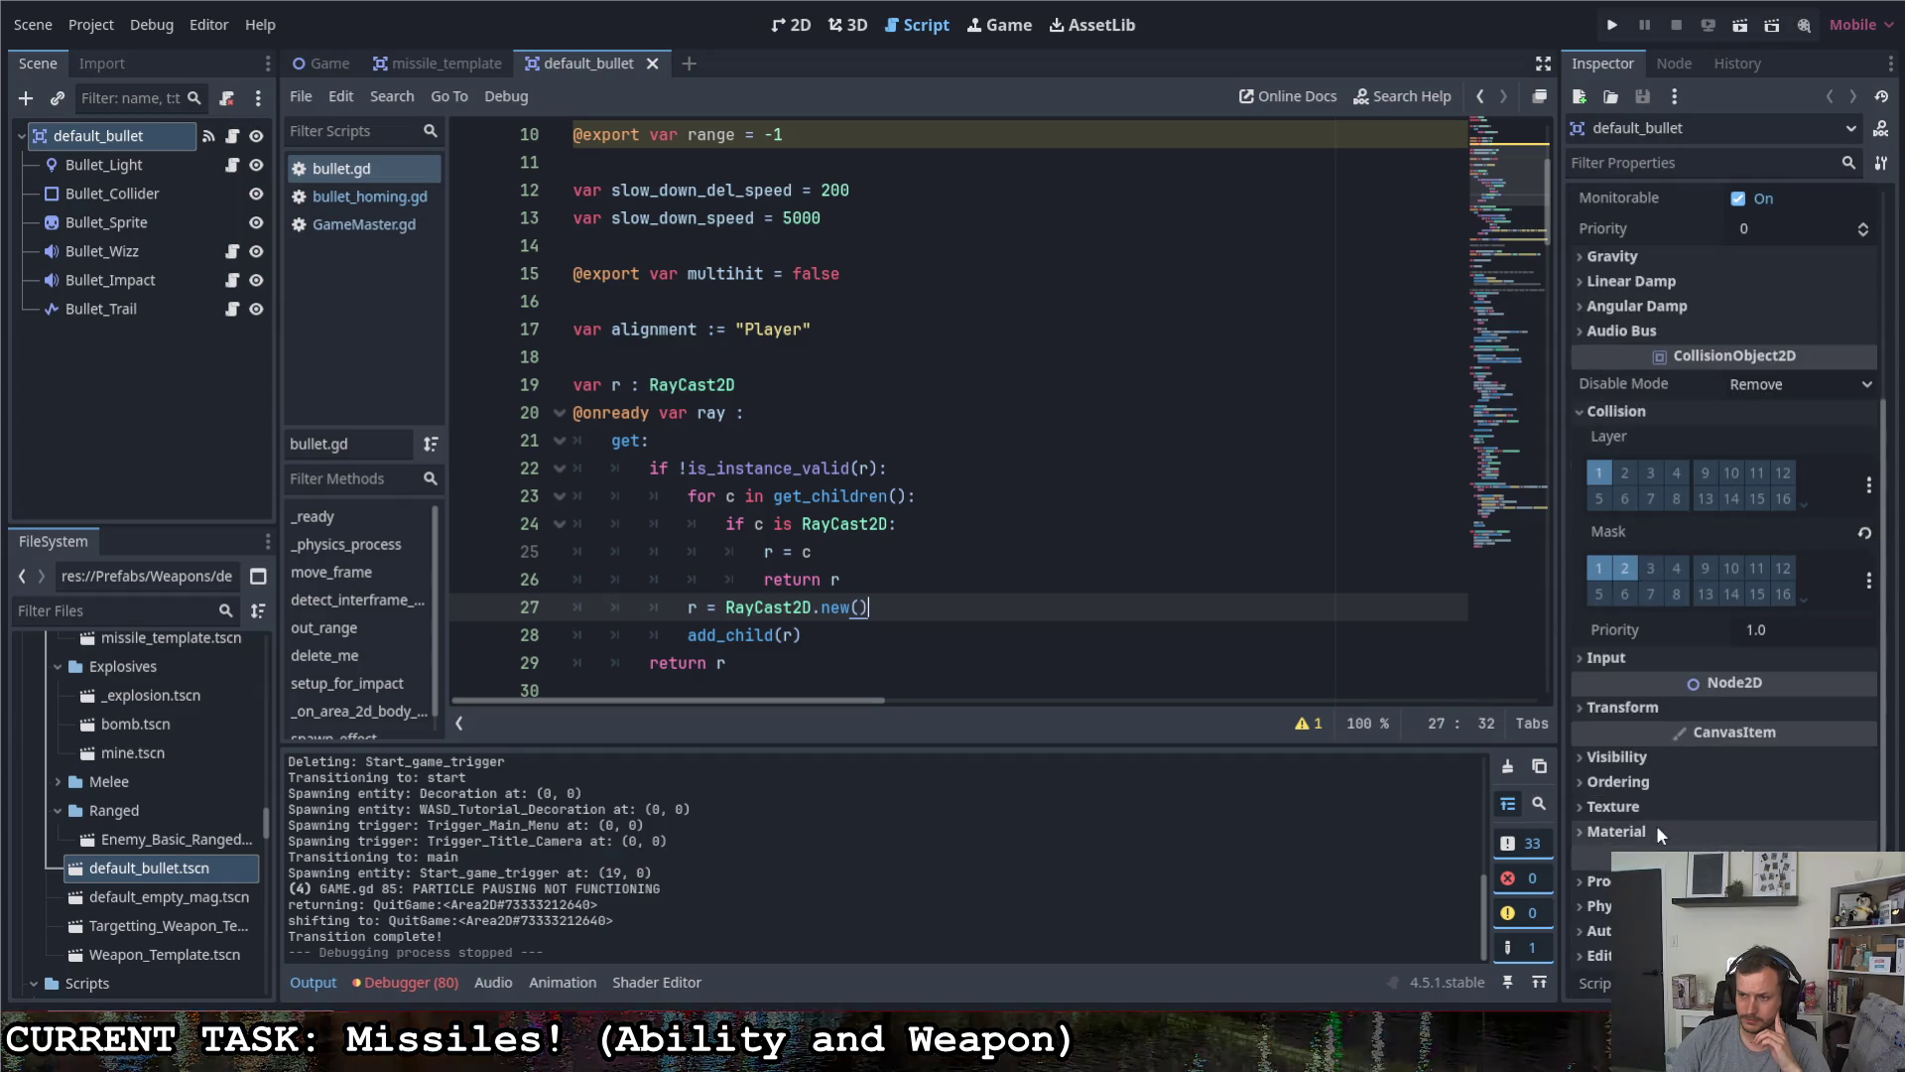
left_click(1605, 658)
left_click(1606, 653)
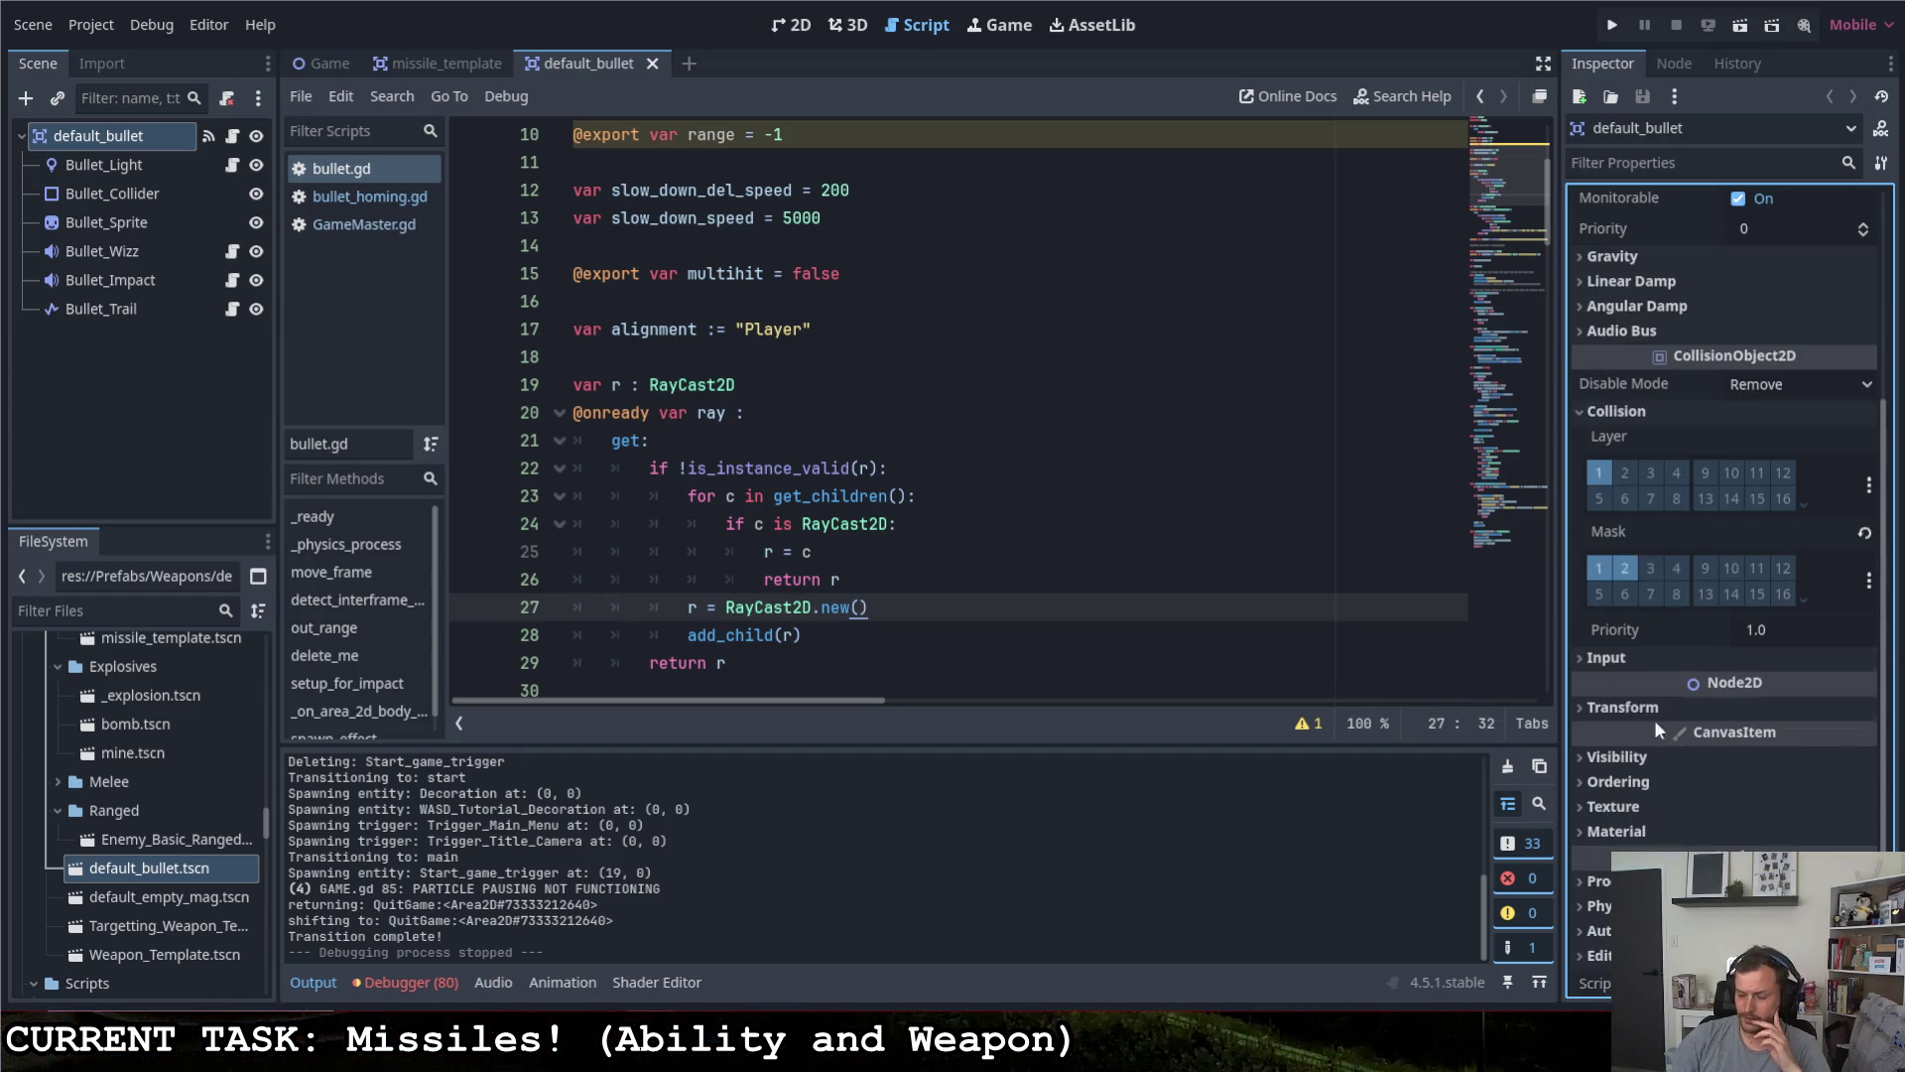
left_click(1626, 568)
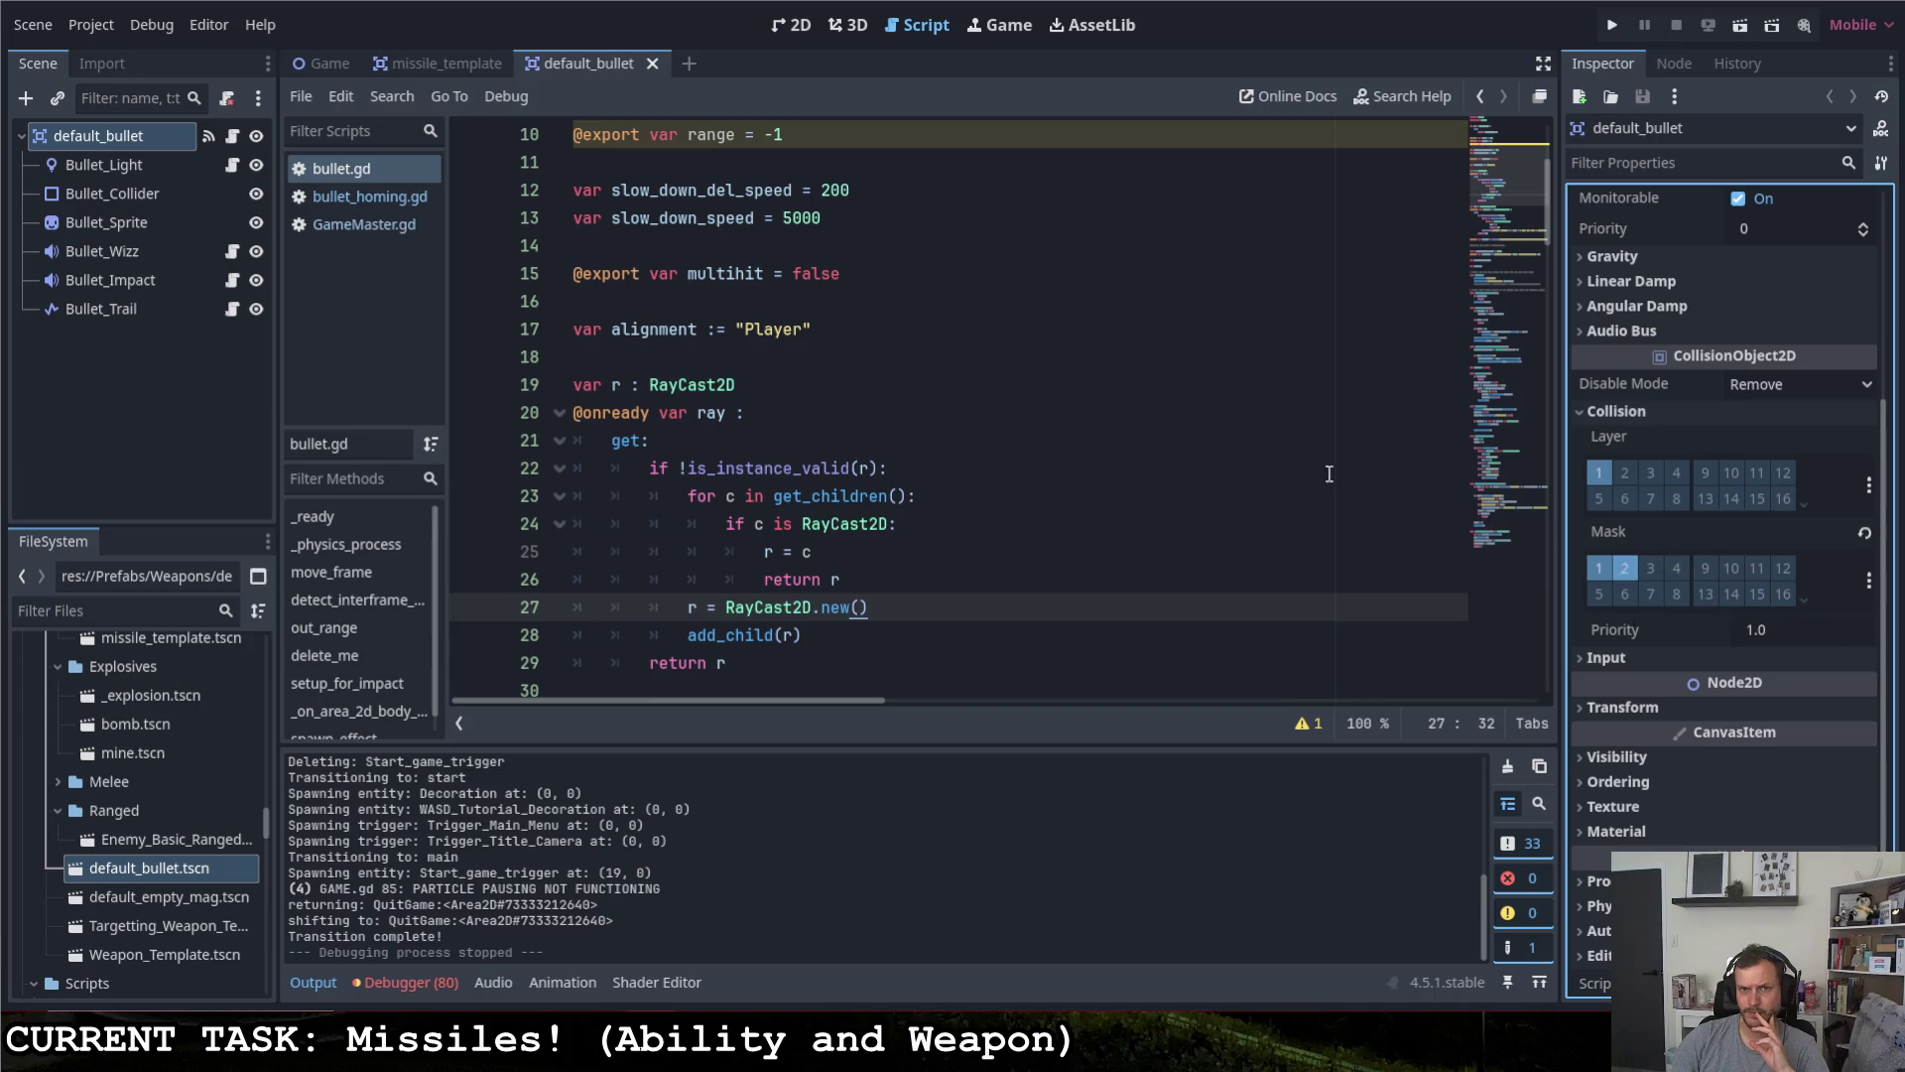
- Return to bullet.gd, scroll up to setup_for_impact, and run the project
left_click(232, 136)
scroll(694, 484, "down", 20)
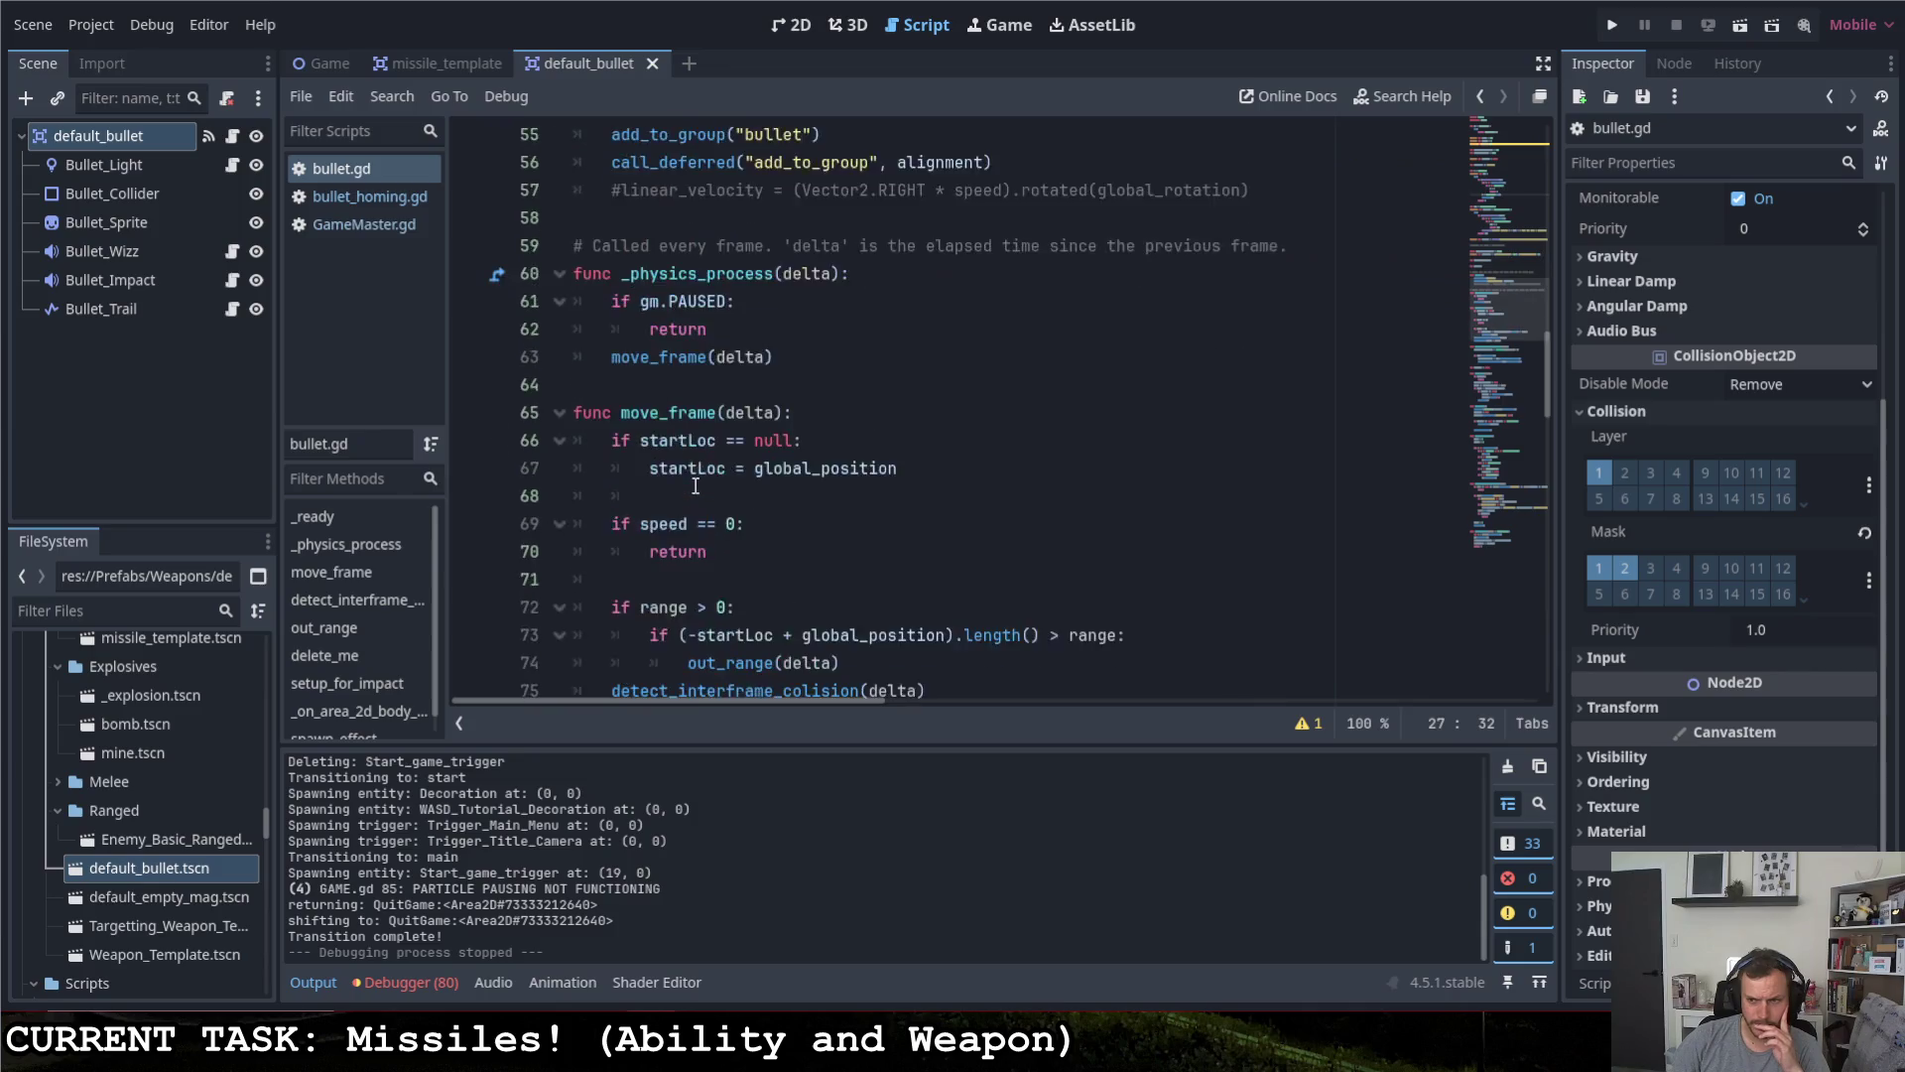
scroll(694, 483, "down", 15)
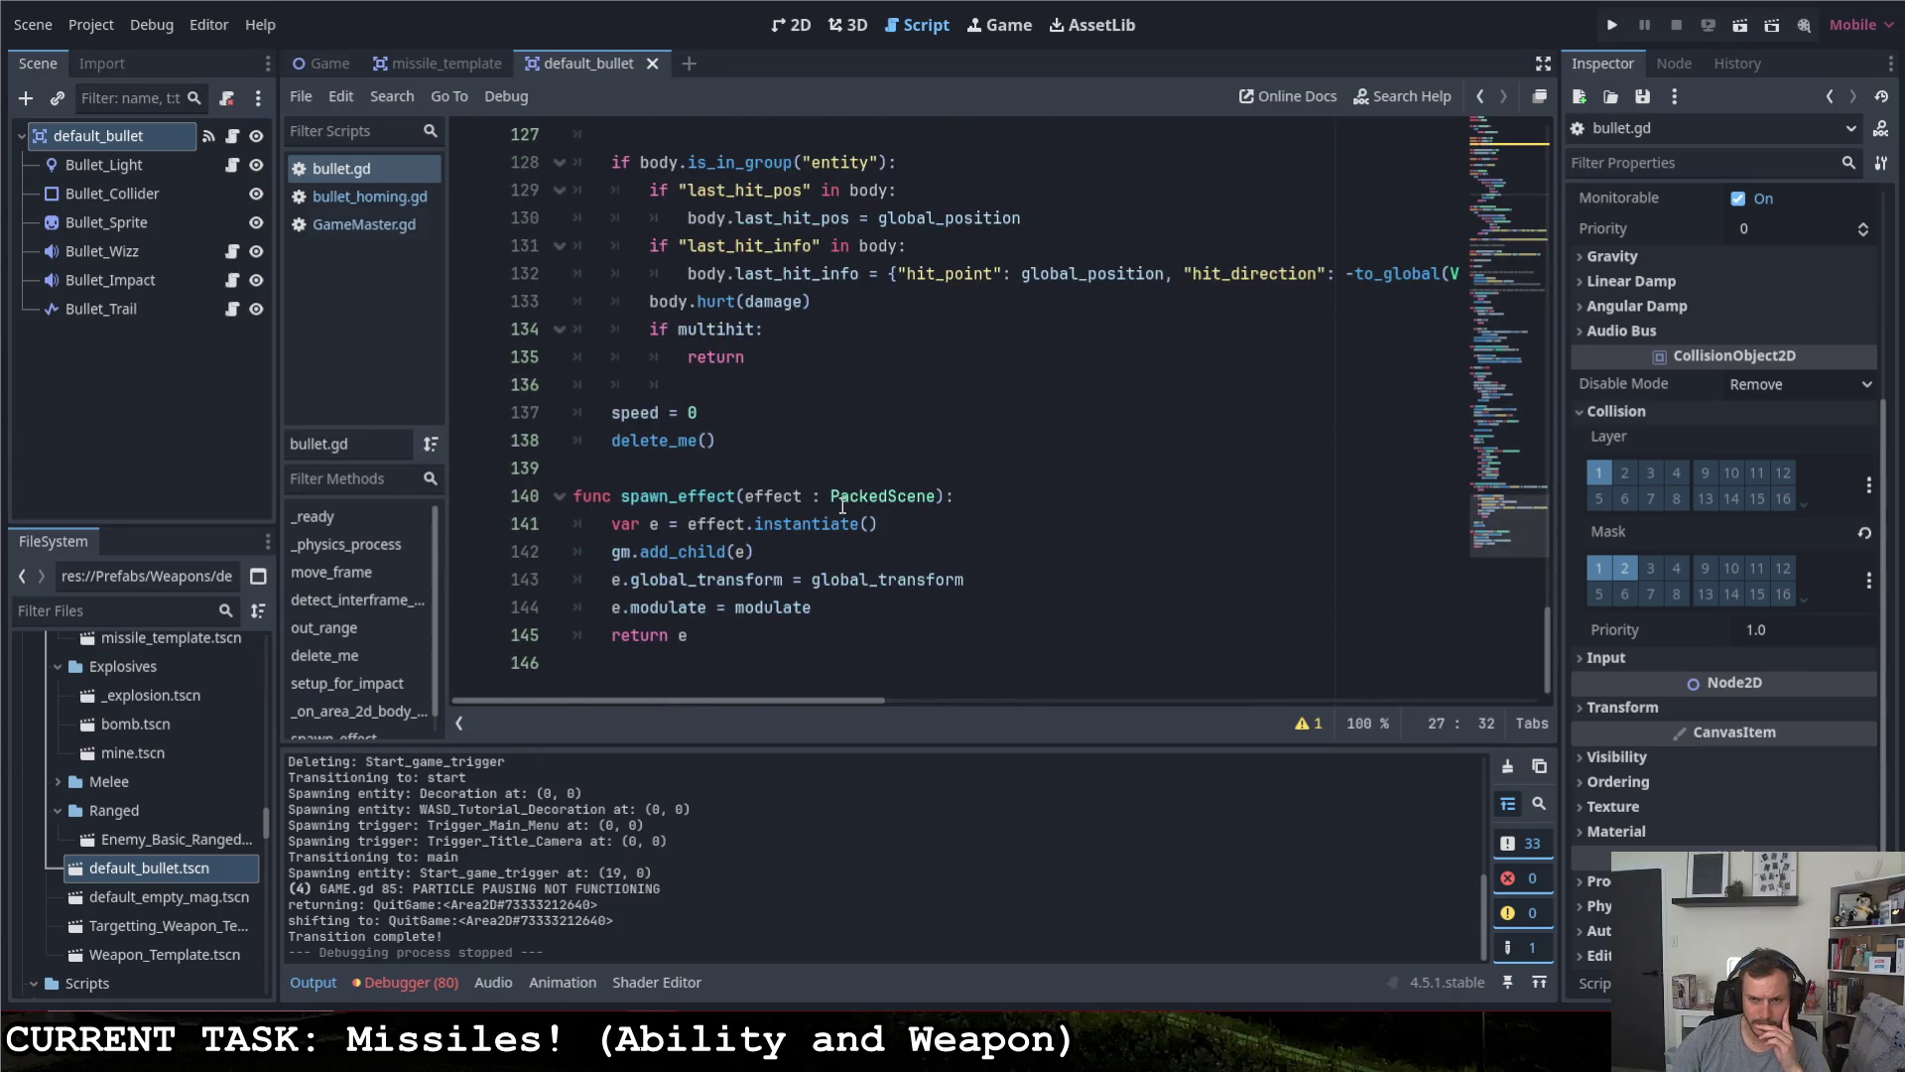
scroll(843, 506, "up", 3)
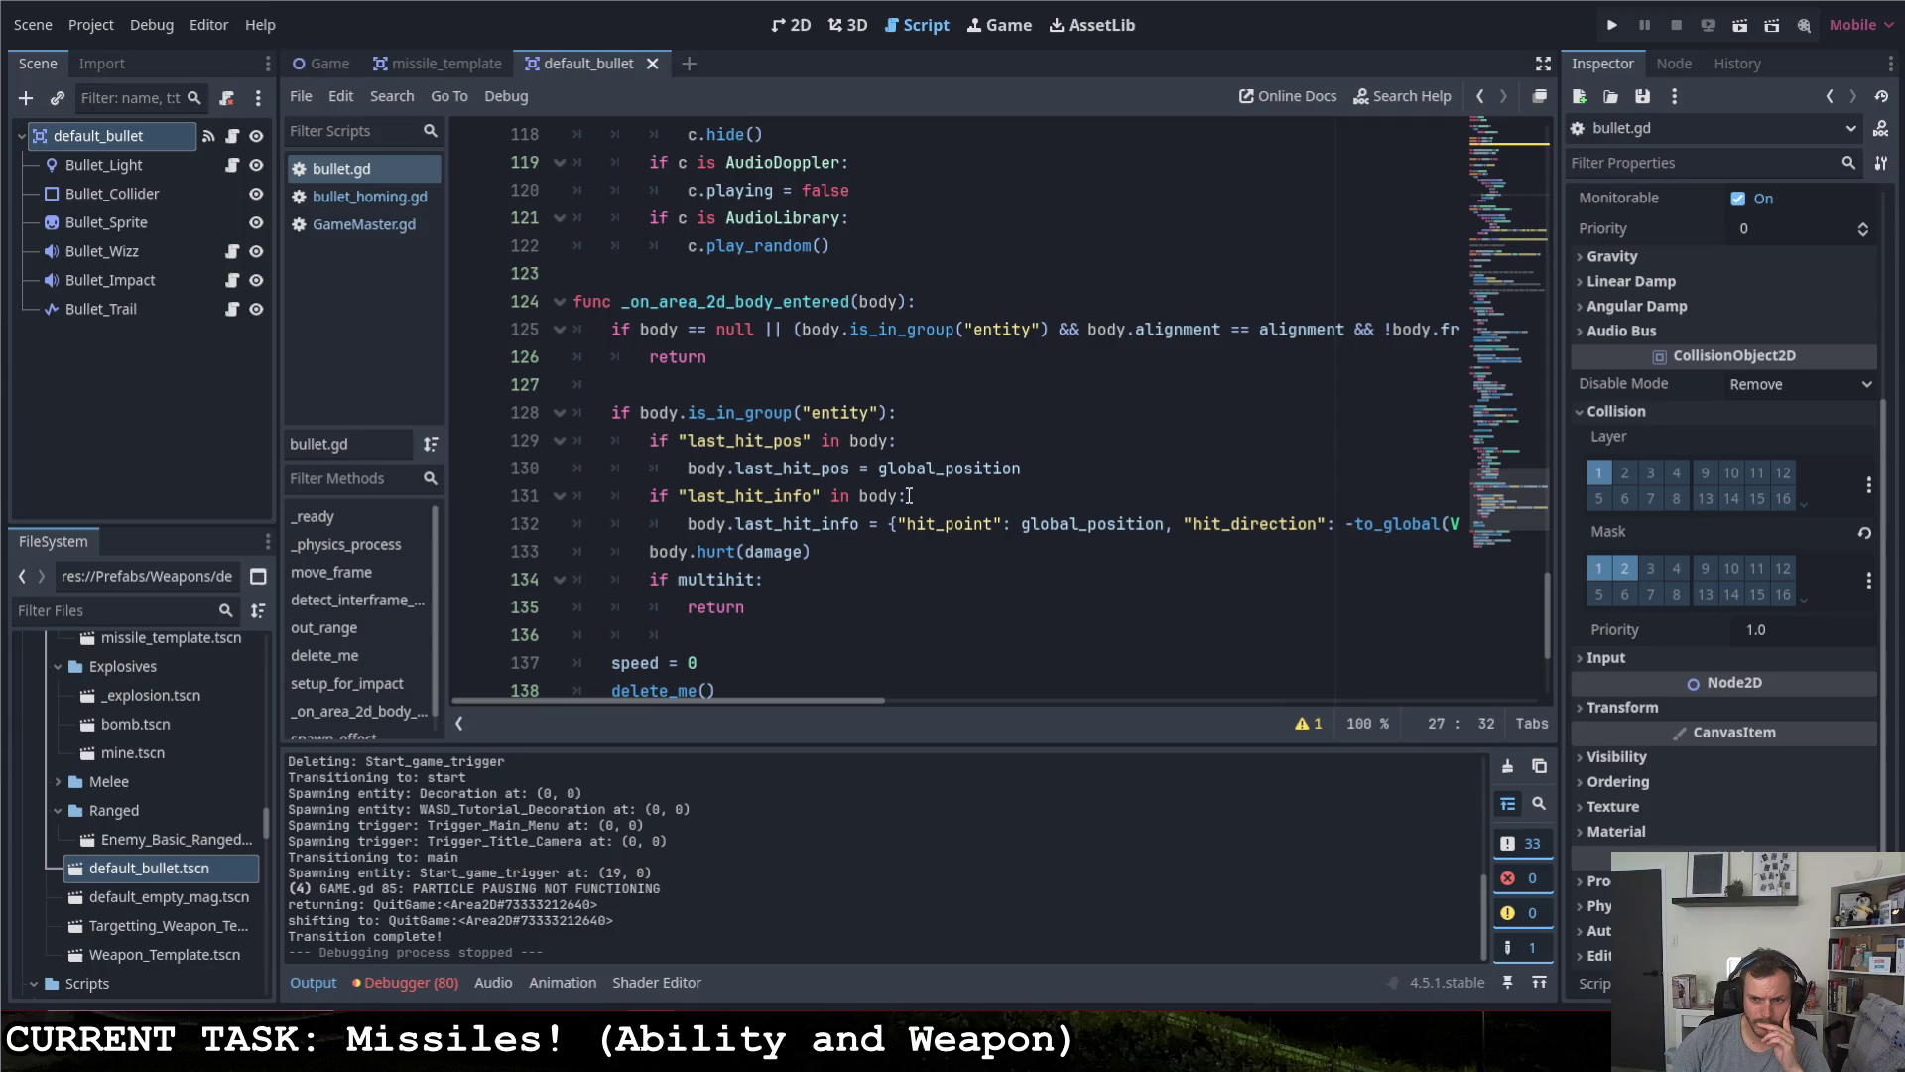
scroll(909, 495, "up", 3)
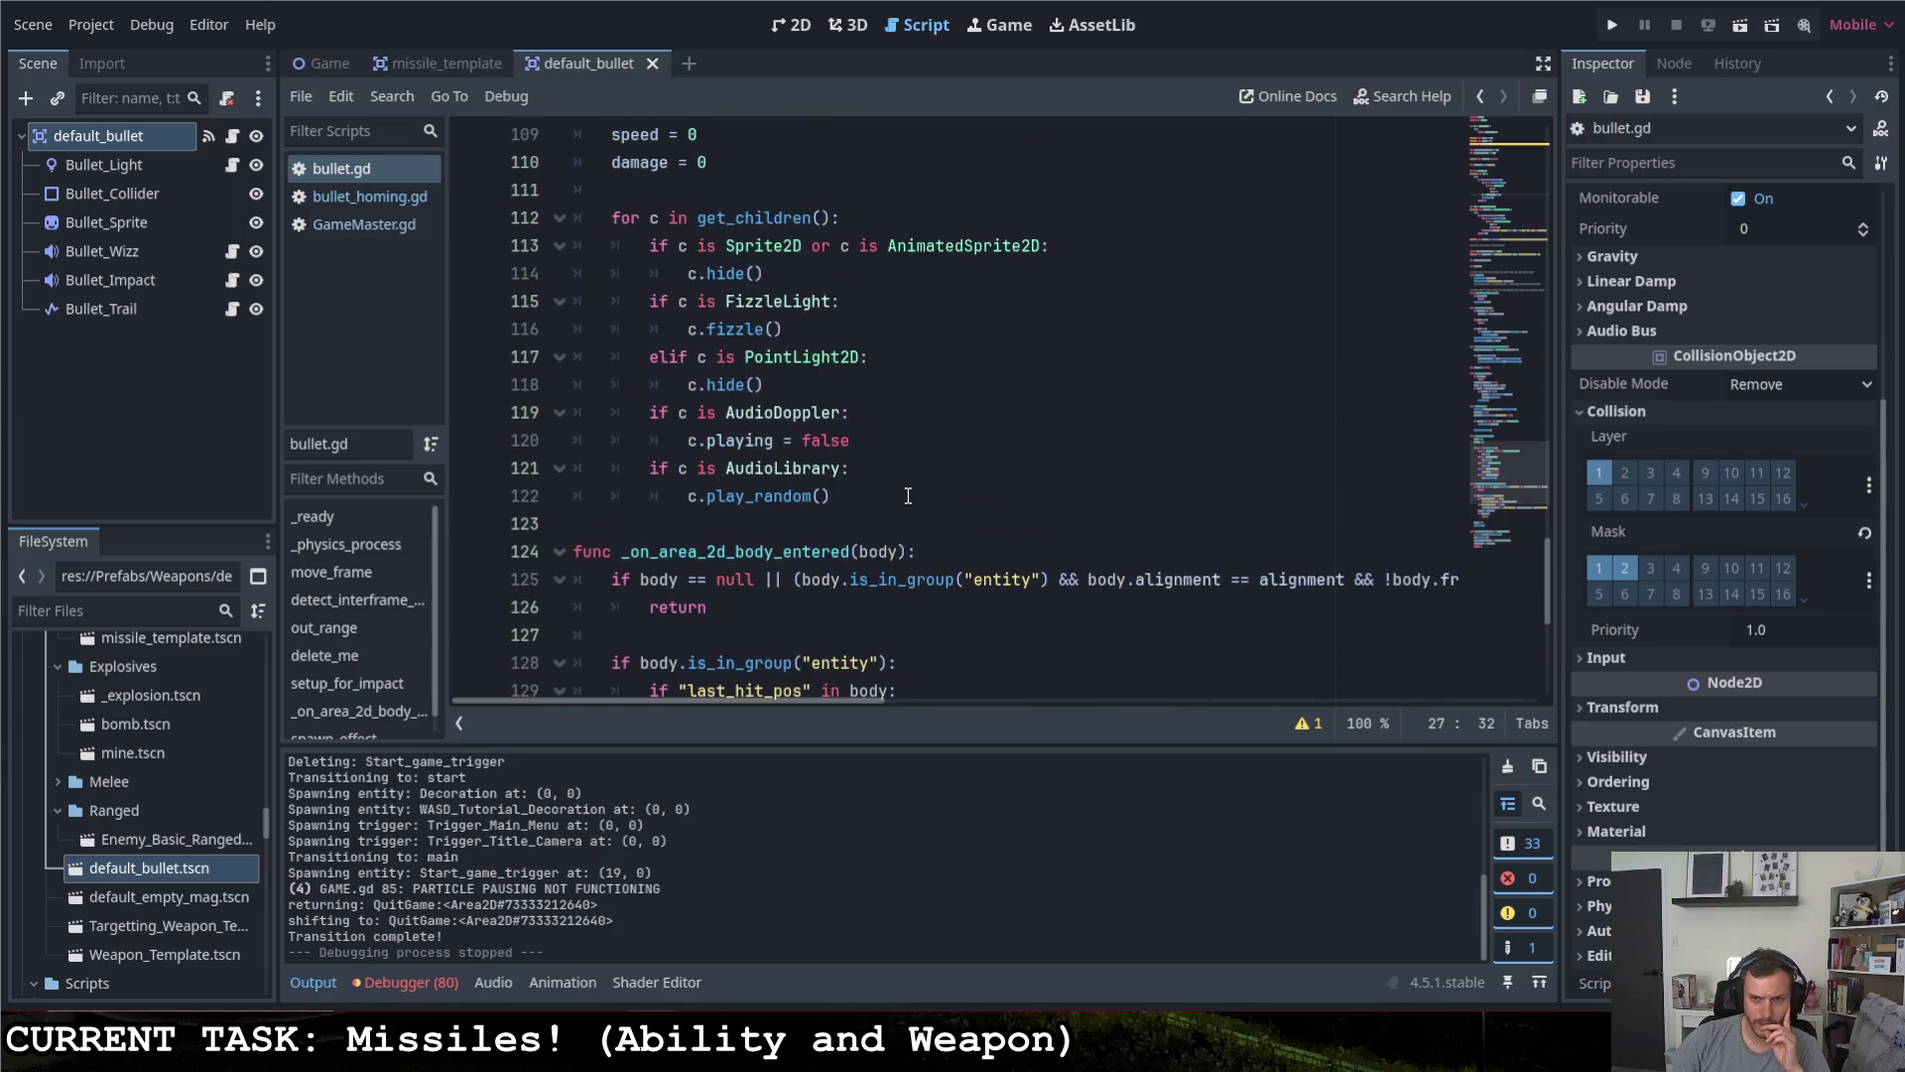
scroll(887, 481, "up", 2)
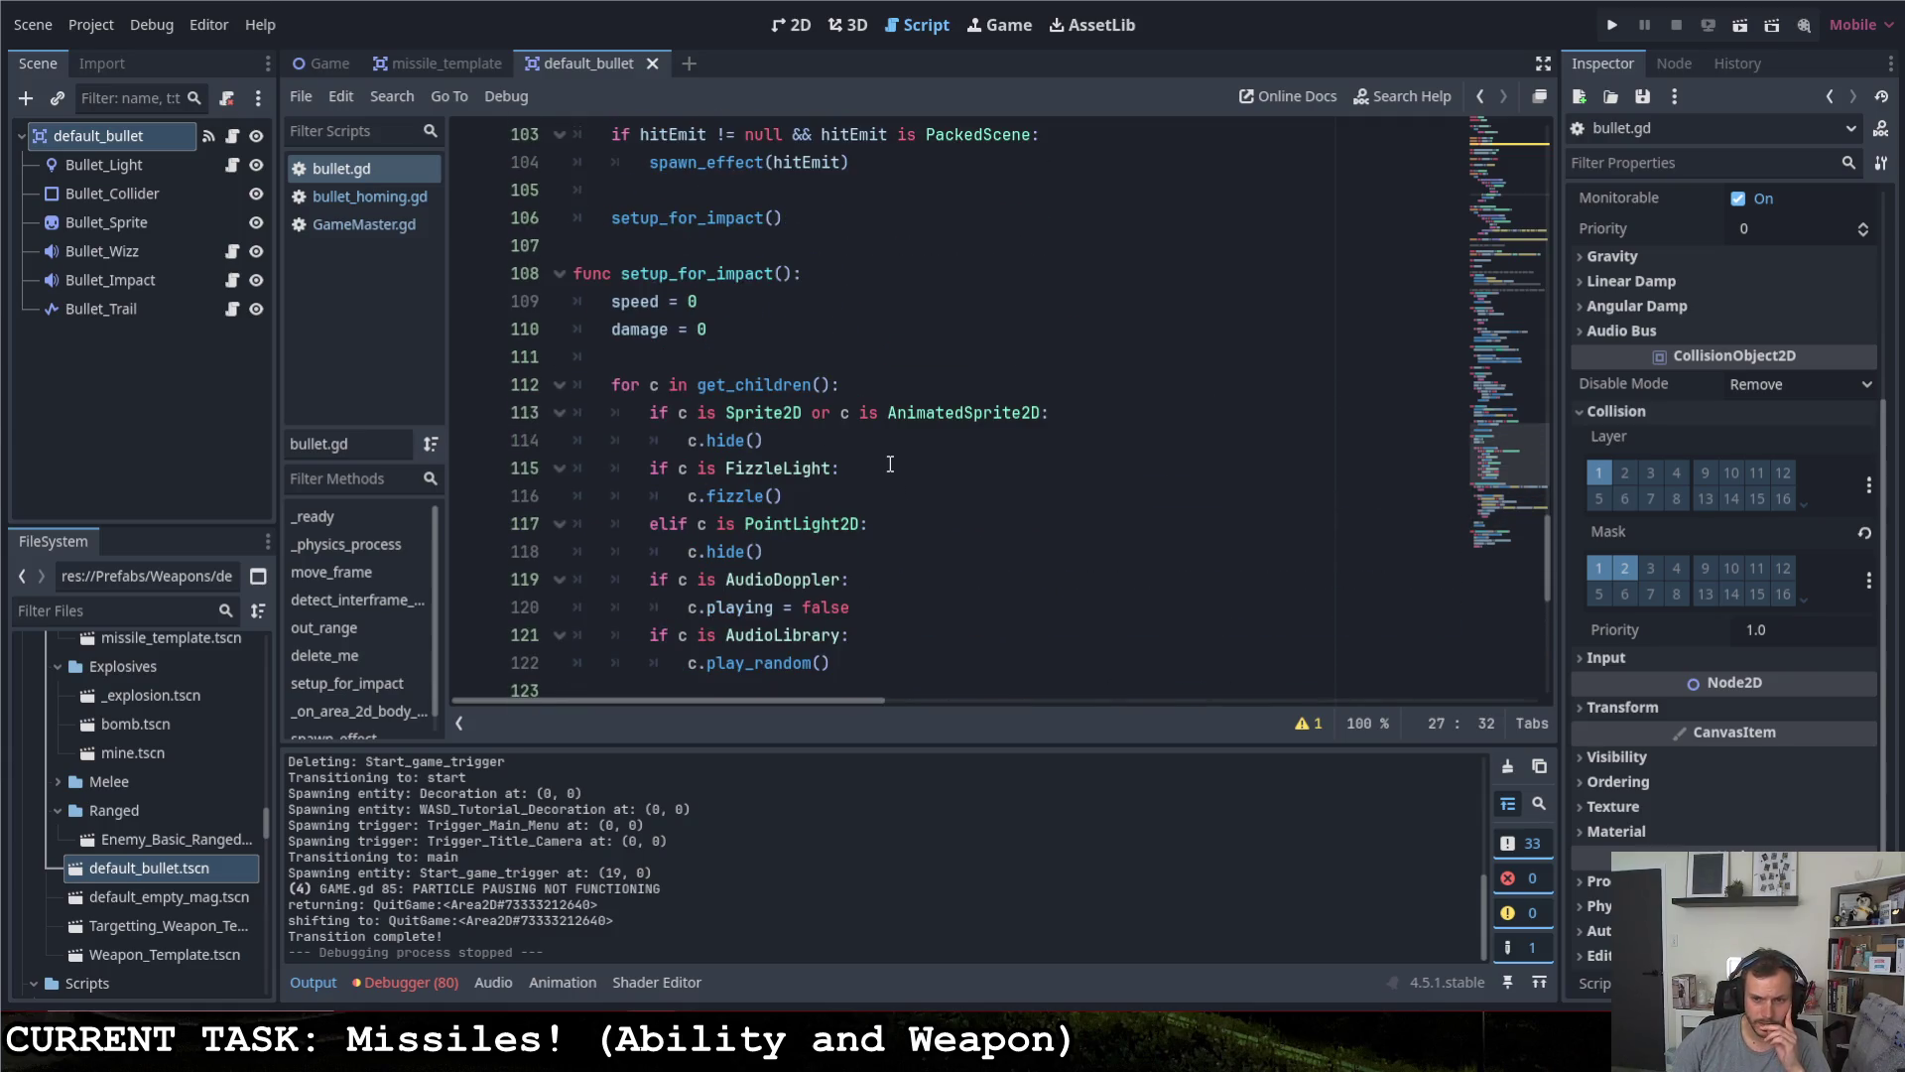
left_click(1612, 26)
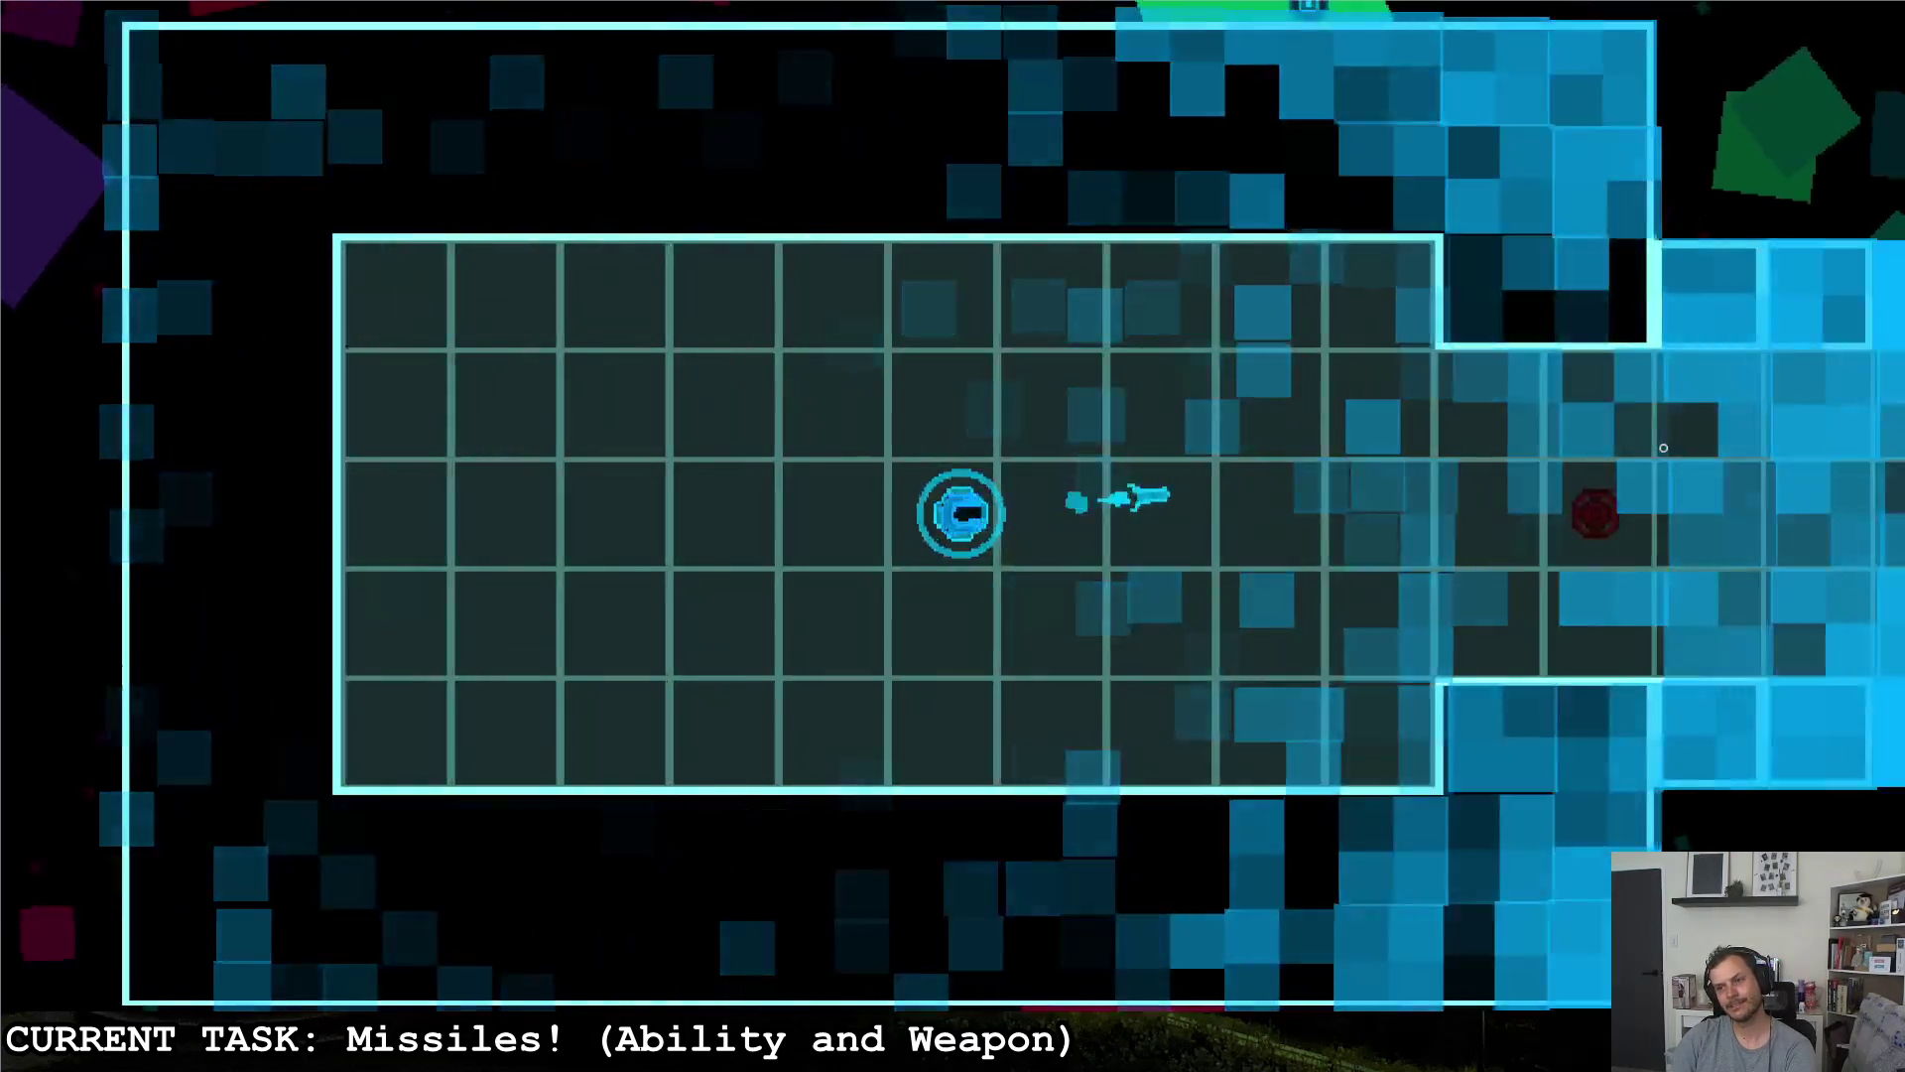
key("d")
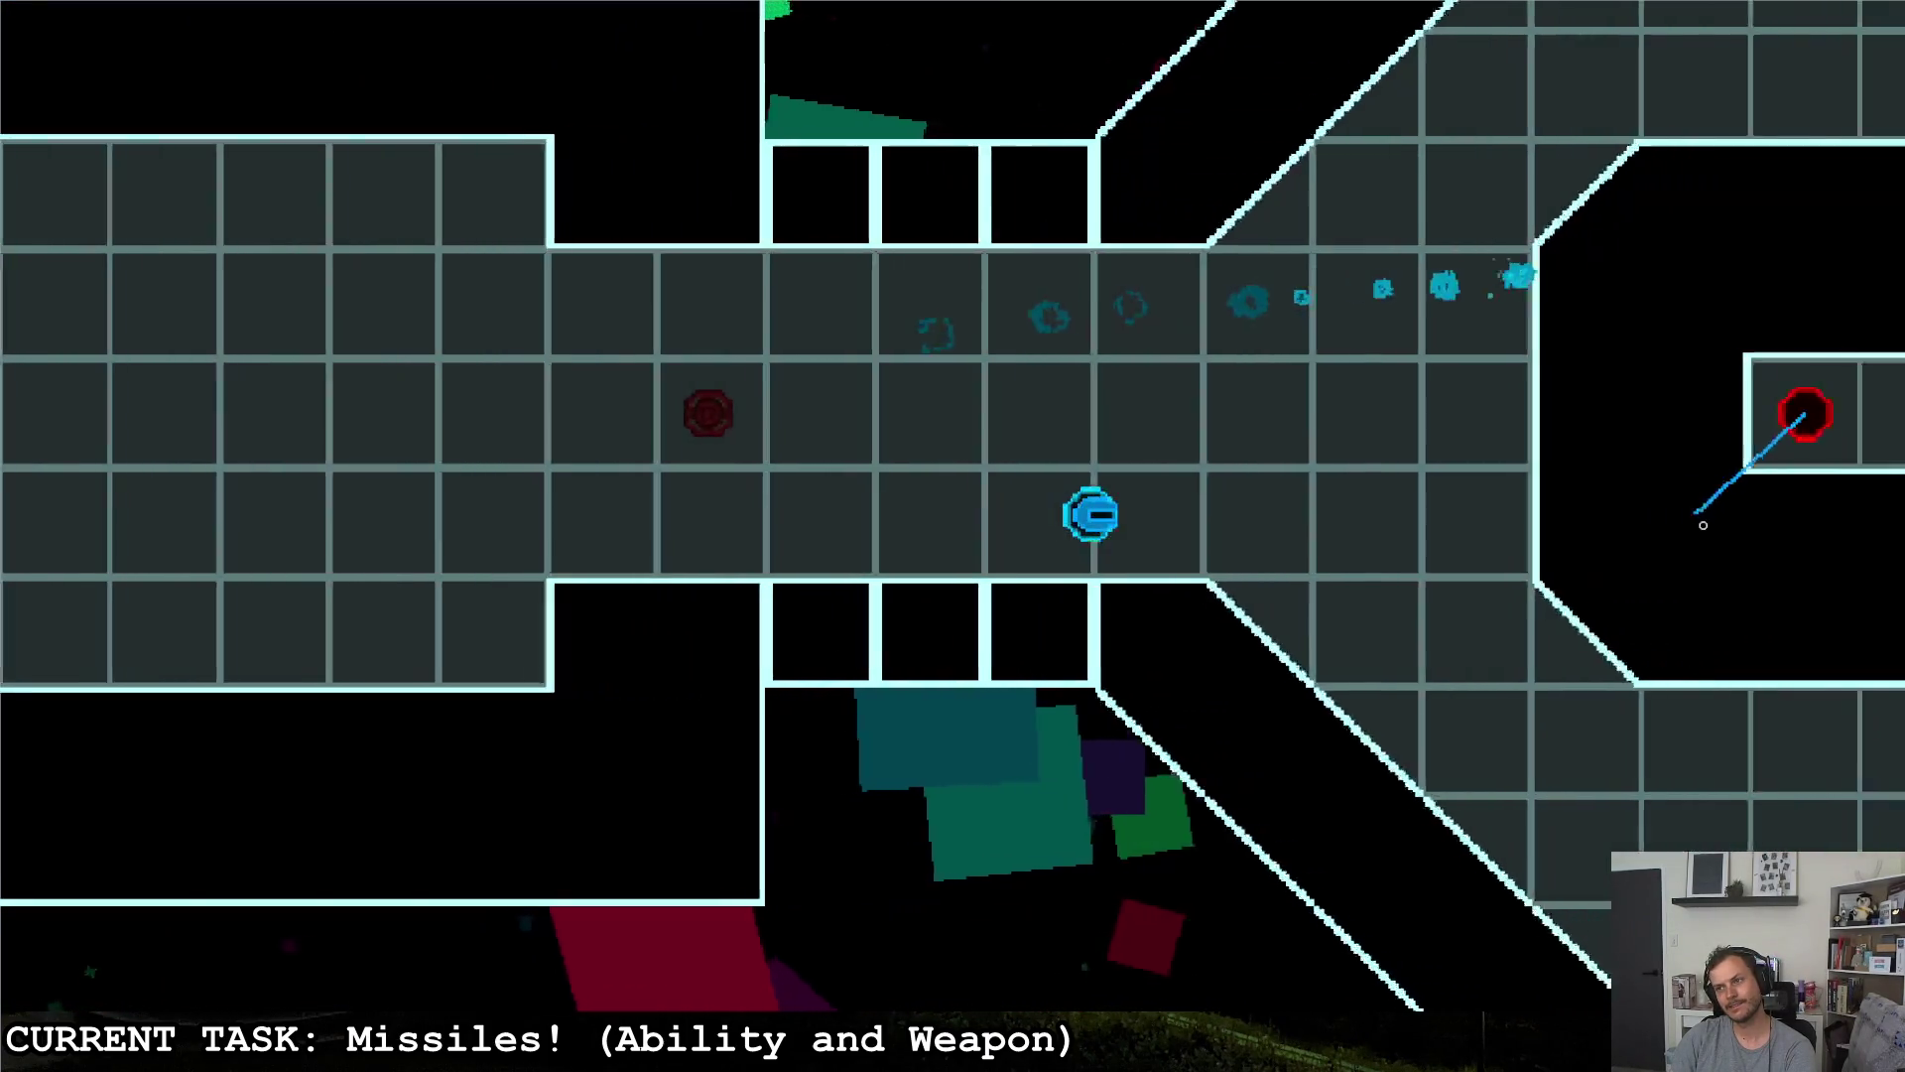
key("s")
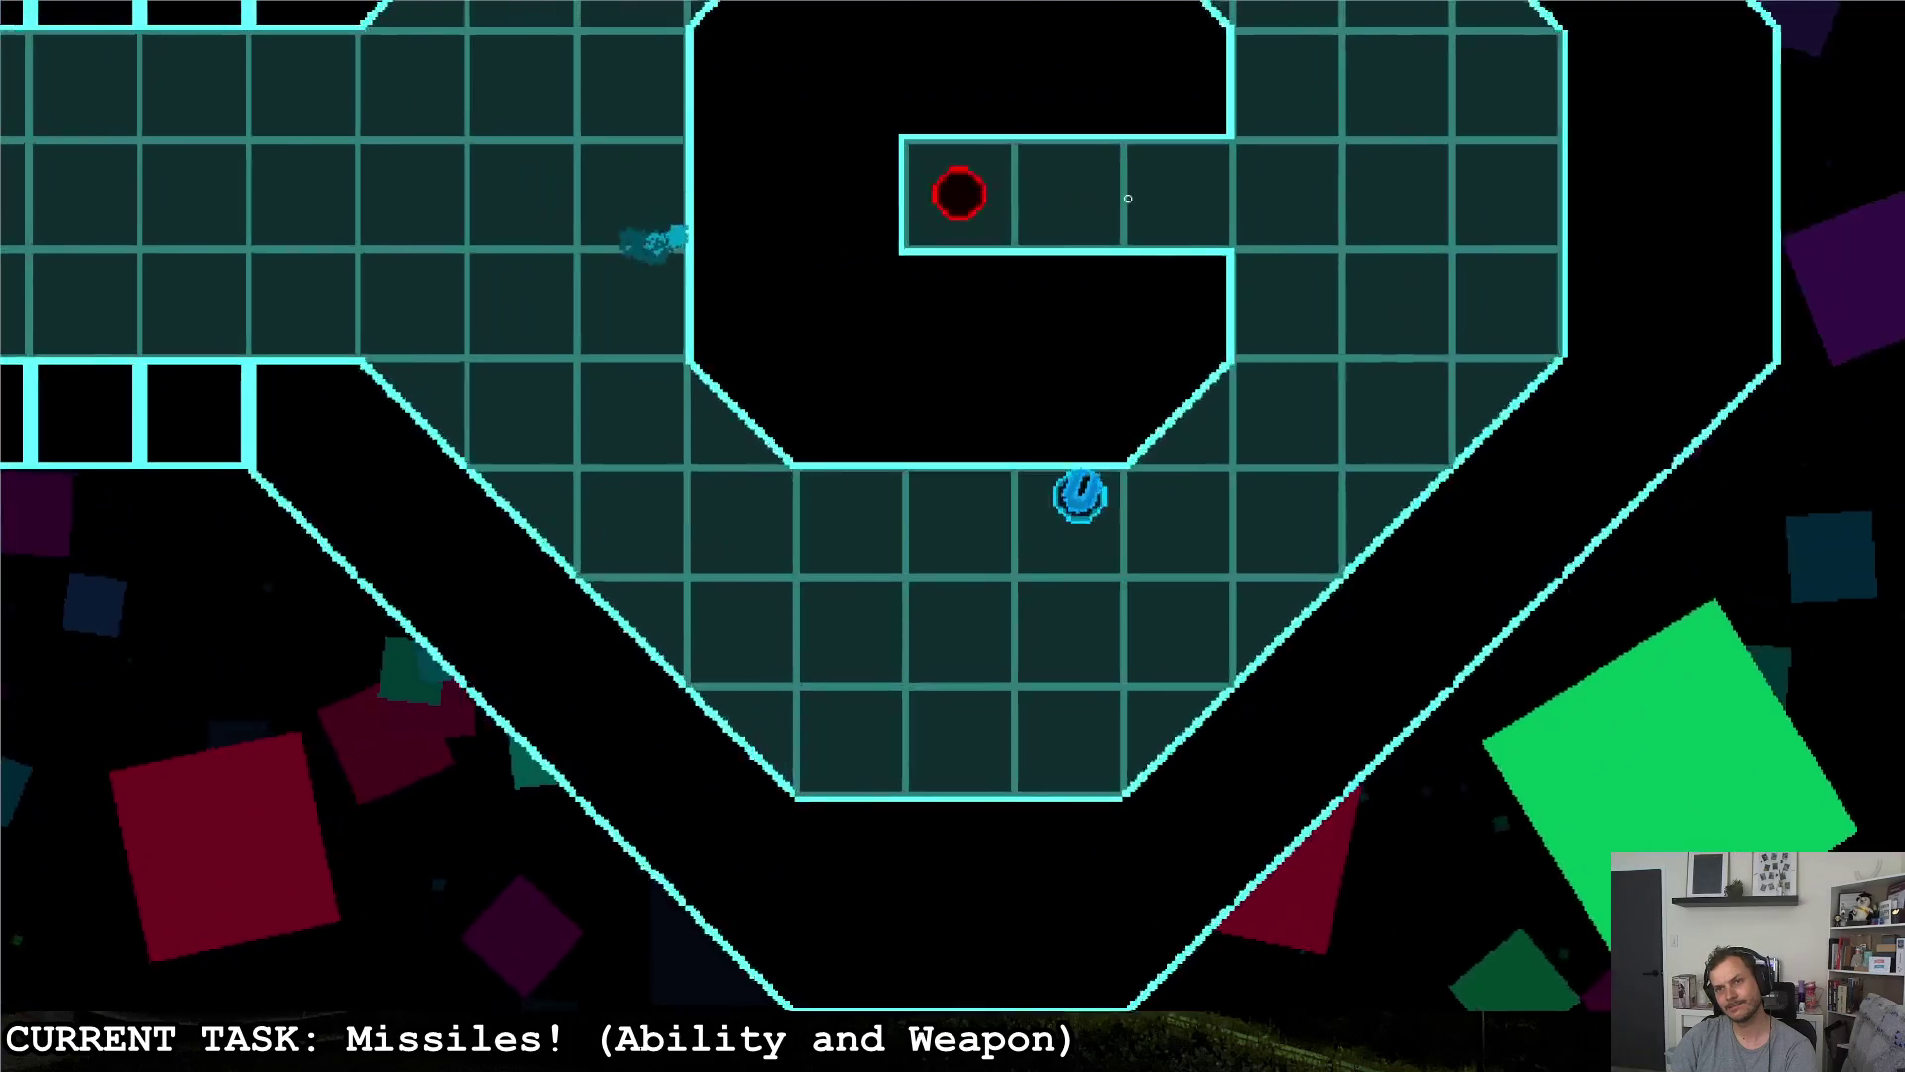
key("w")
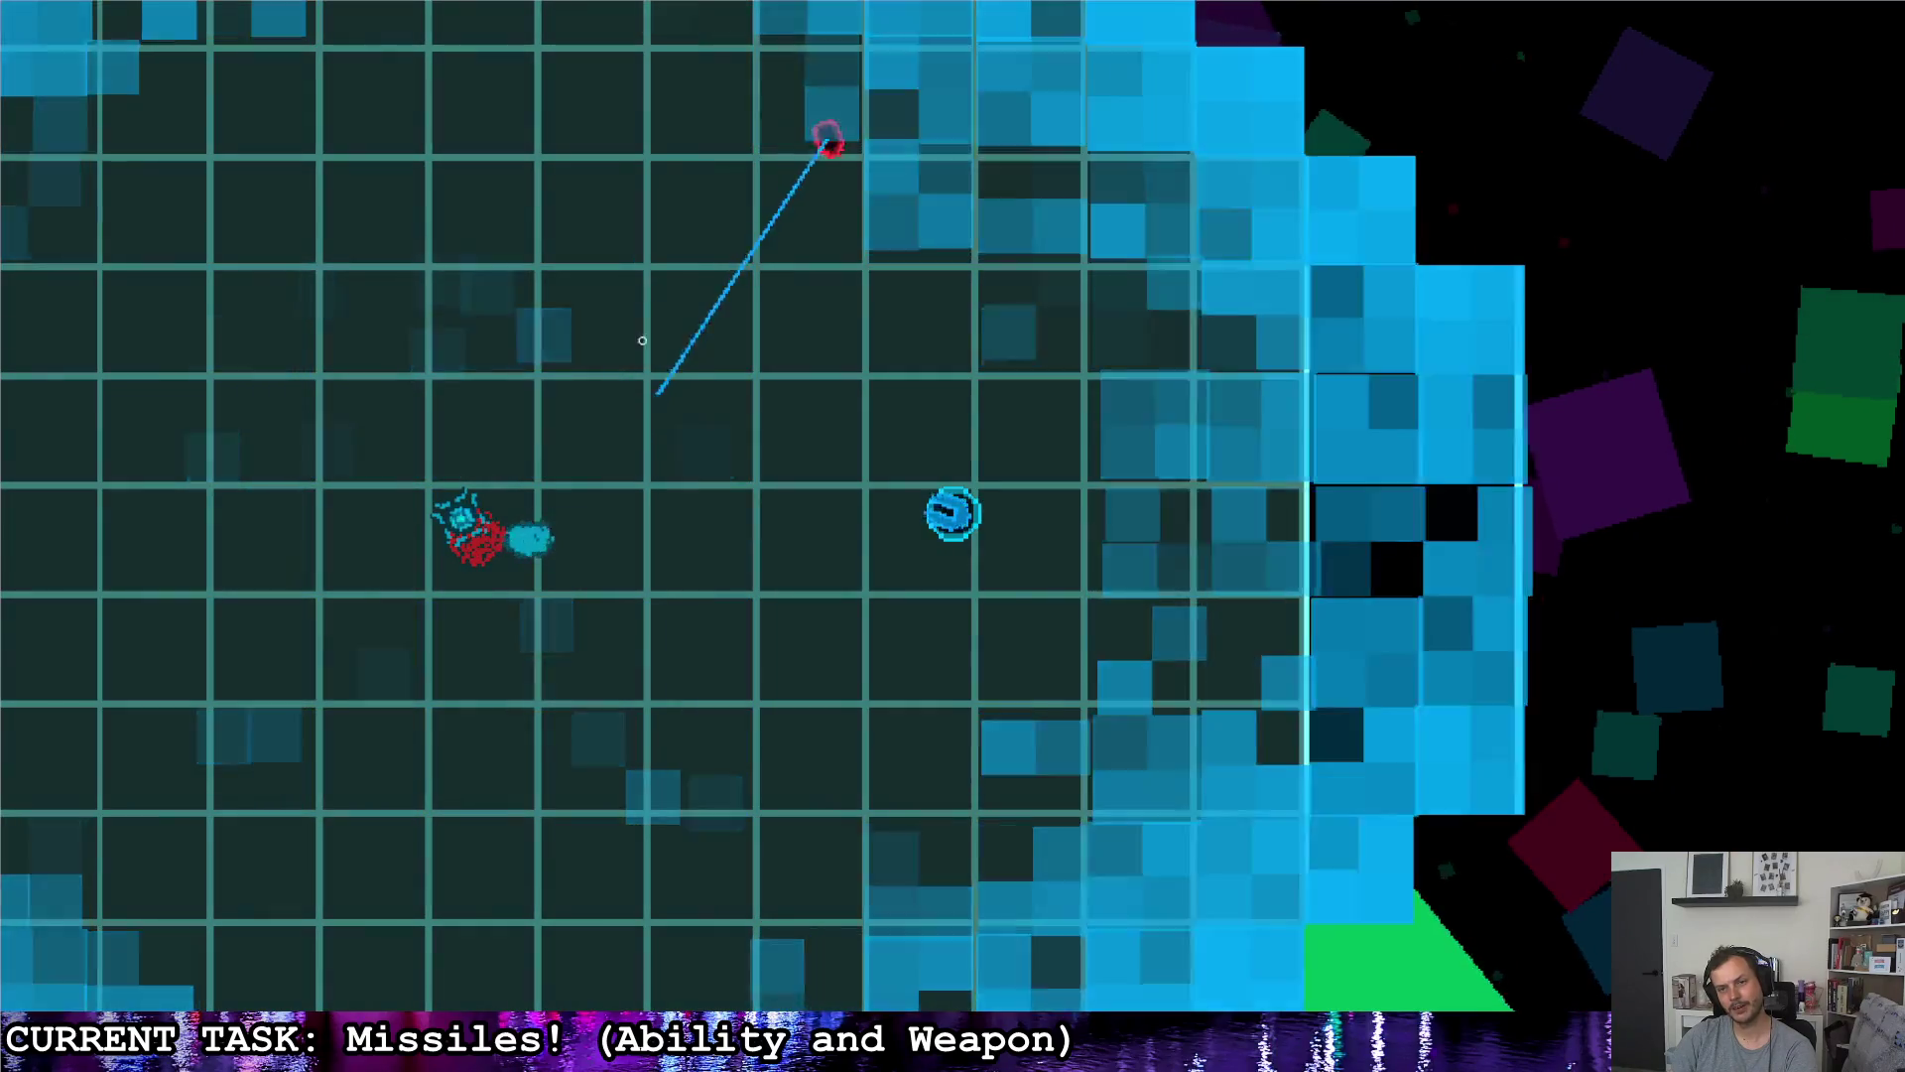
key("s")
key("a")
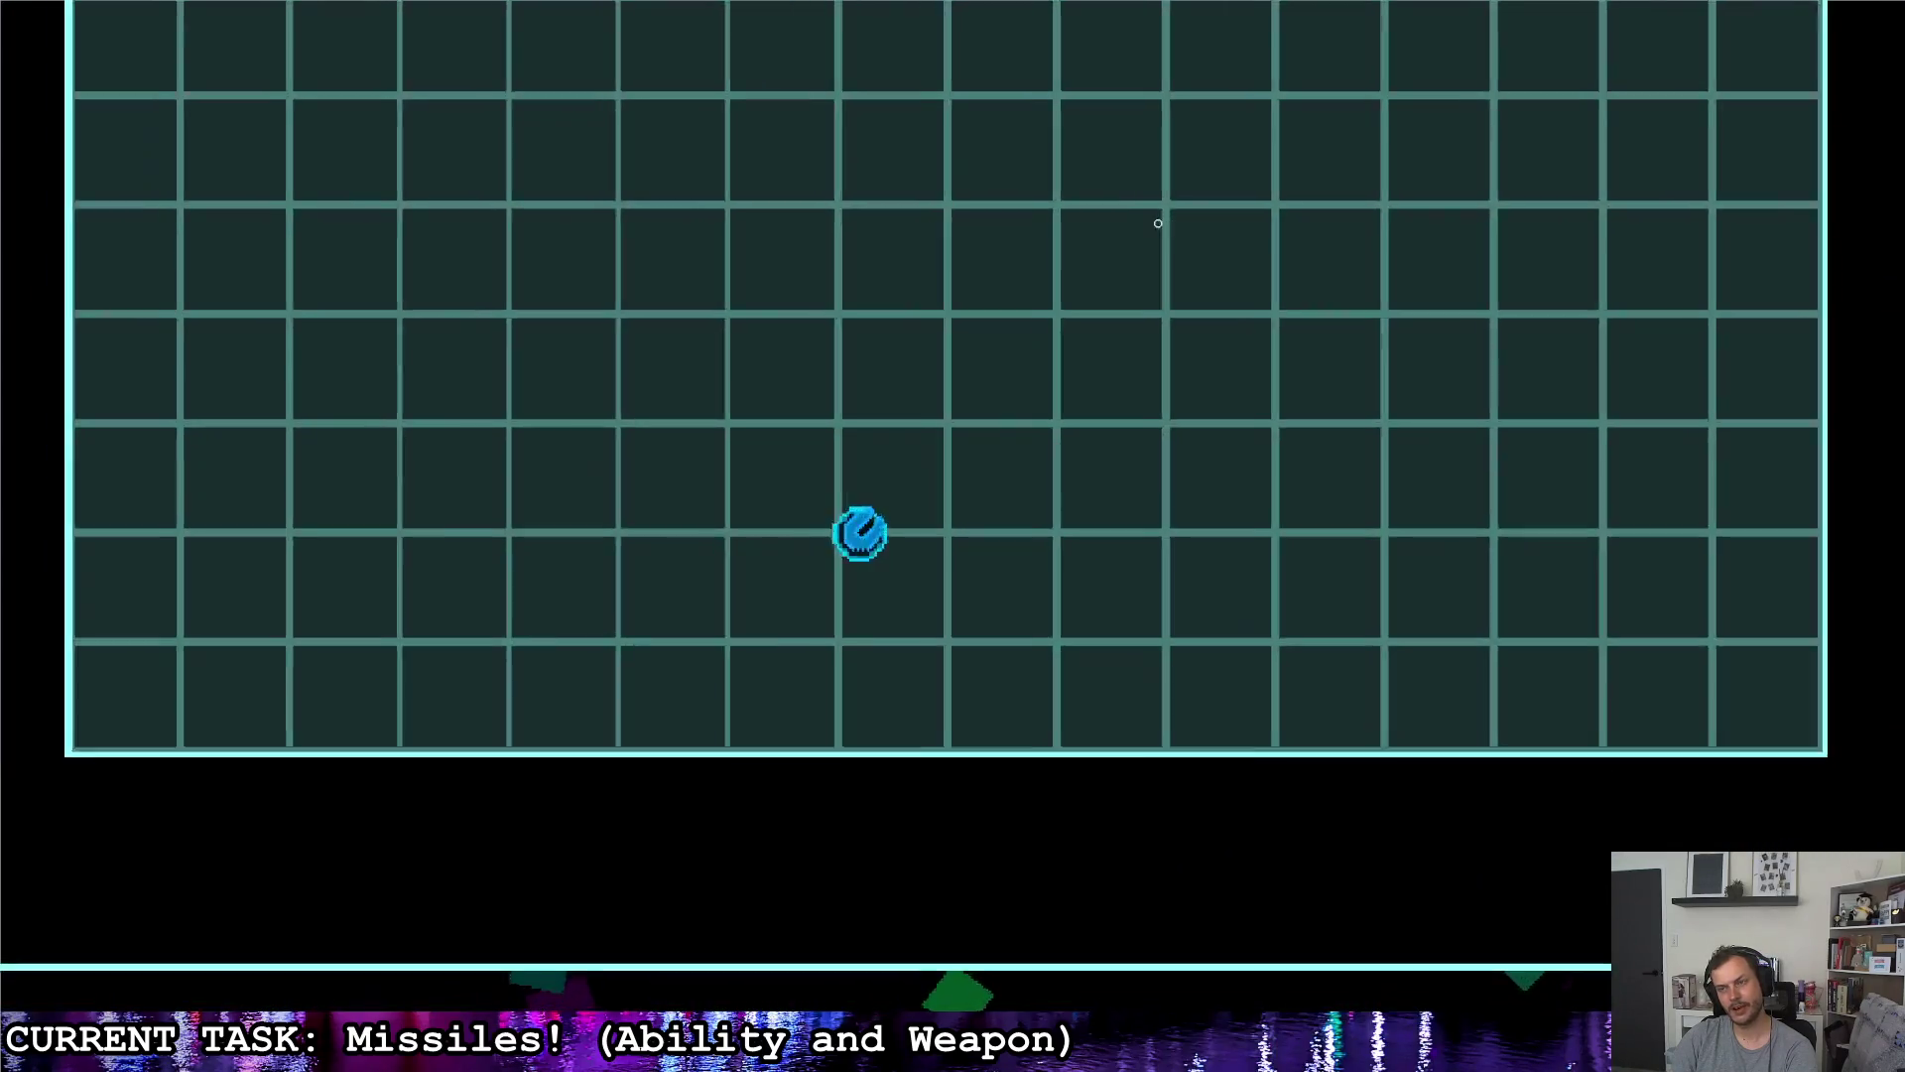
key("w")
key("d")
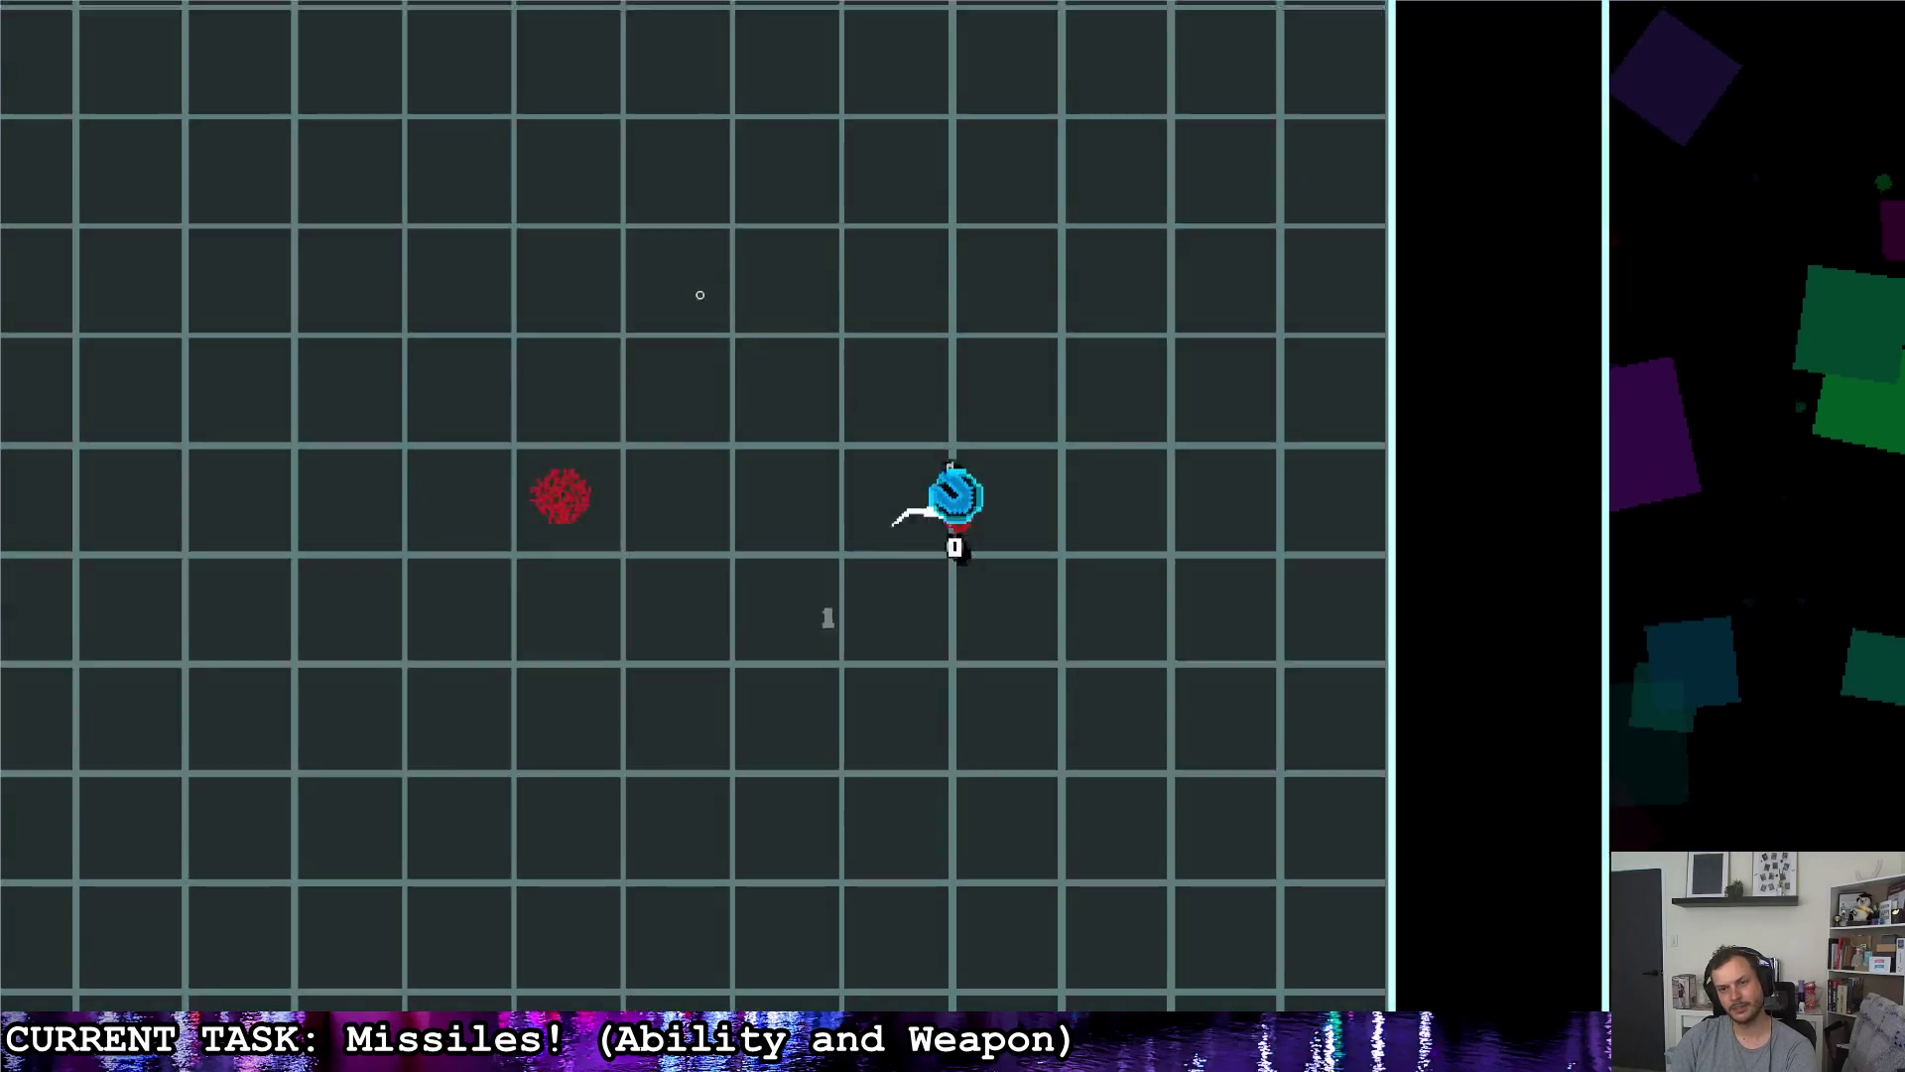
left_click(281, 765)
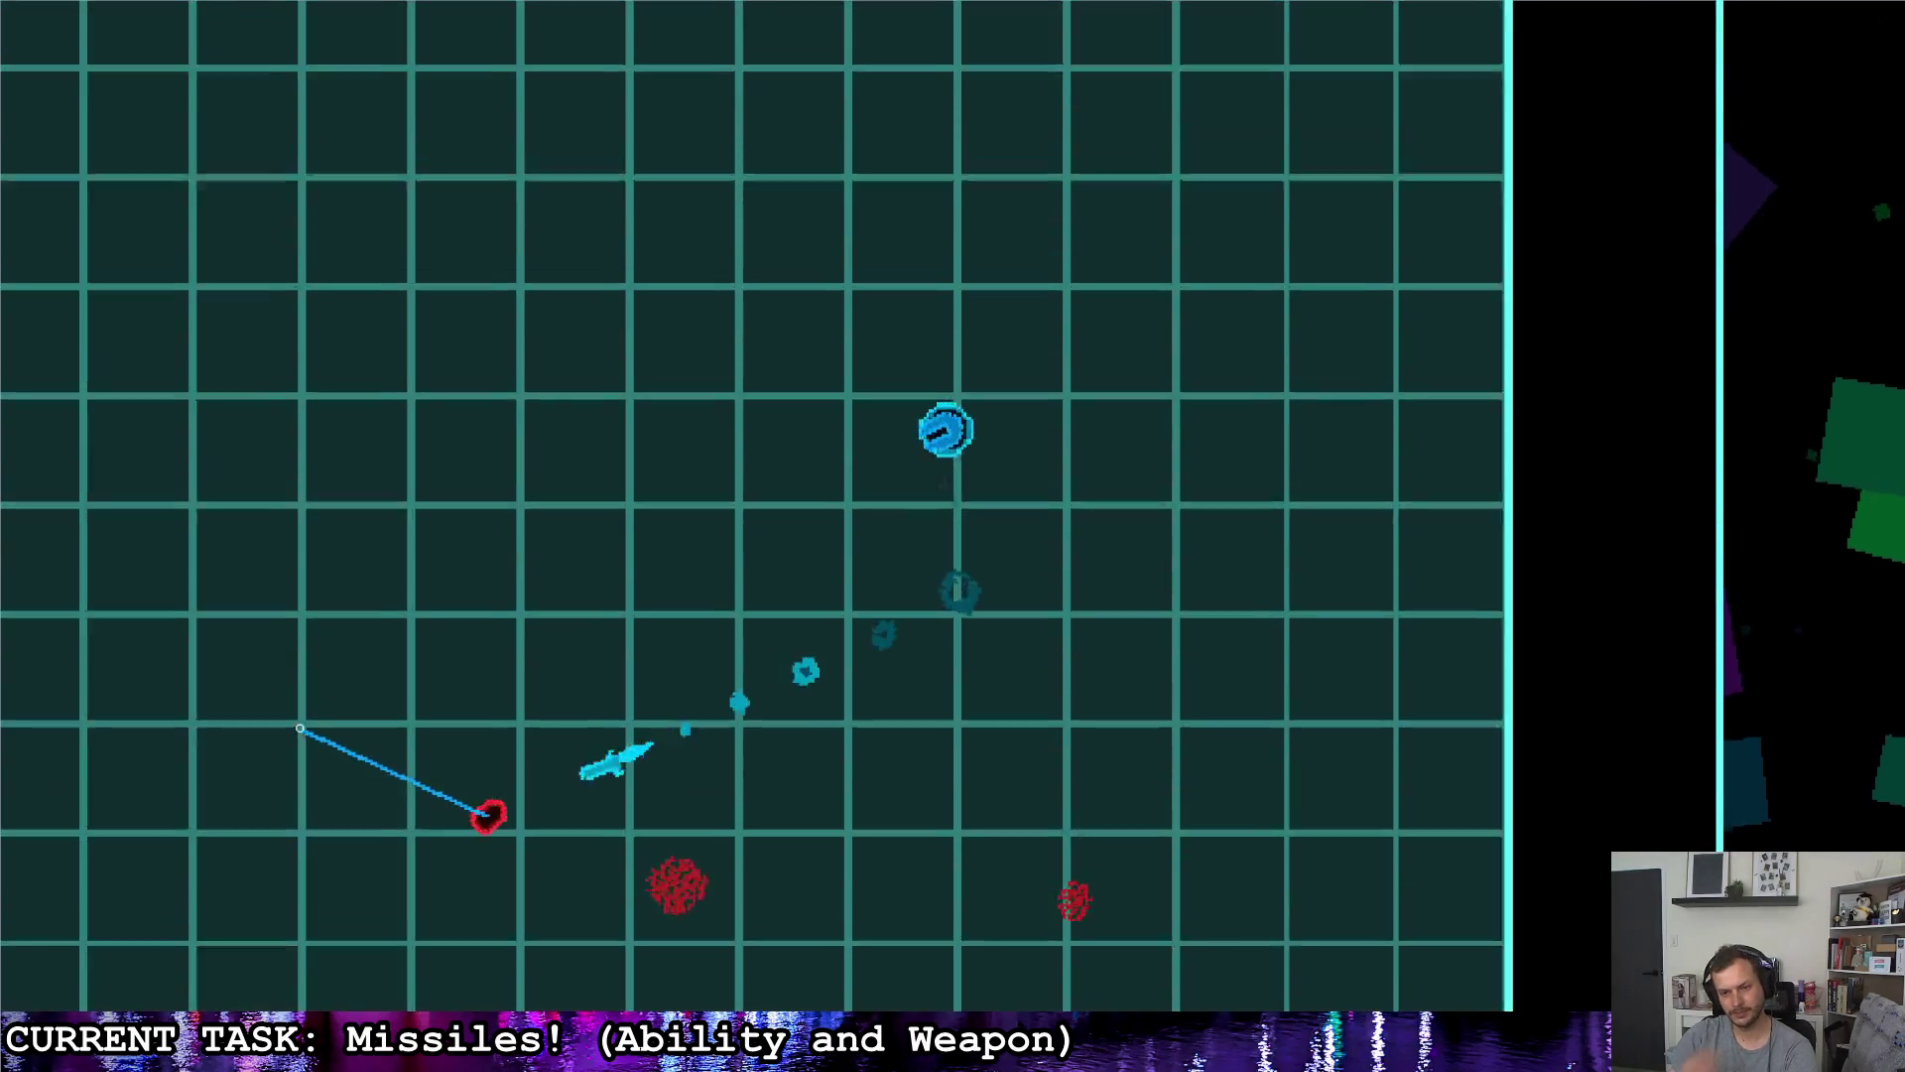
key("Escape")
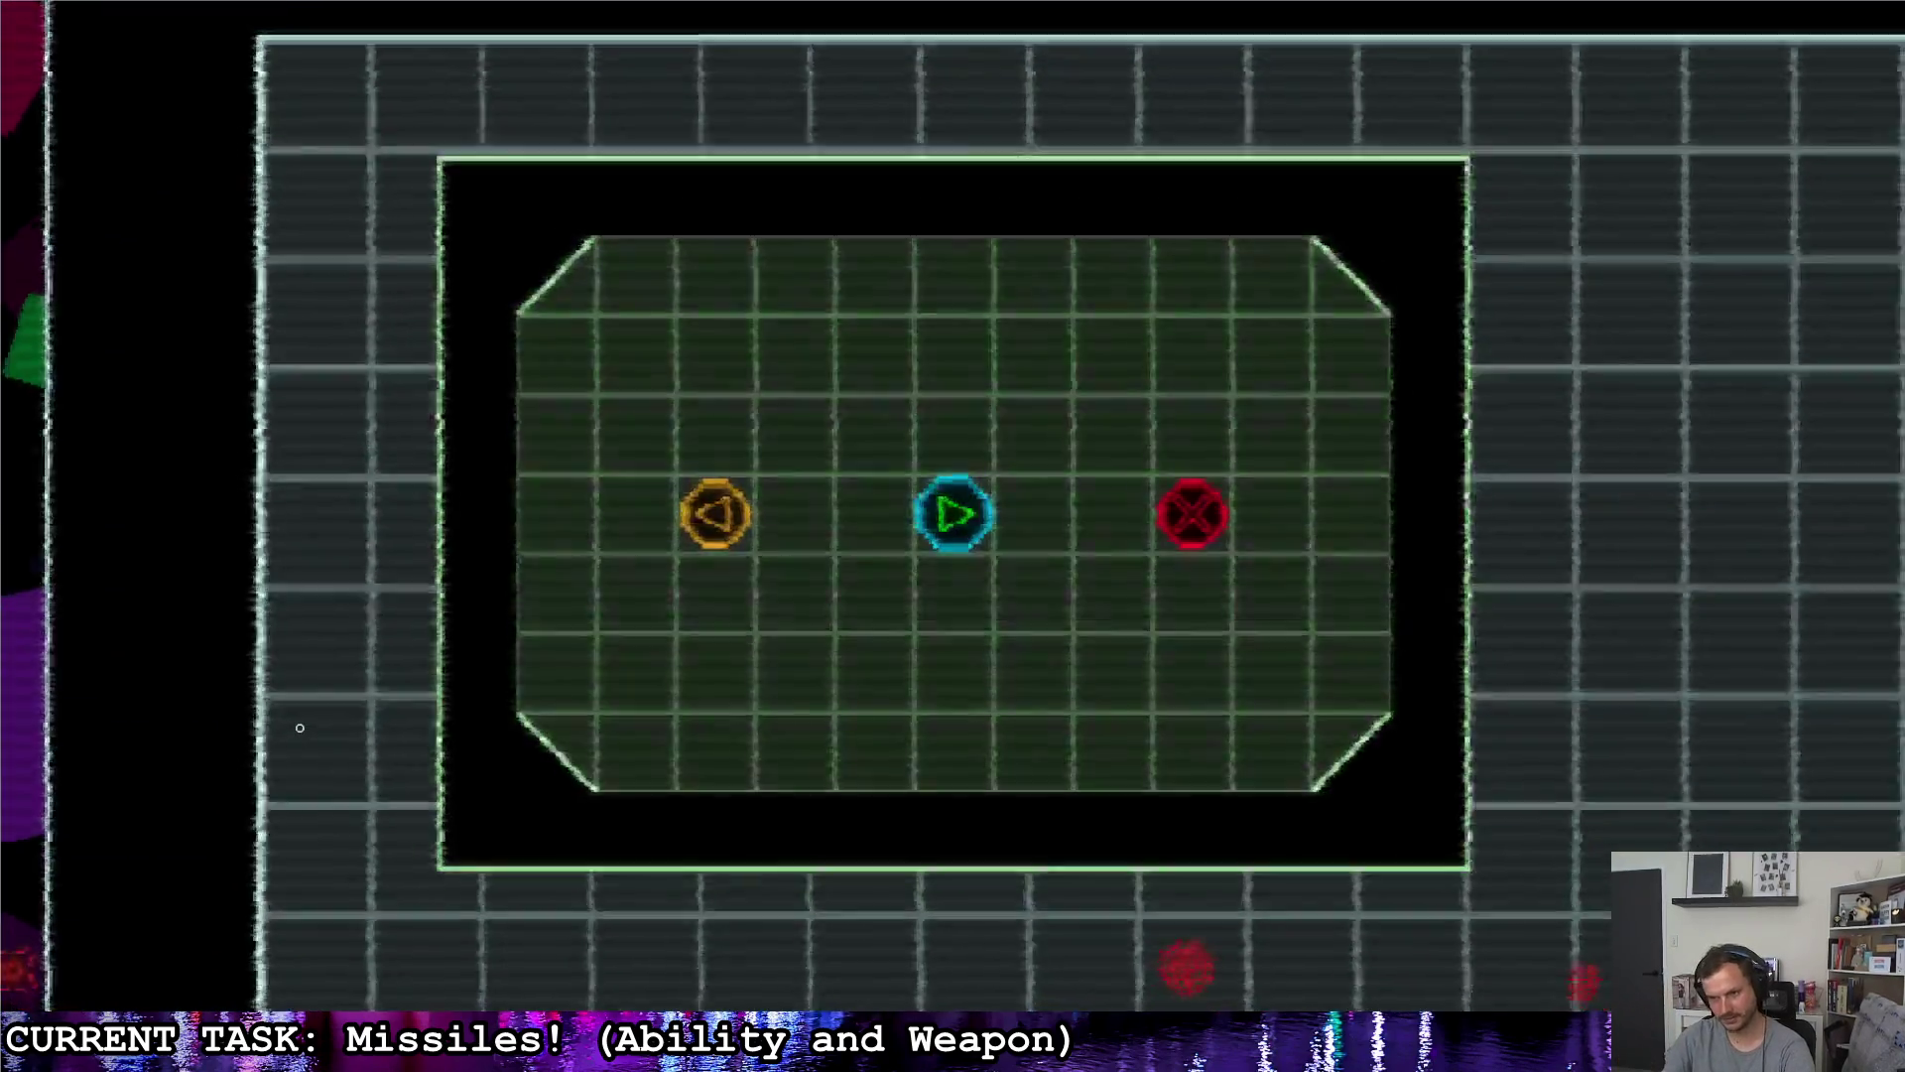
key("Right")
key("Return")
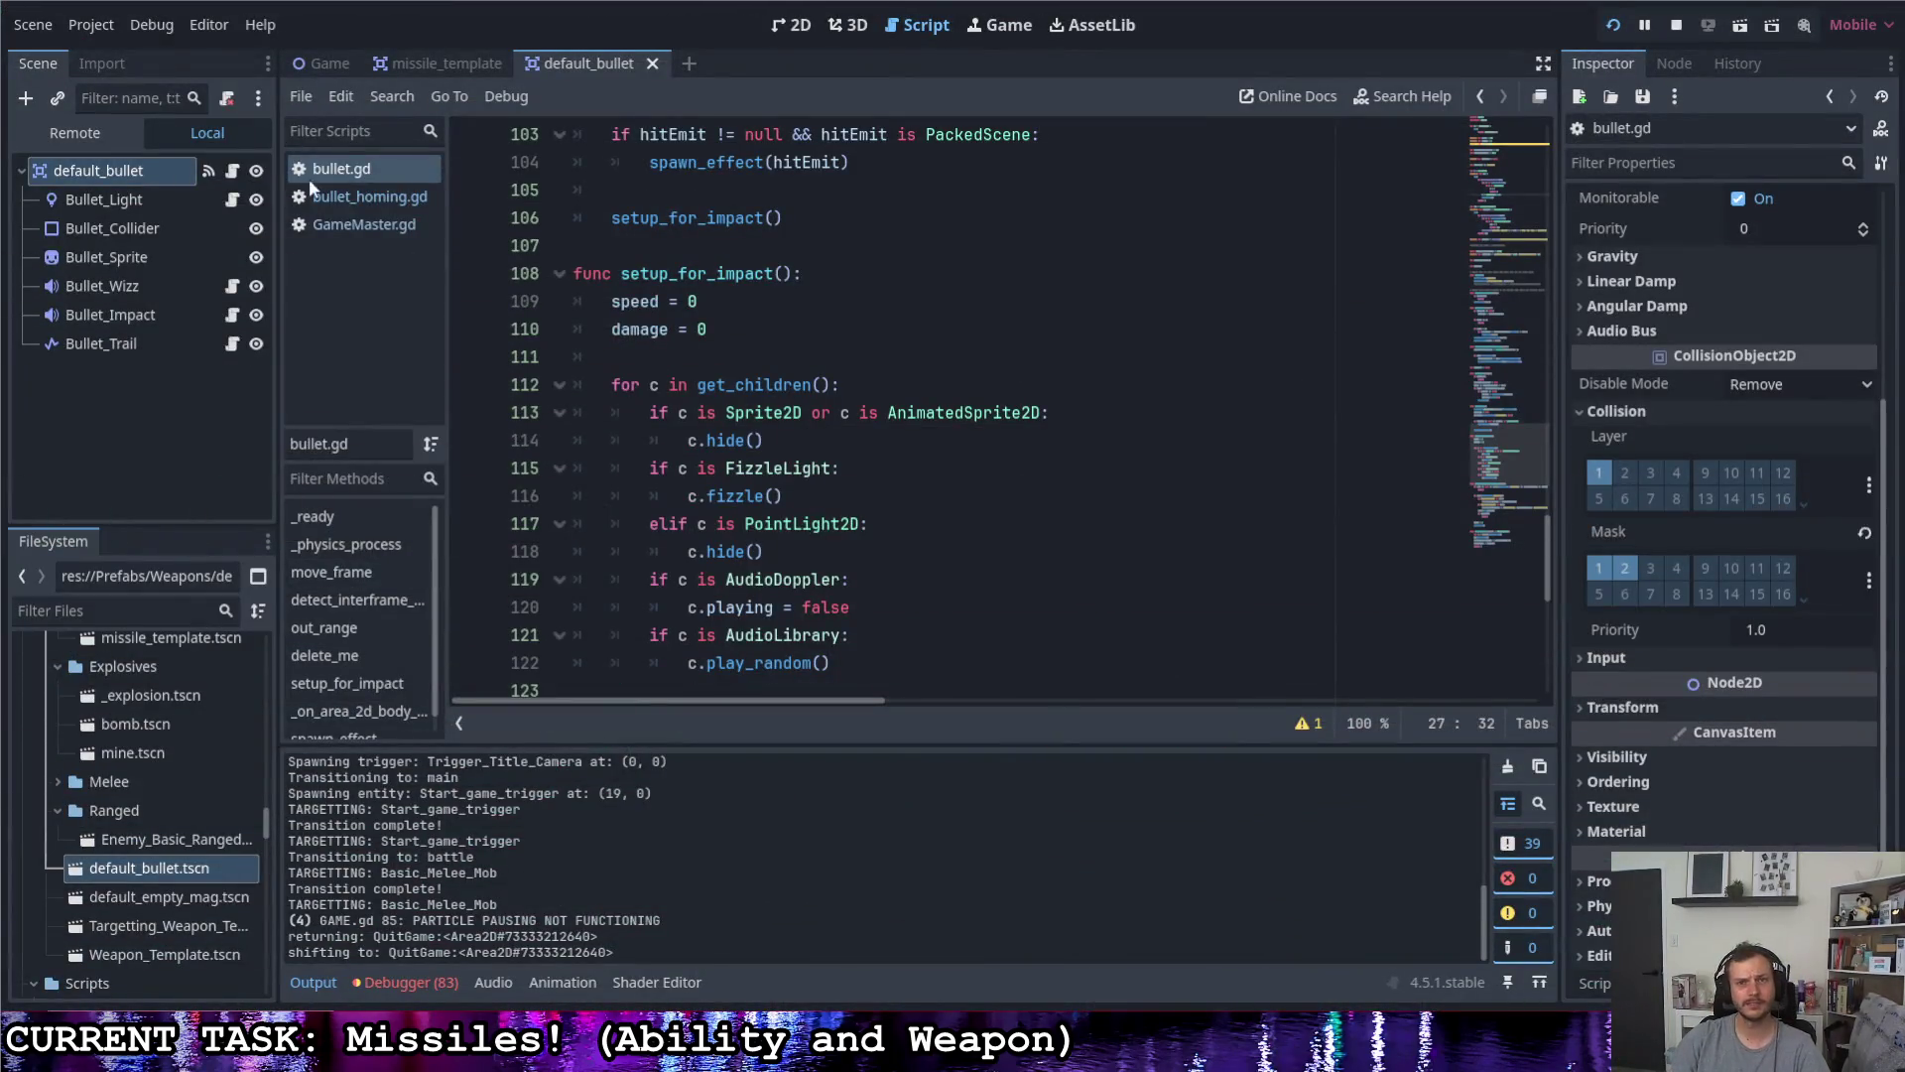
- Show the missile_template scene in the 2D view and run the project with F5
left_click(433, 64)
left_click(772, 30)
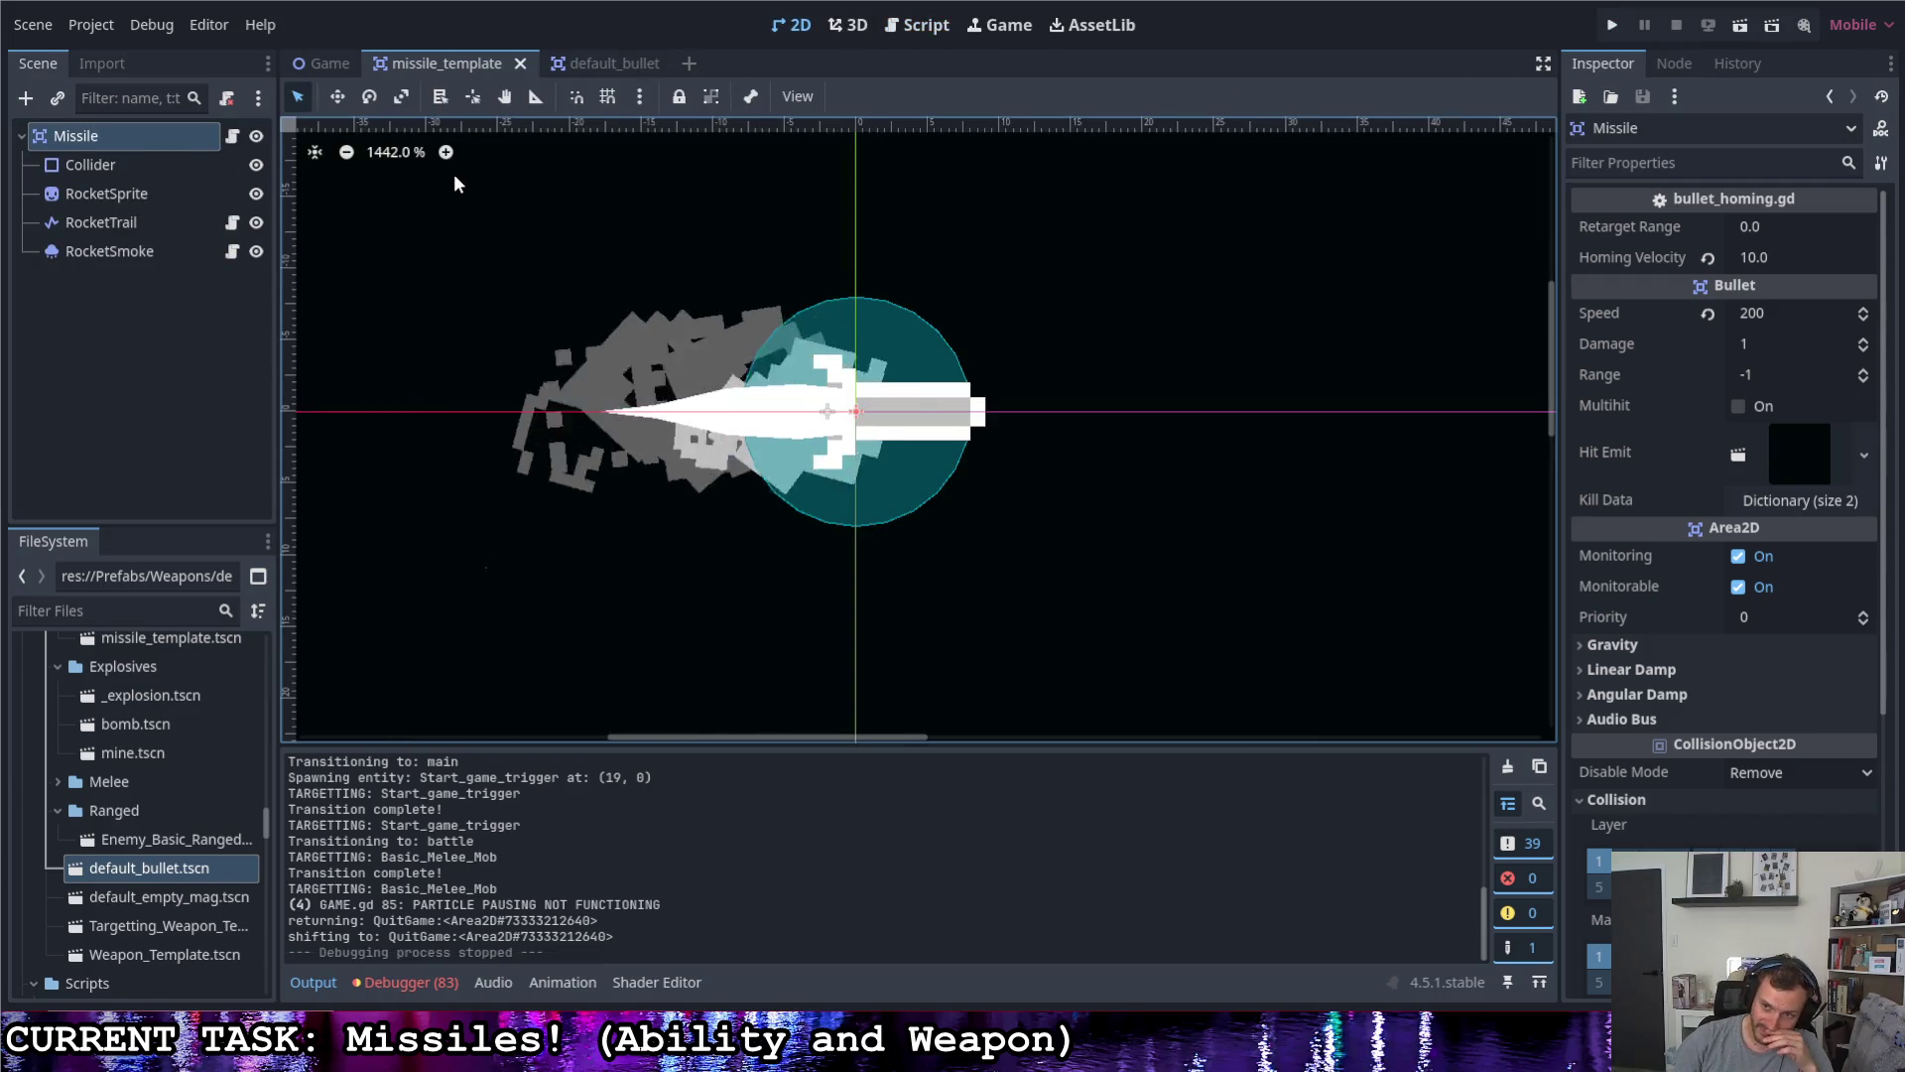
key("F5")
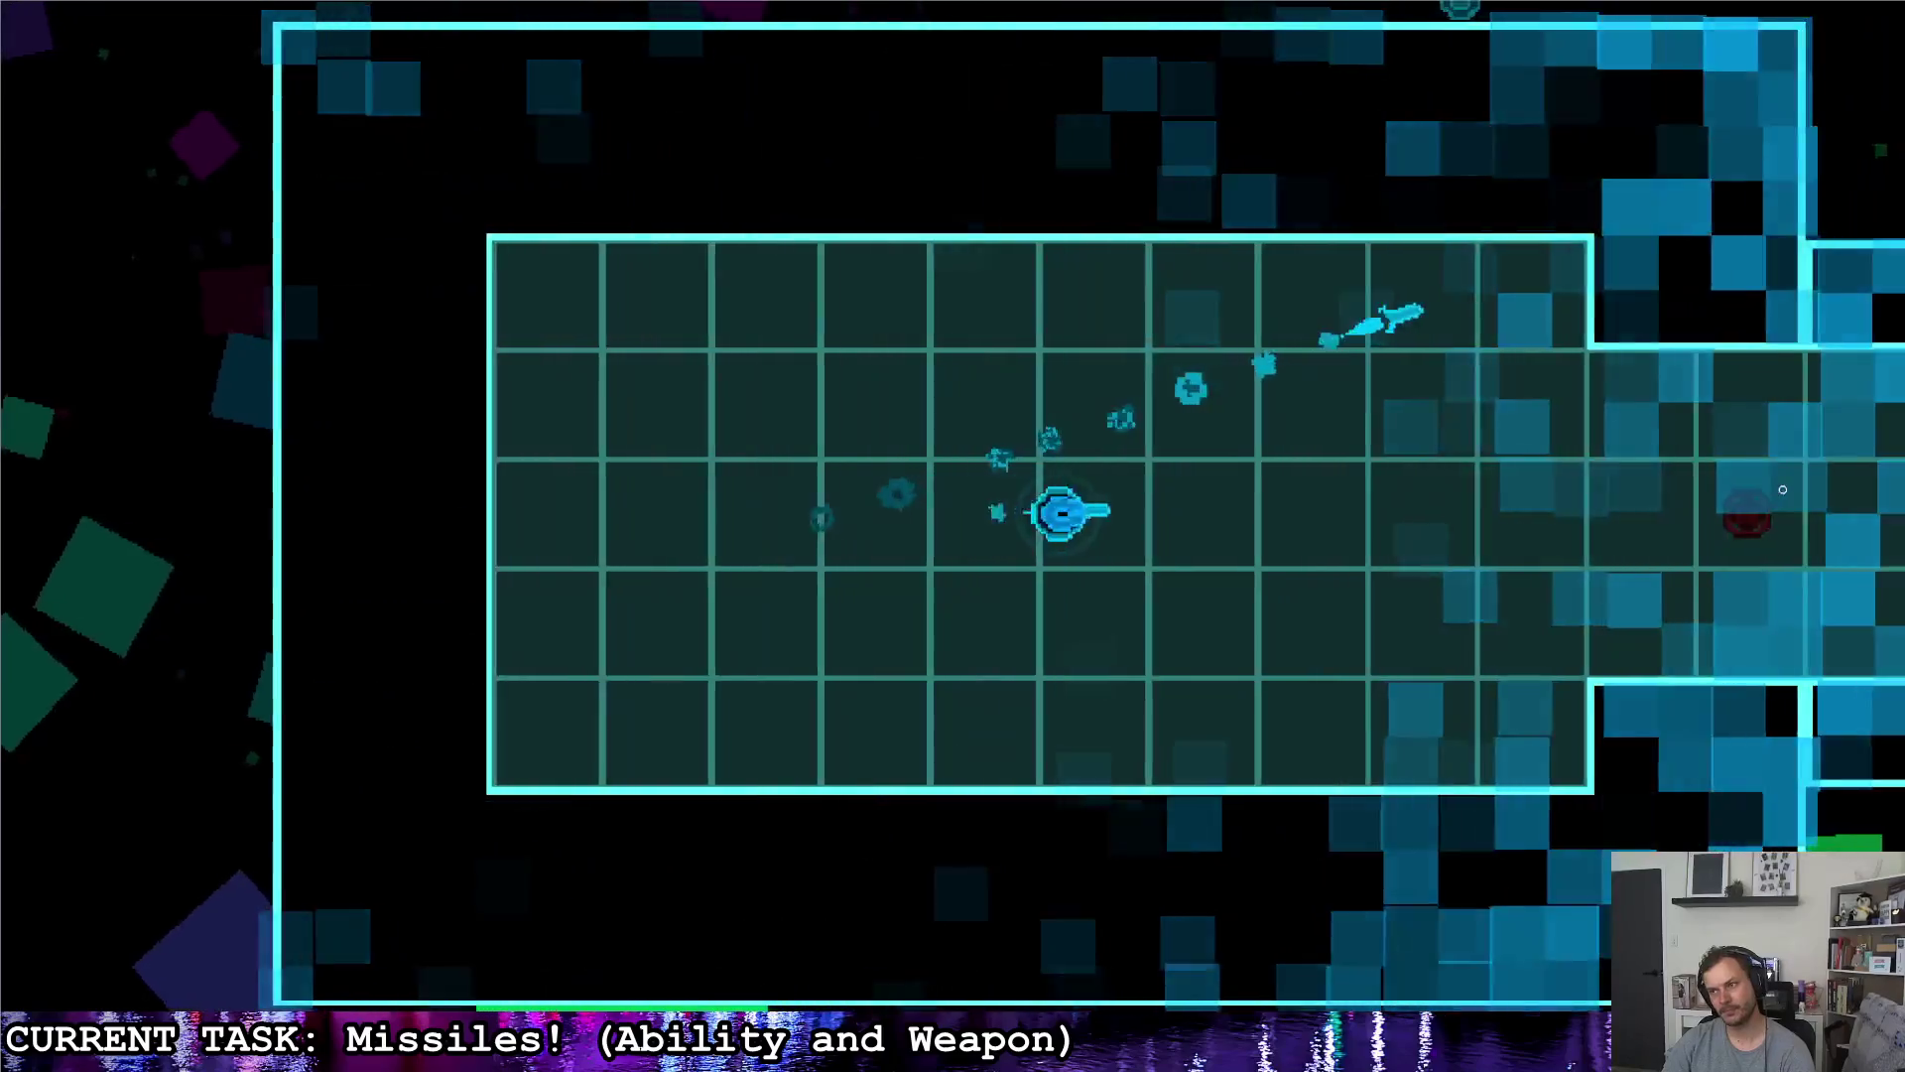
- Fly the ship into the arena, lock onto a red enemy and fire missiles at it
key("d")
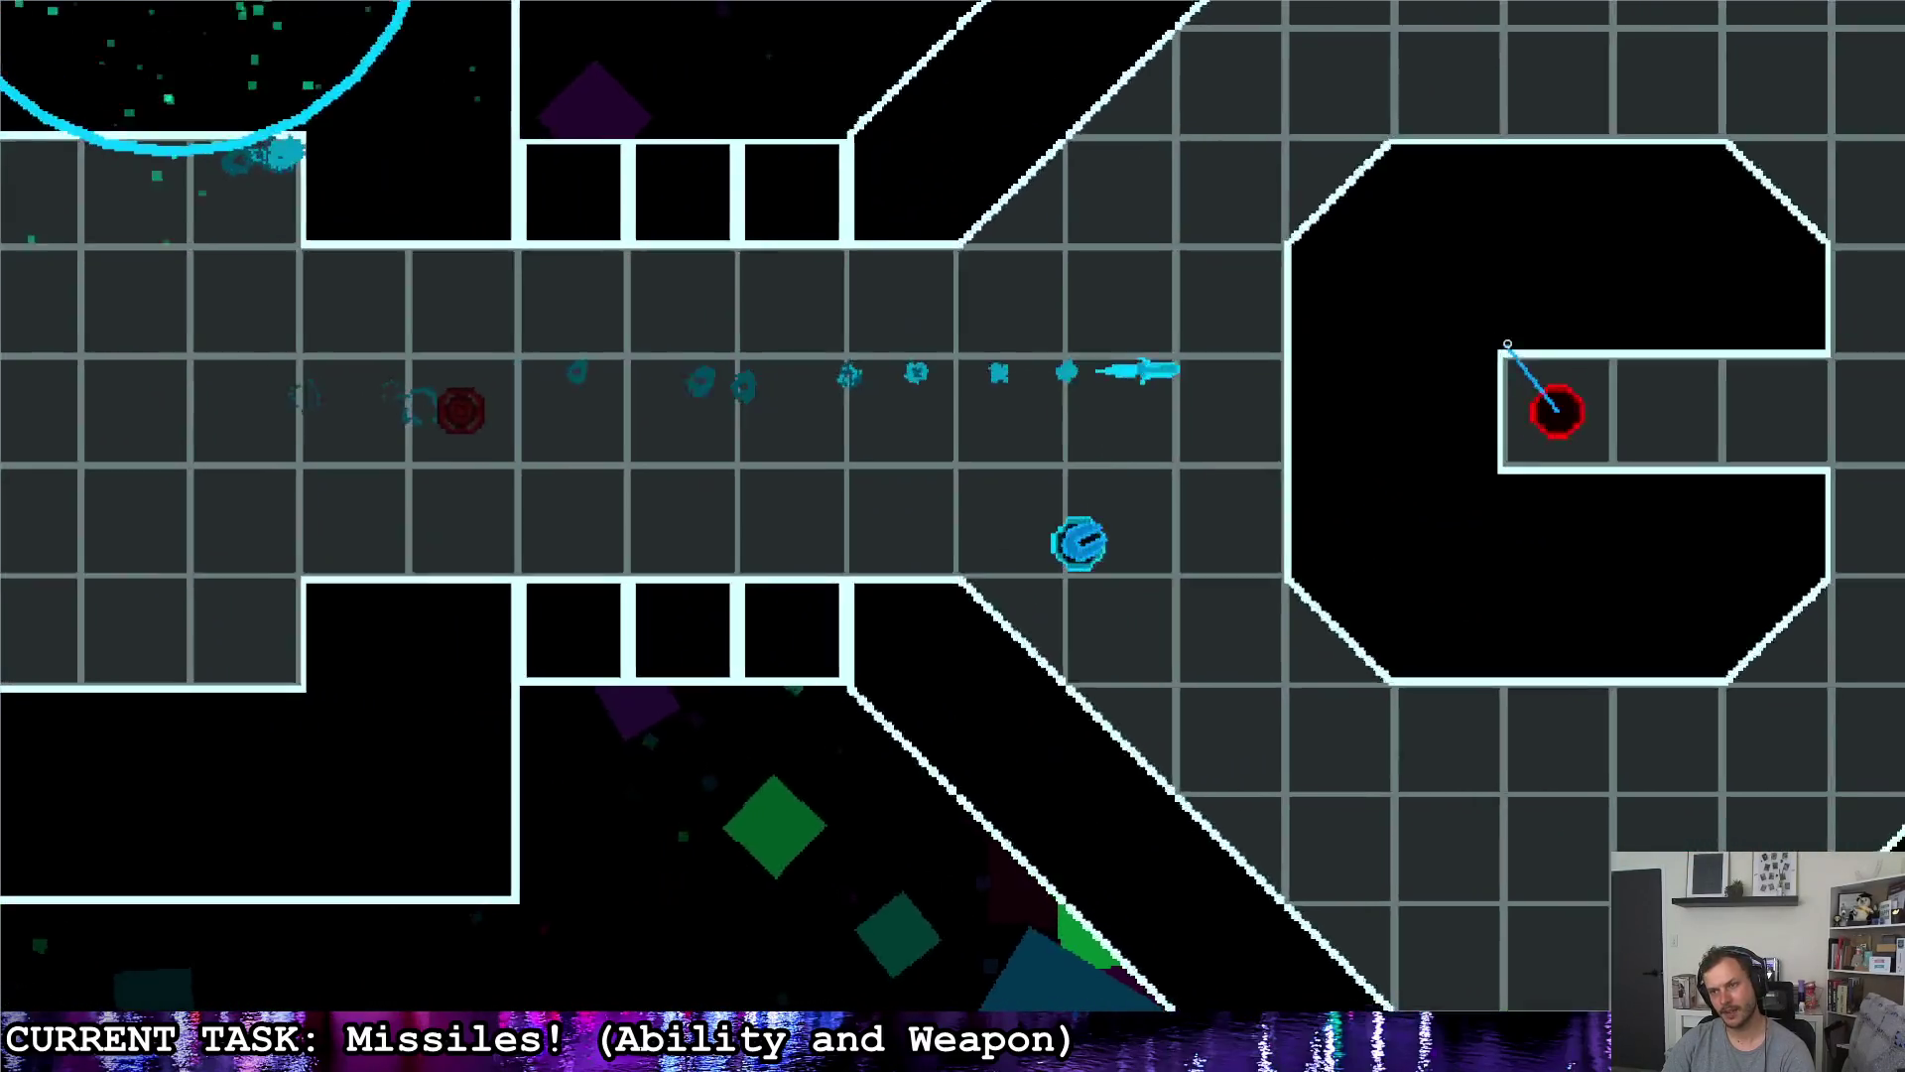
key("d")
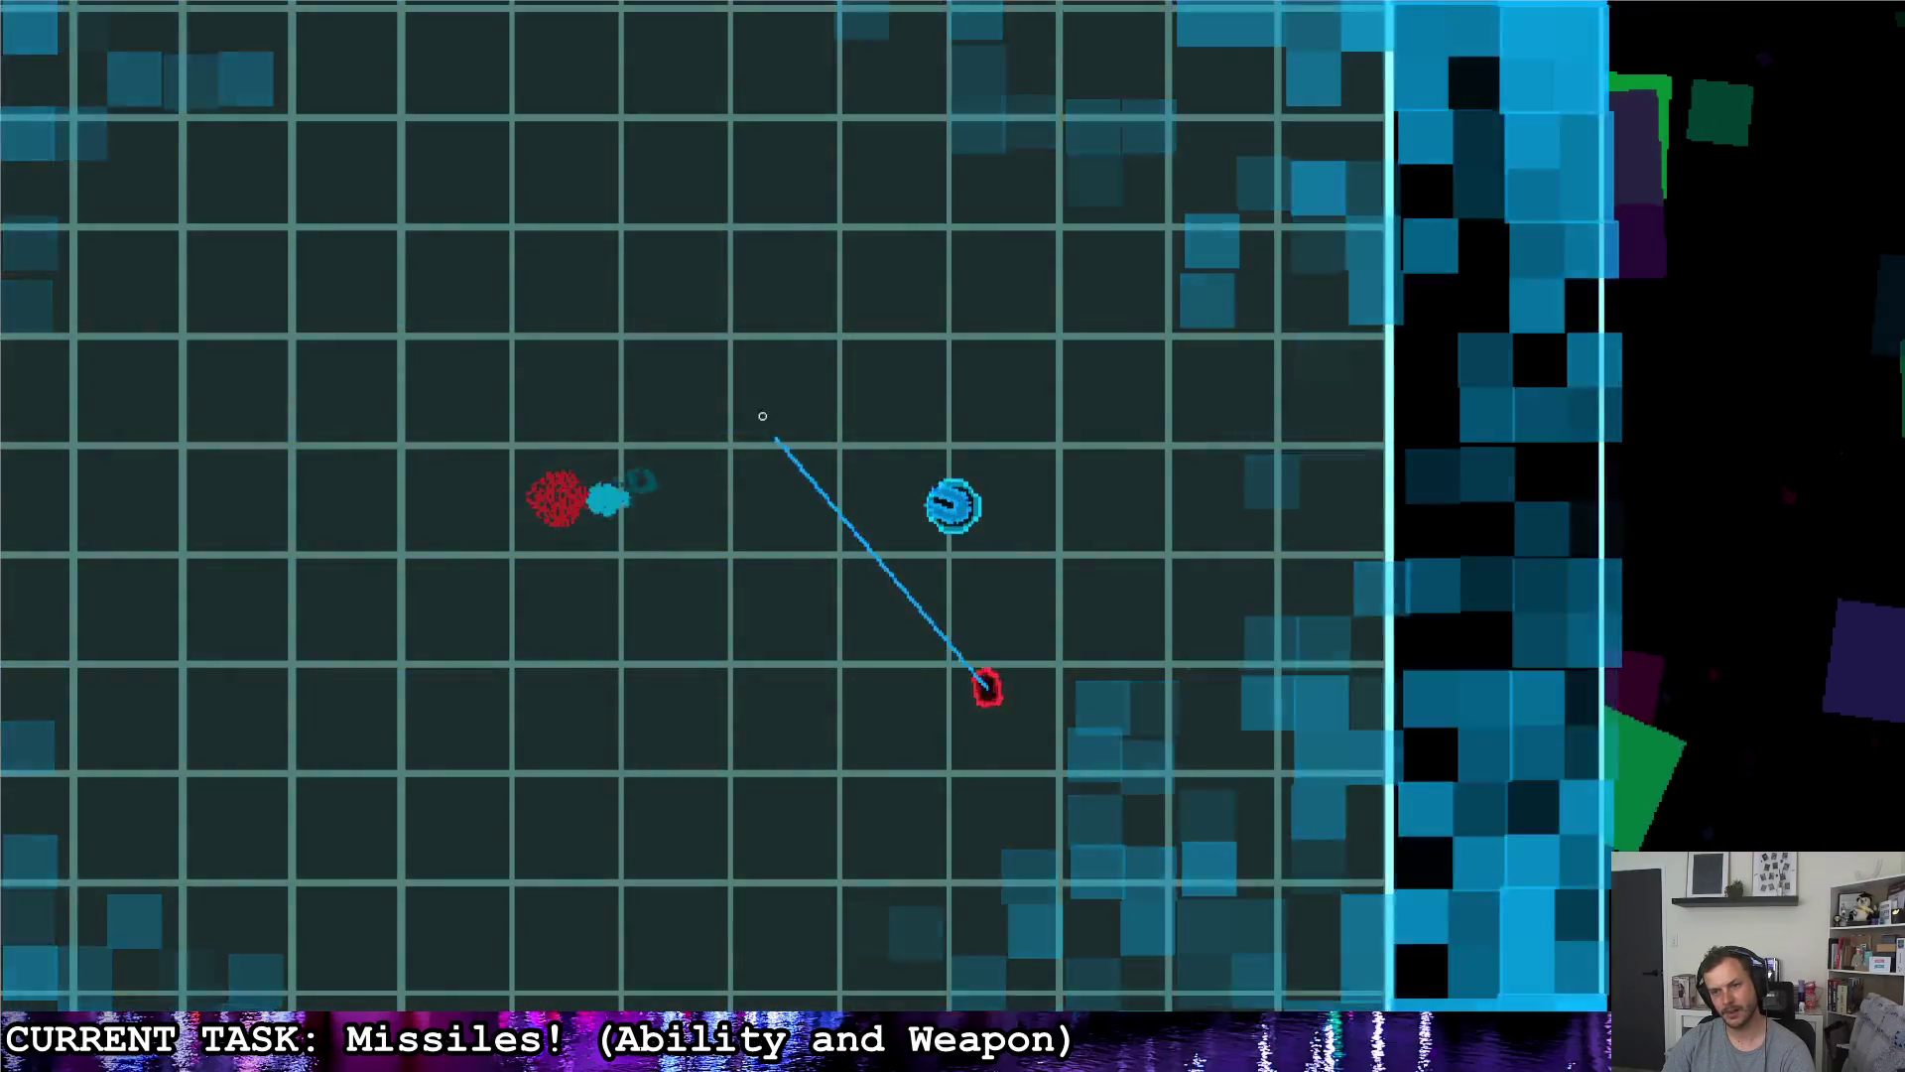
key("d")
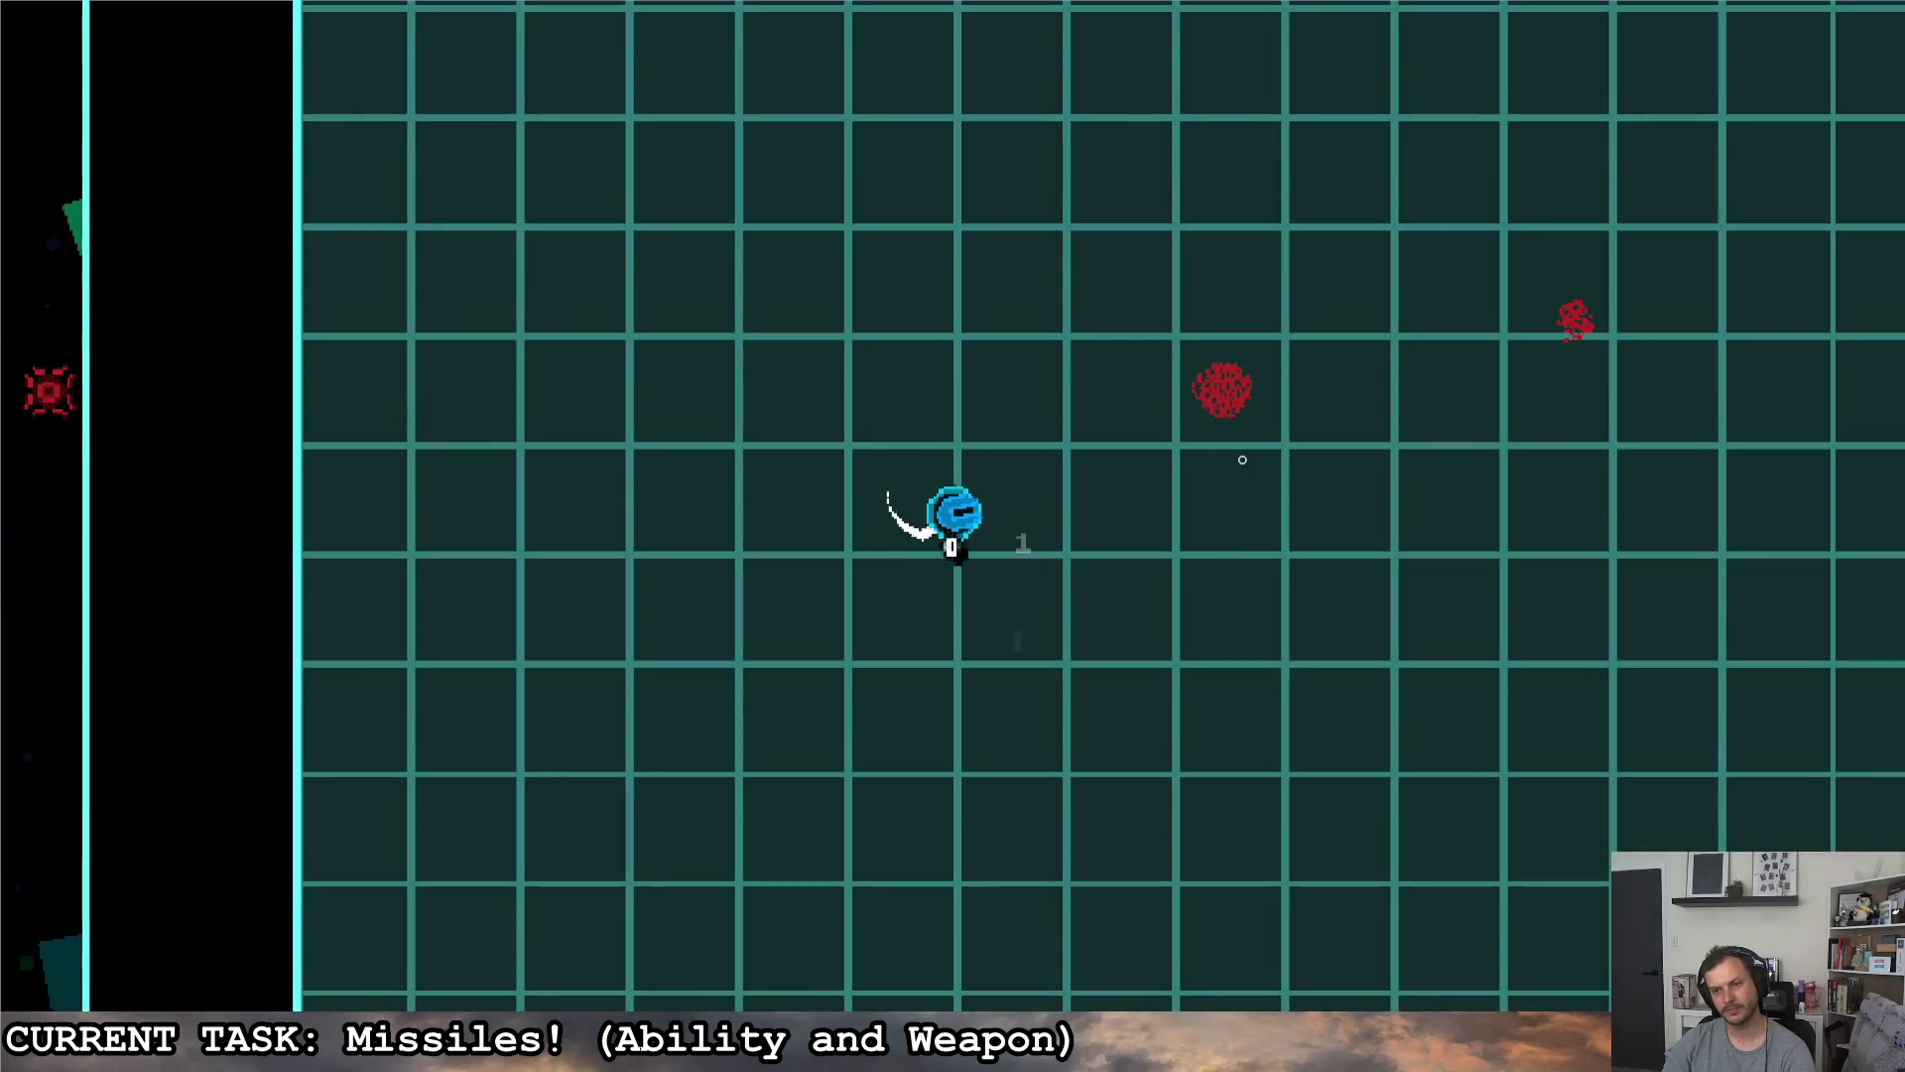
left_click(840, 561)
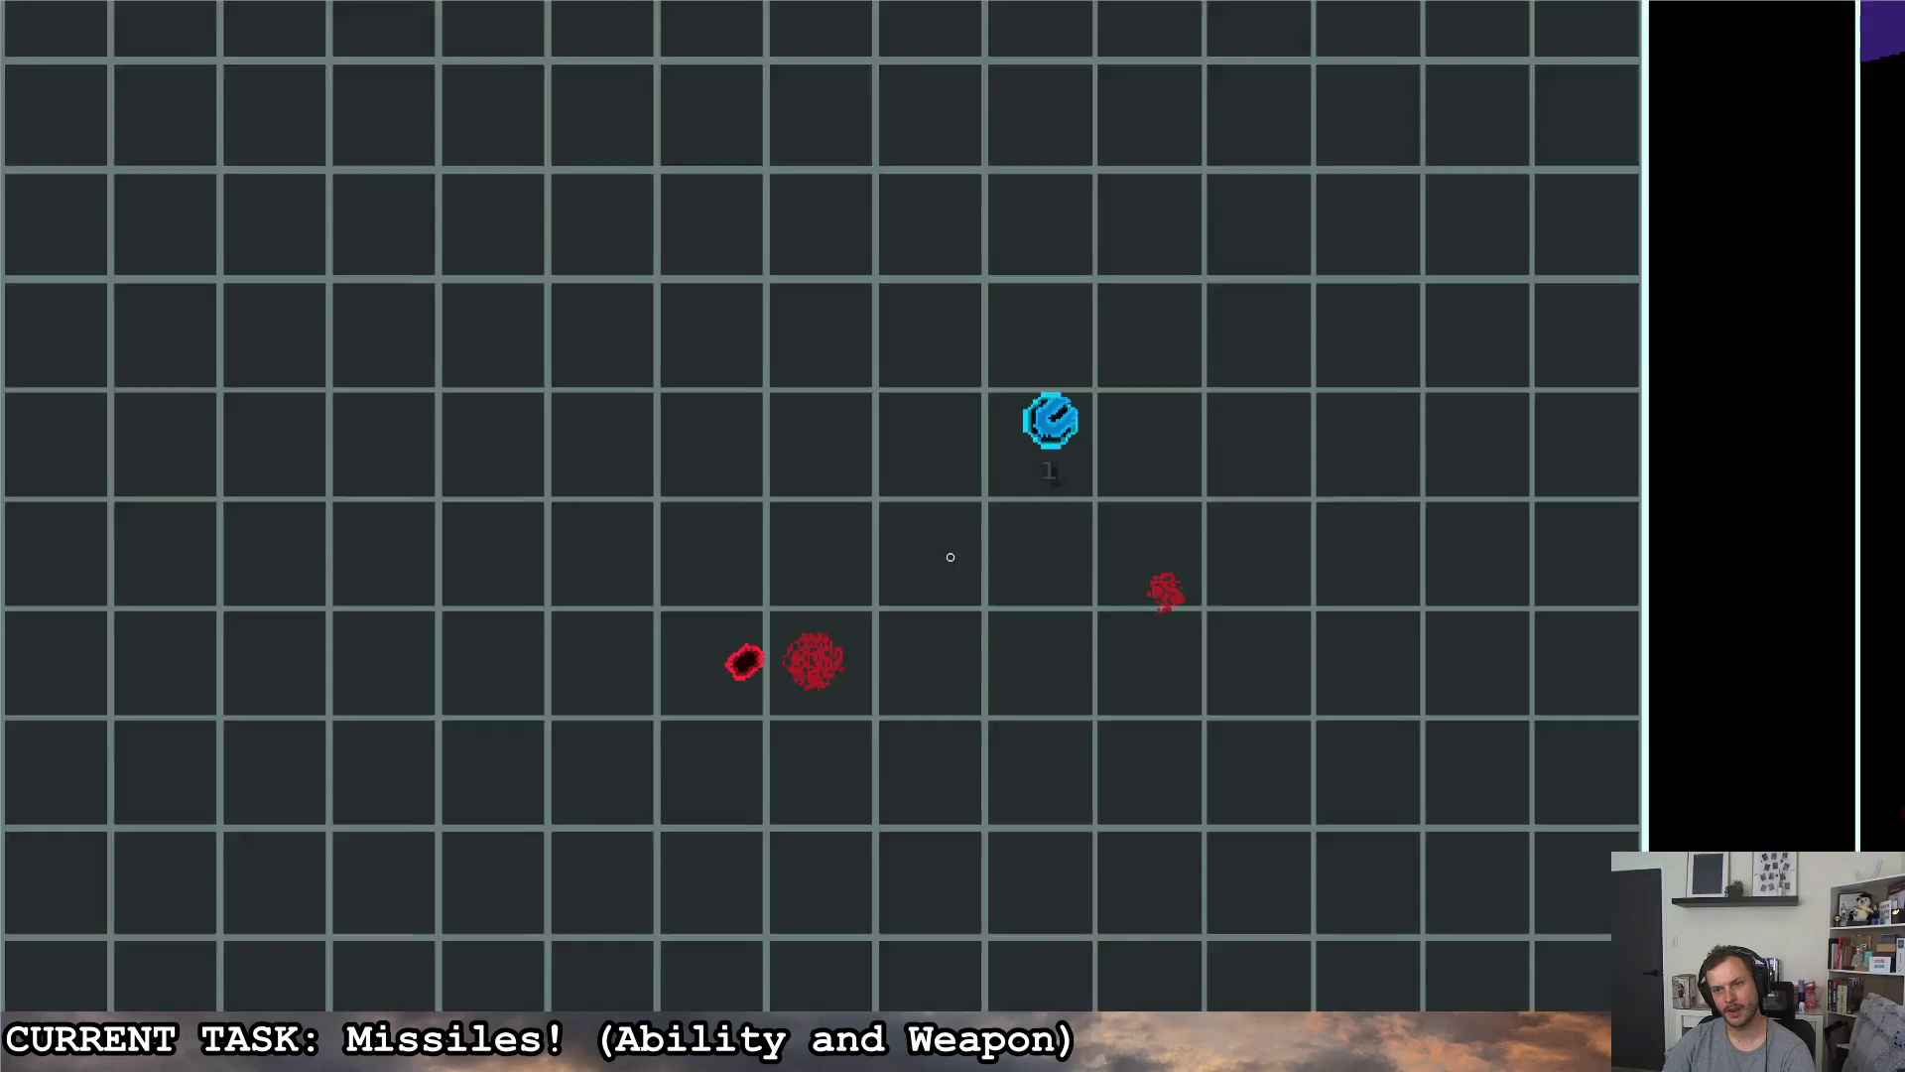
key("d")
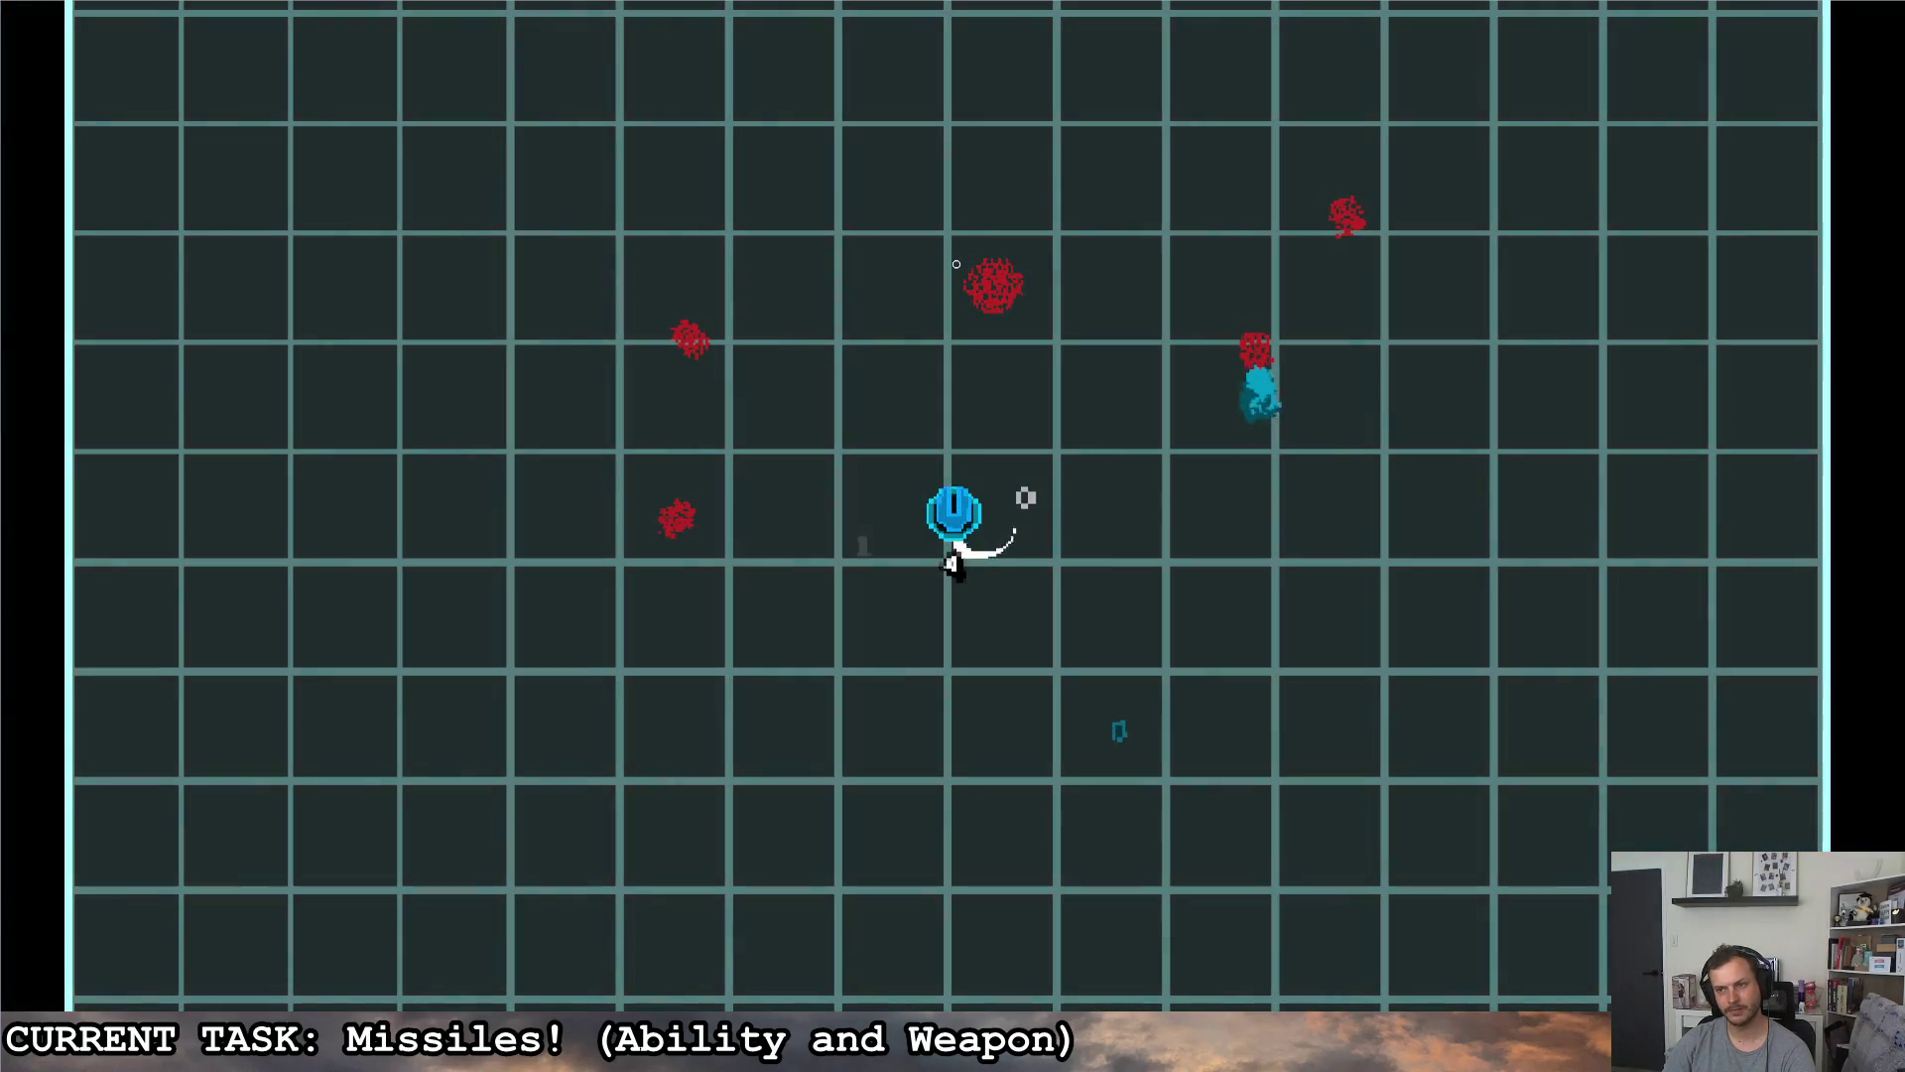
key("a")
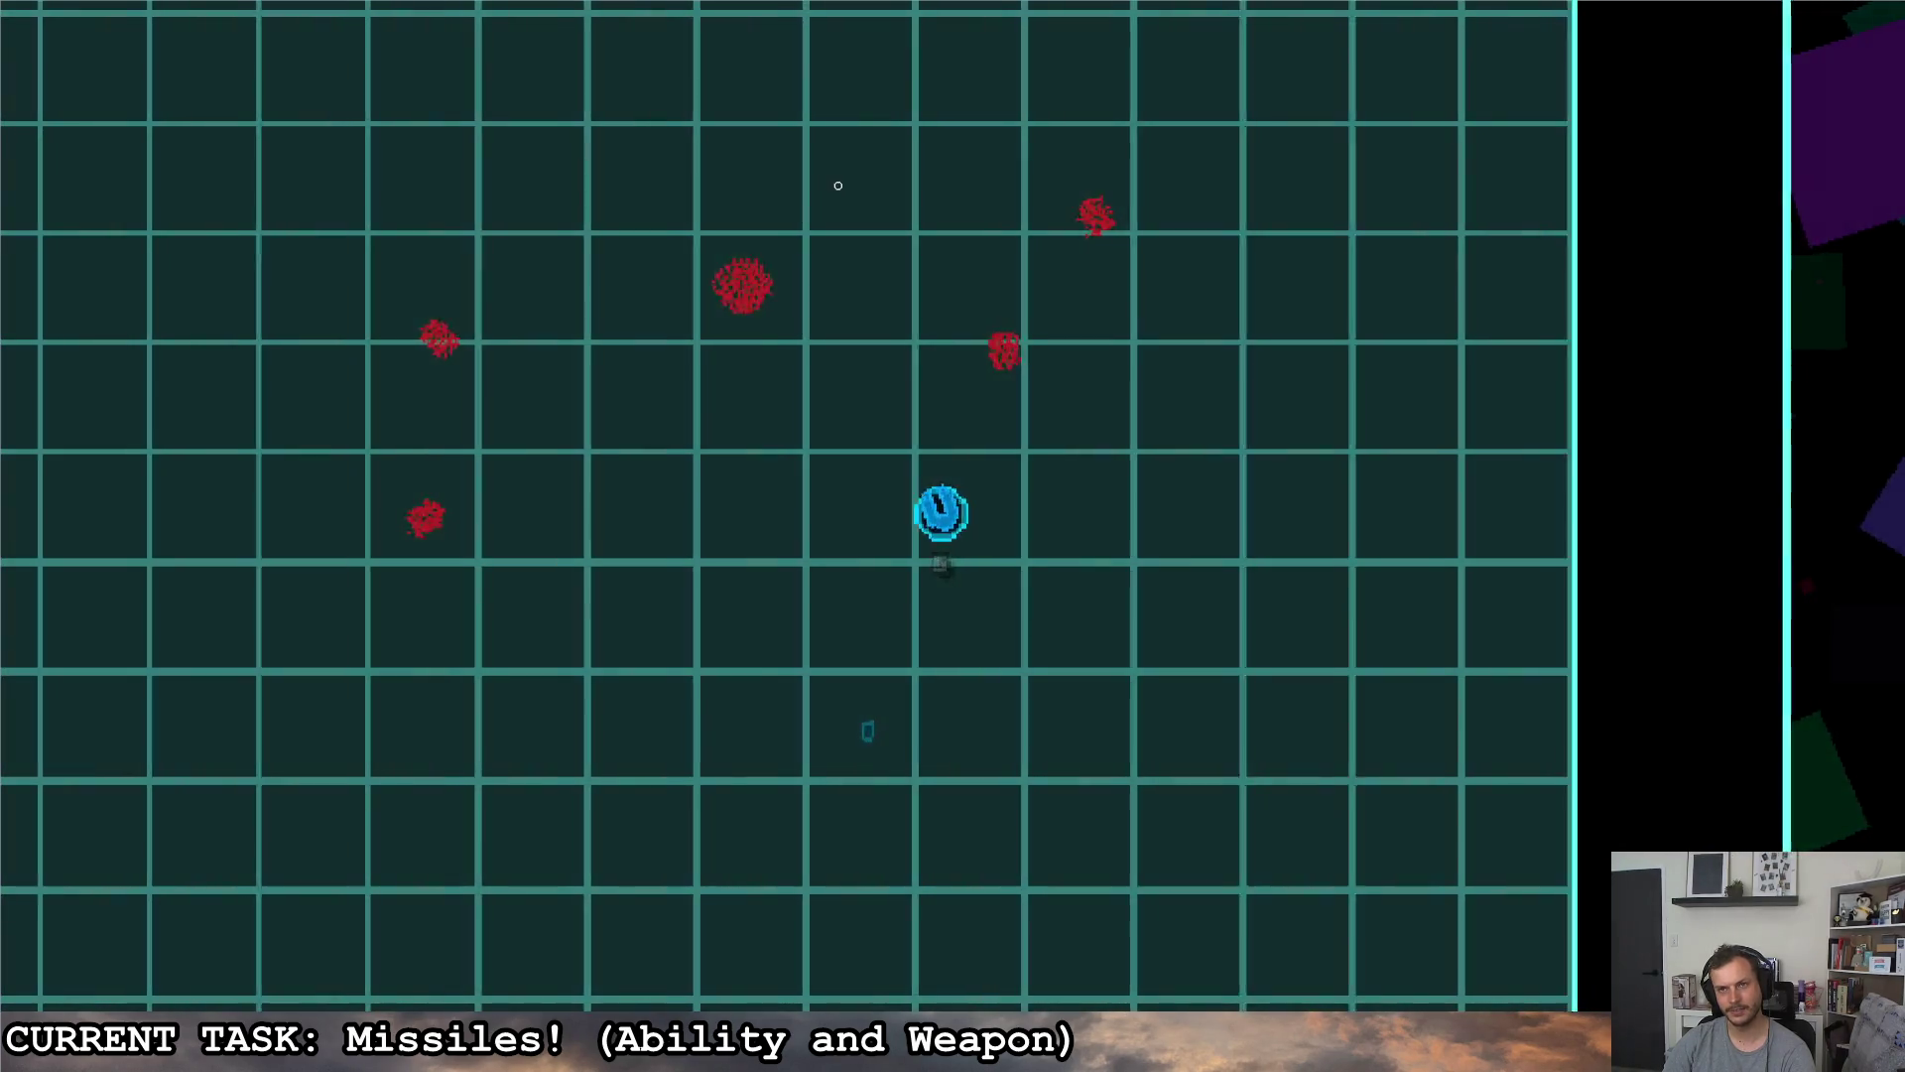
left_click(1451, 707)
left_click(1525, 675)
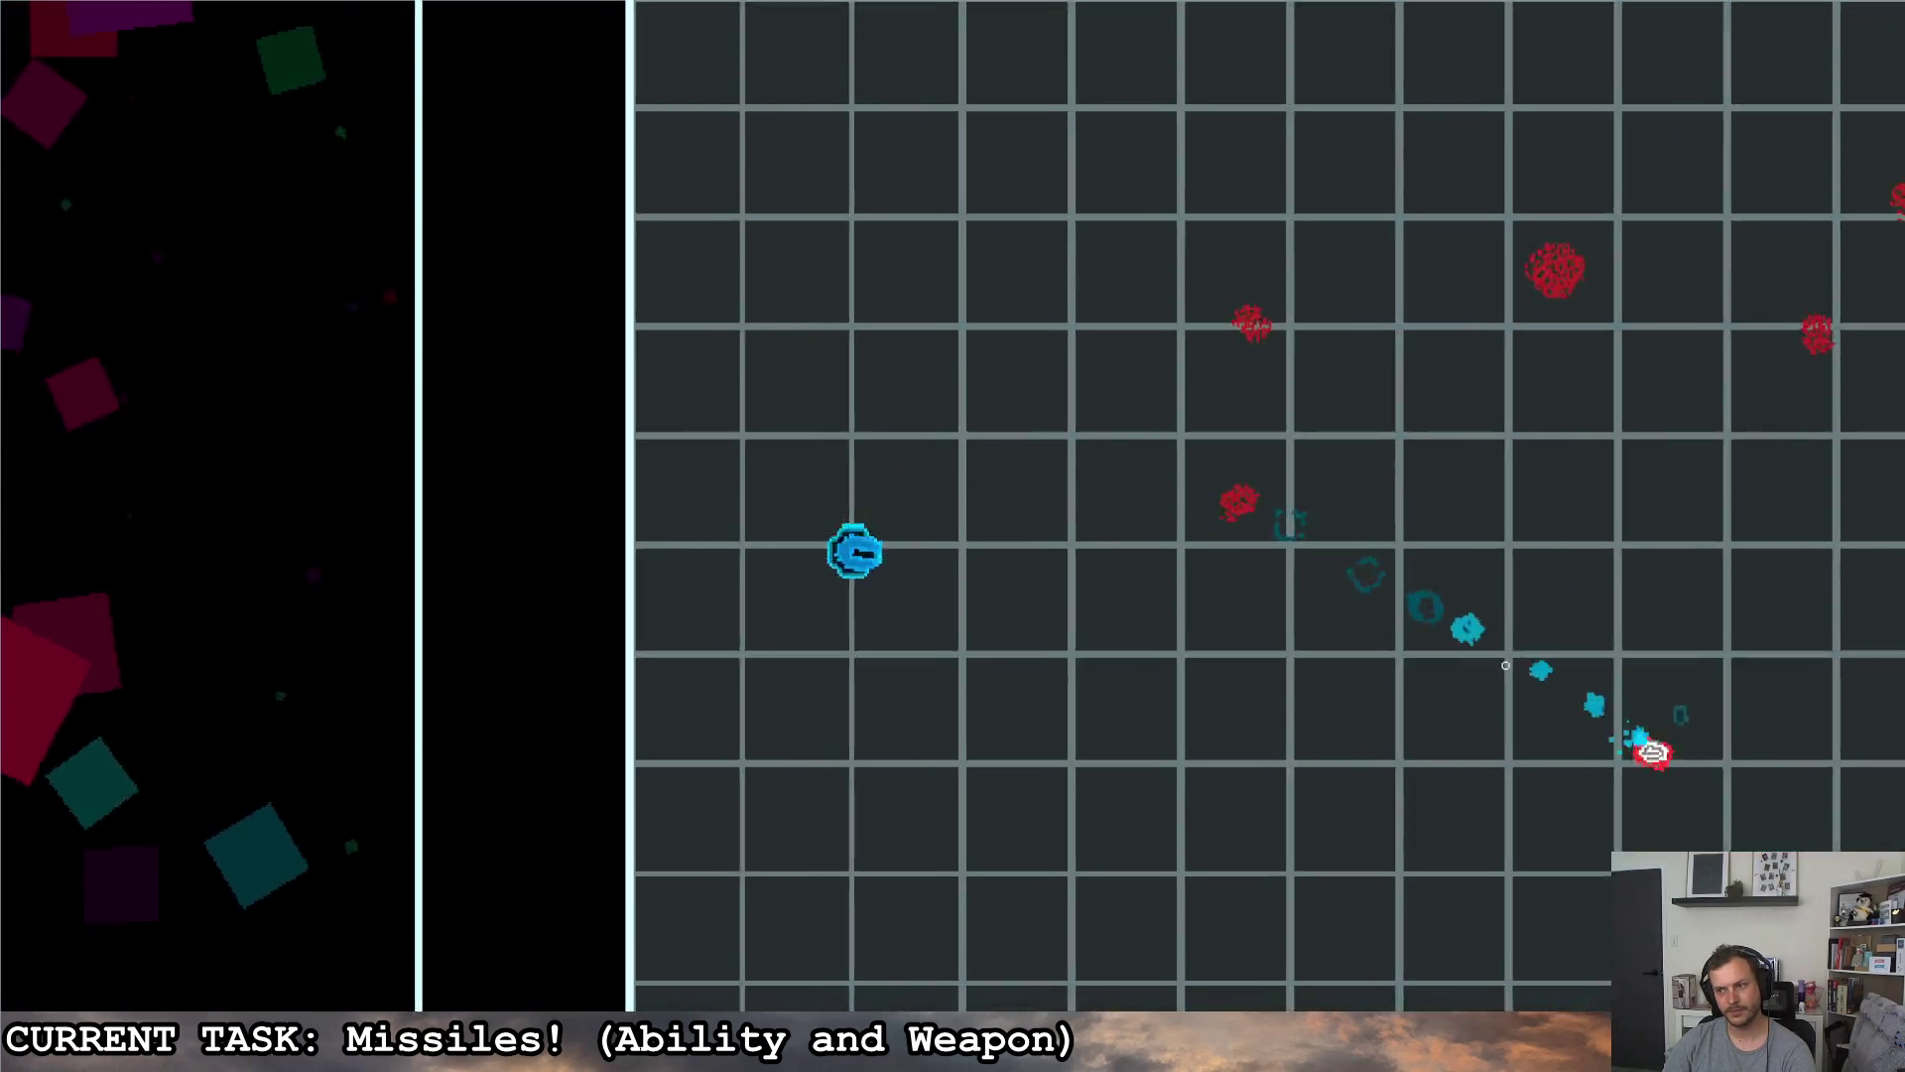
- Manoeuvre around, target more enemies, then quit the game back to the editor
key("s")
key("d")
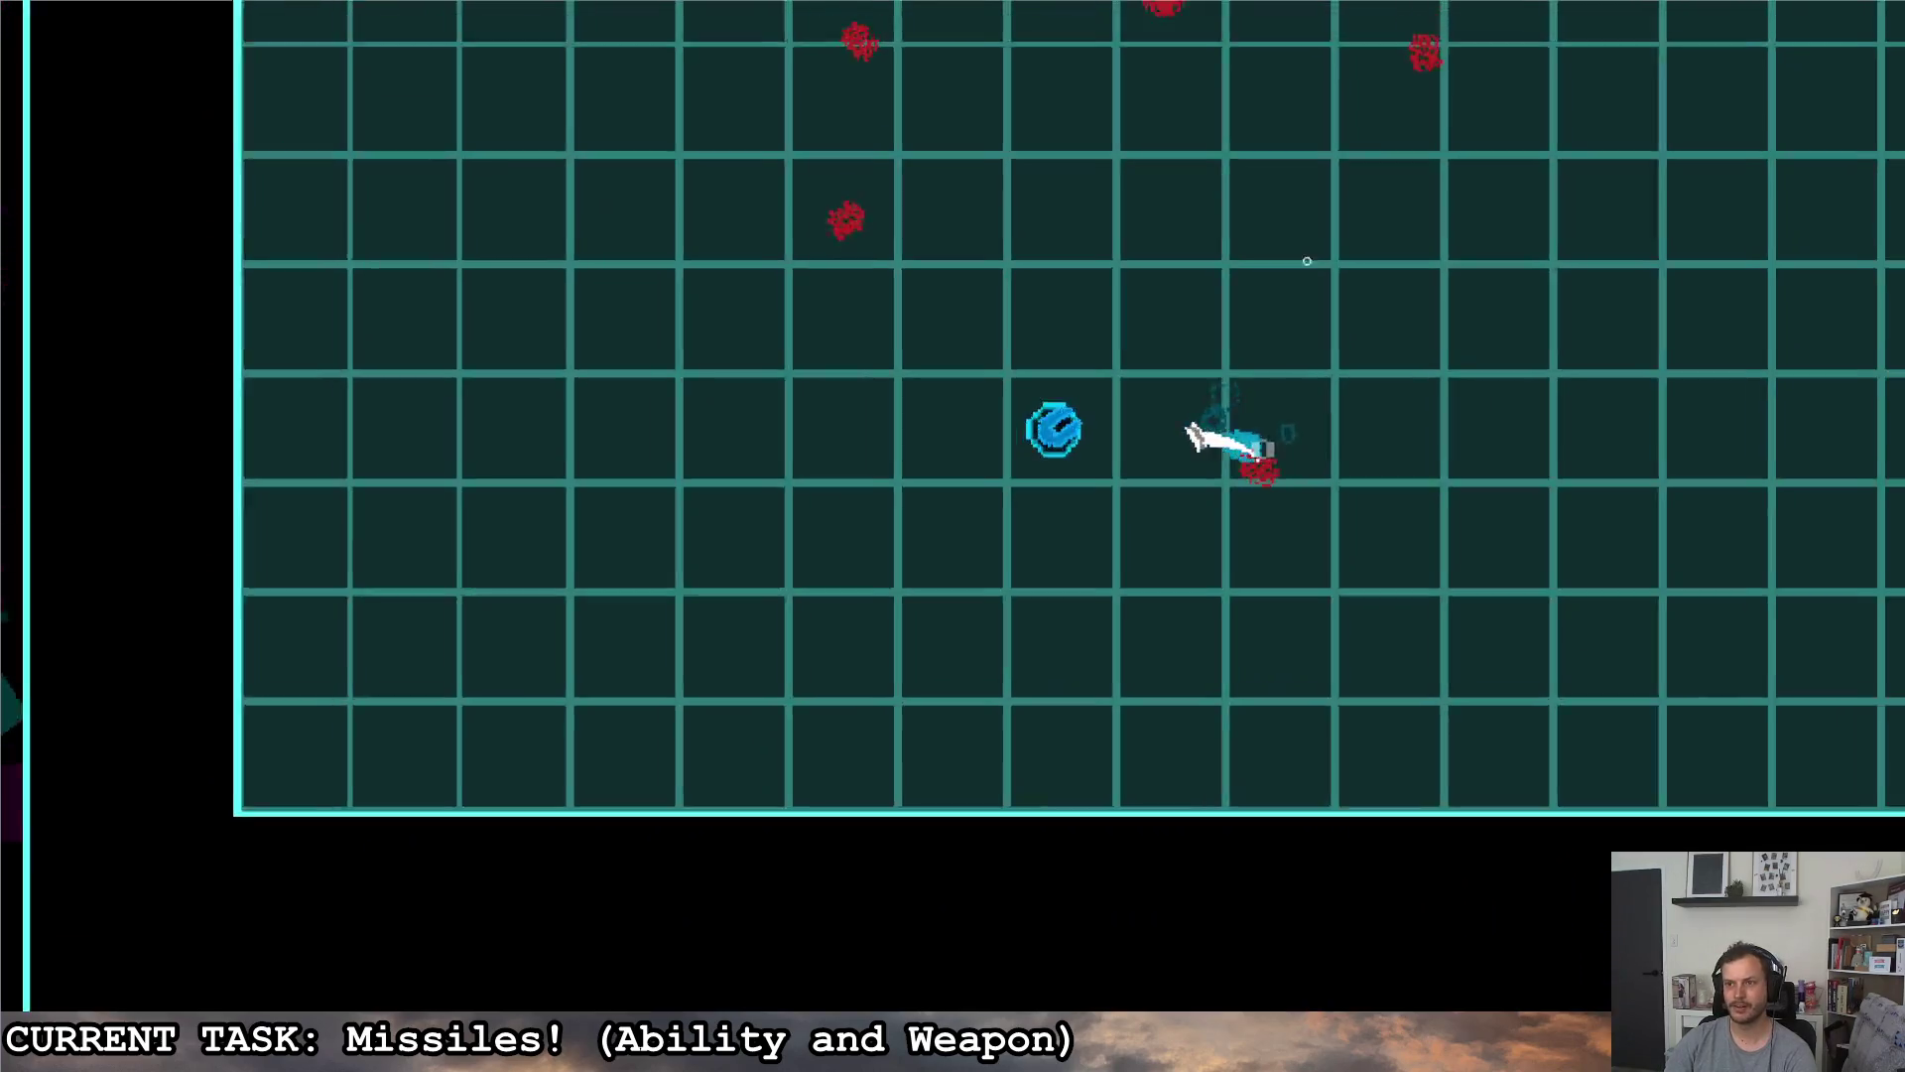
key("d")
key("w")
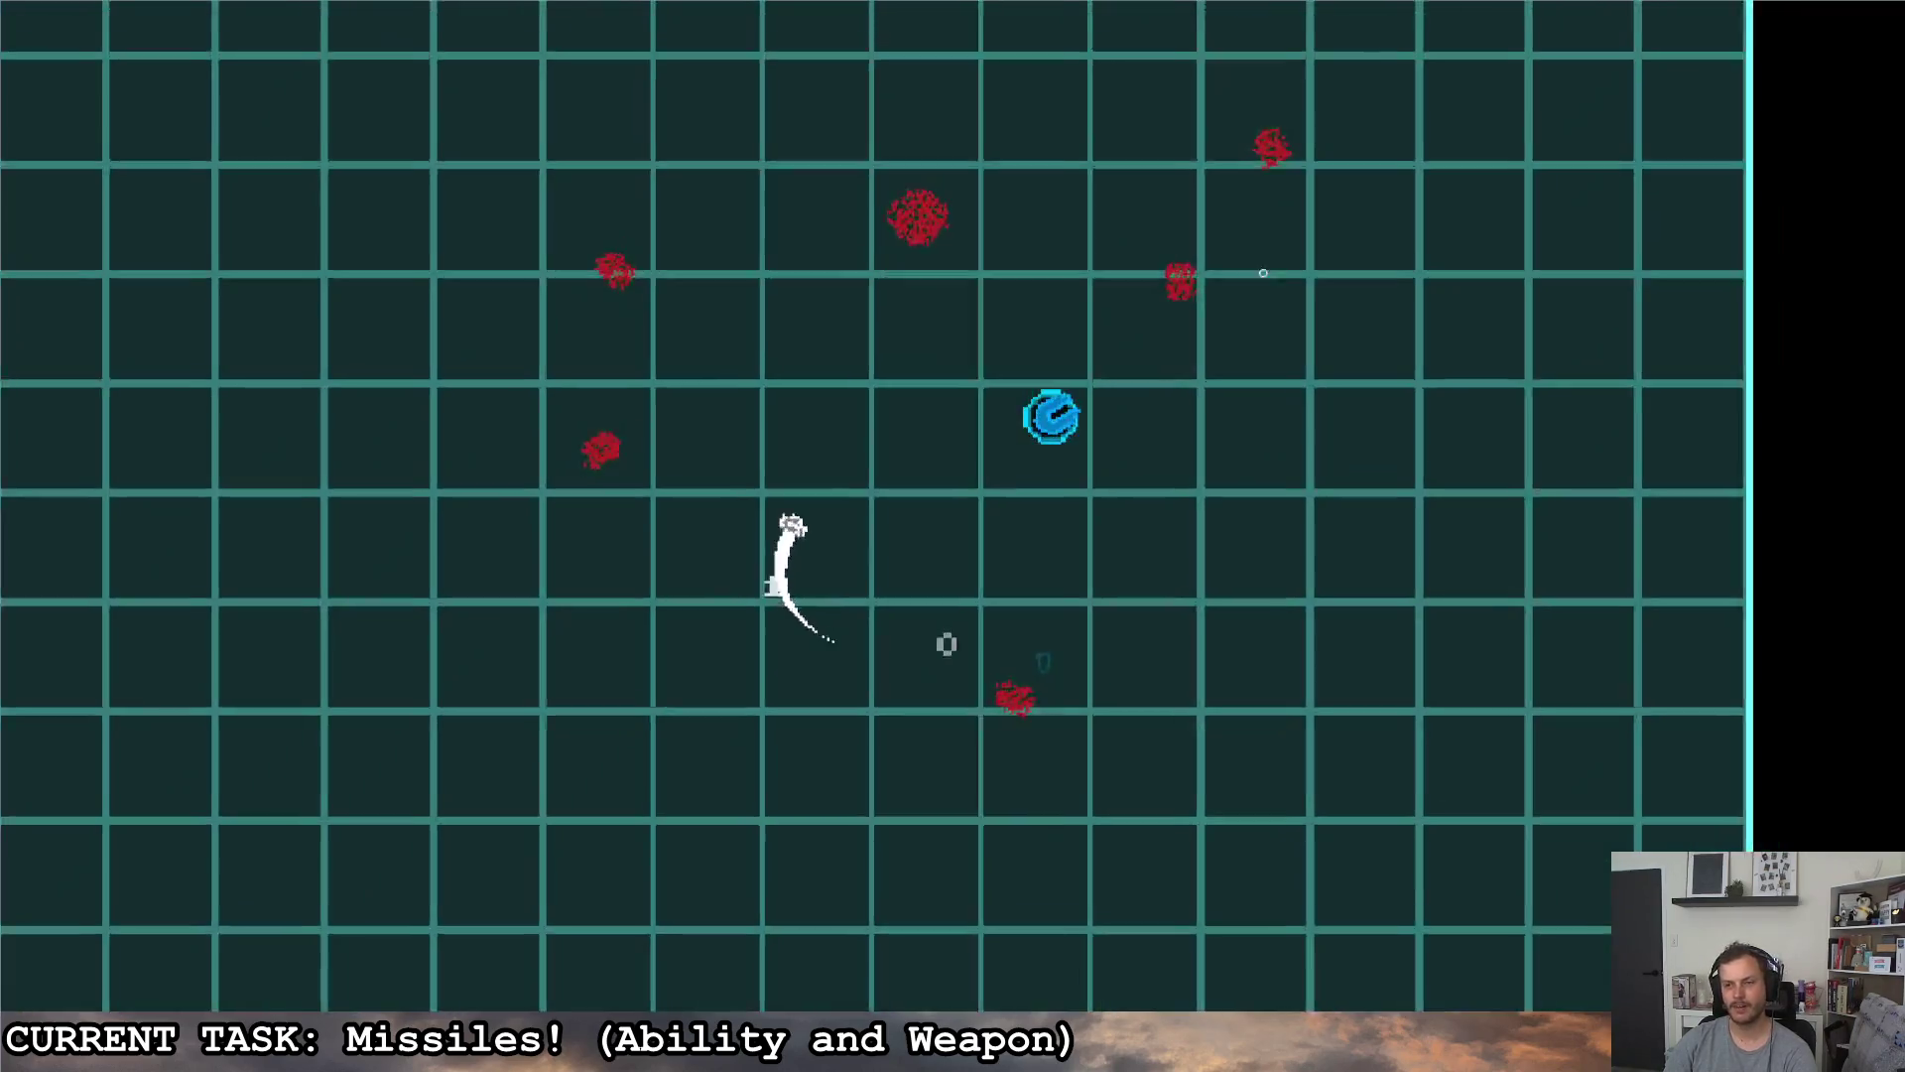
left_click(776, 266)
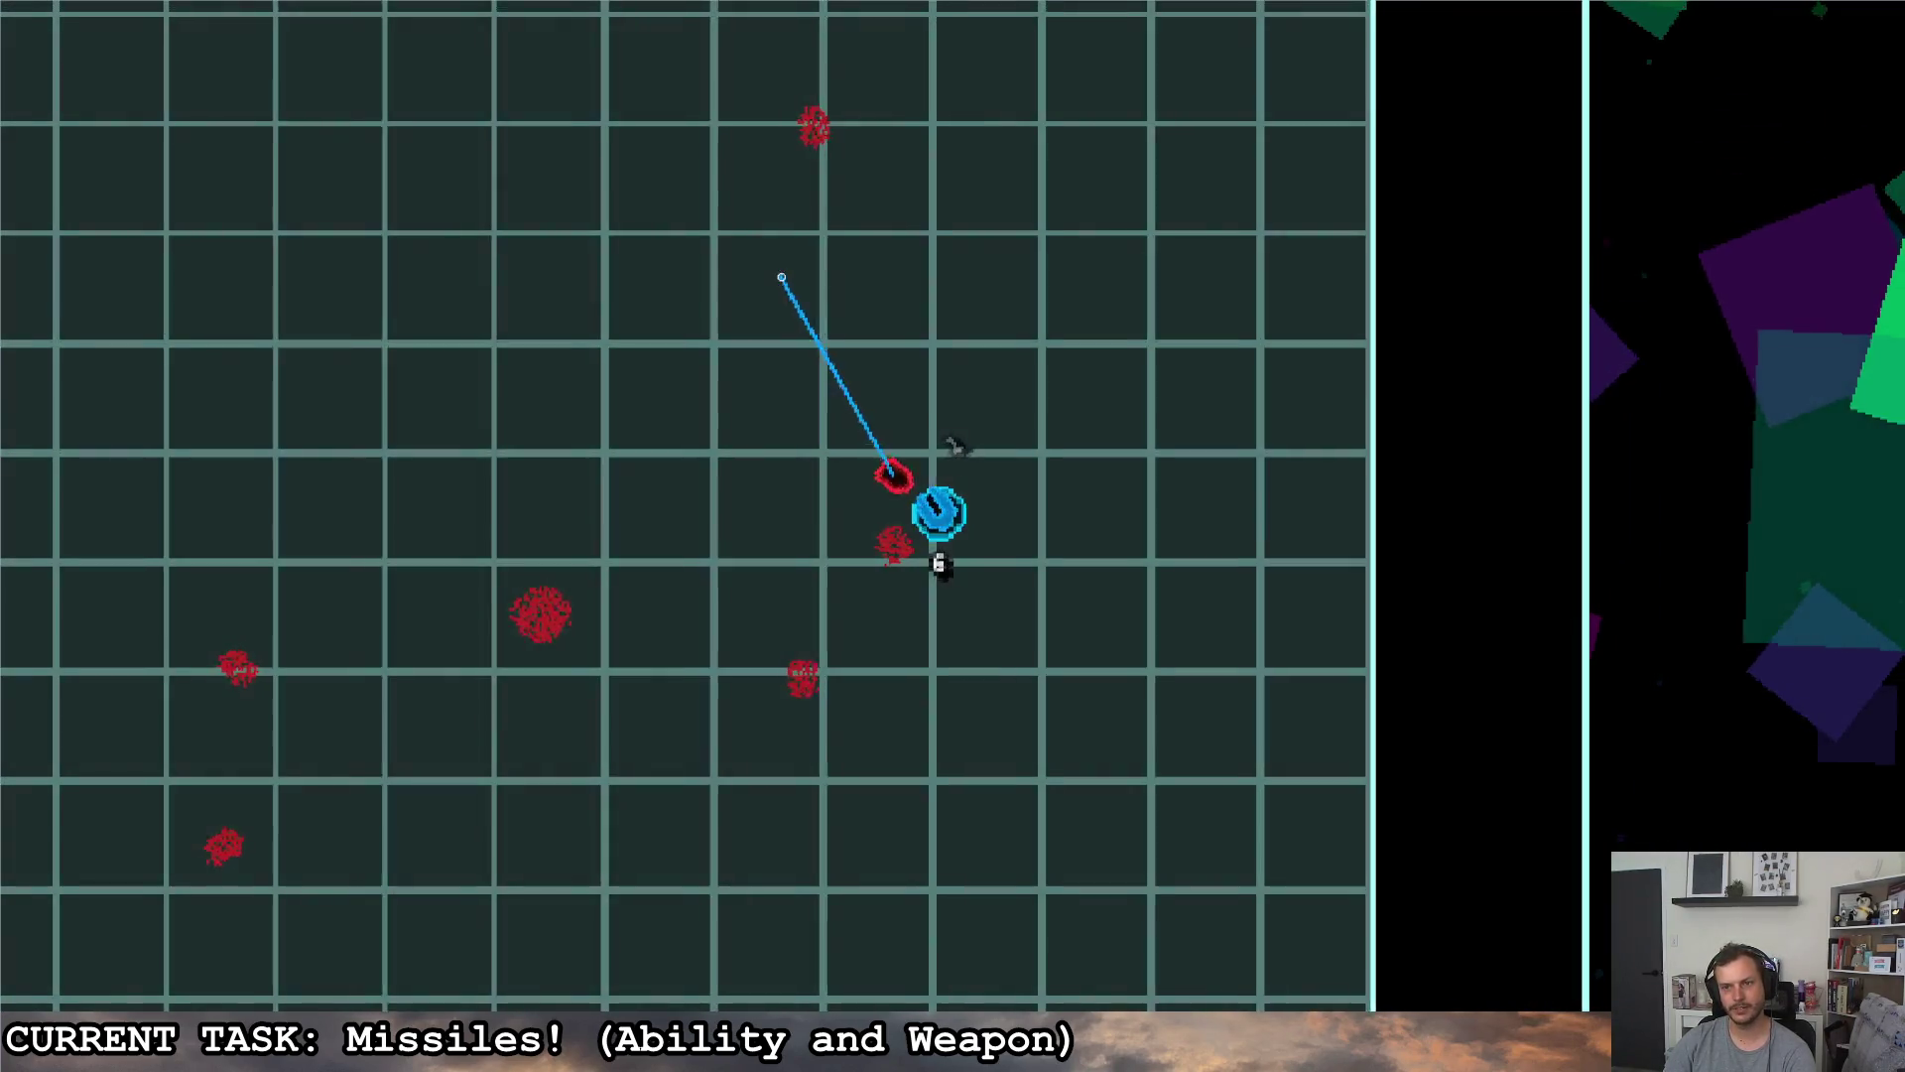
key("a")
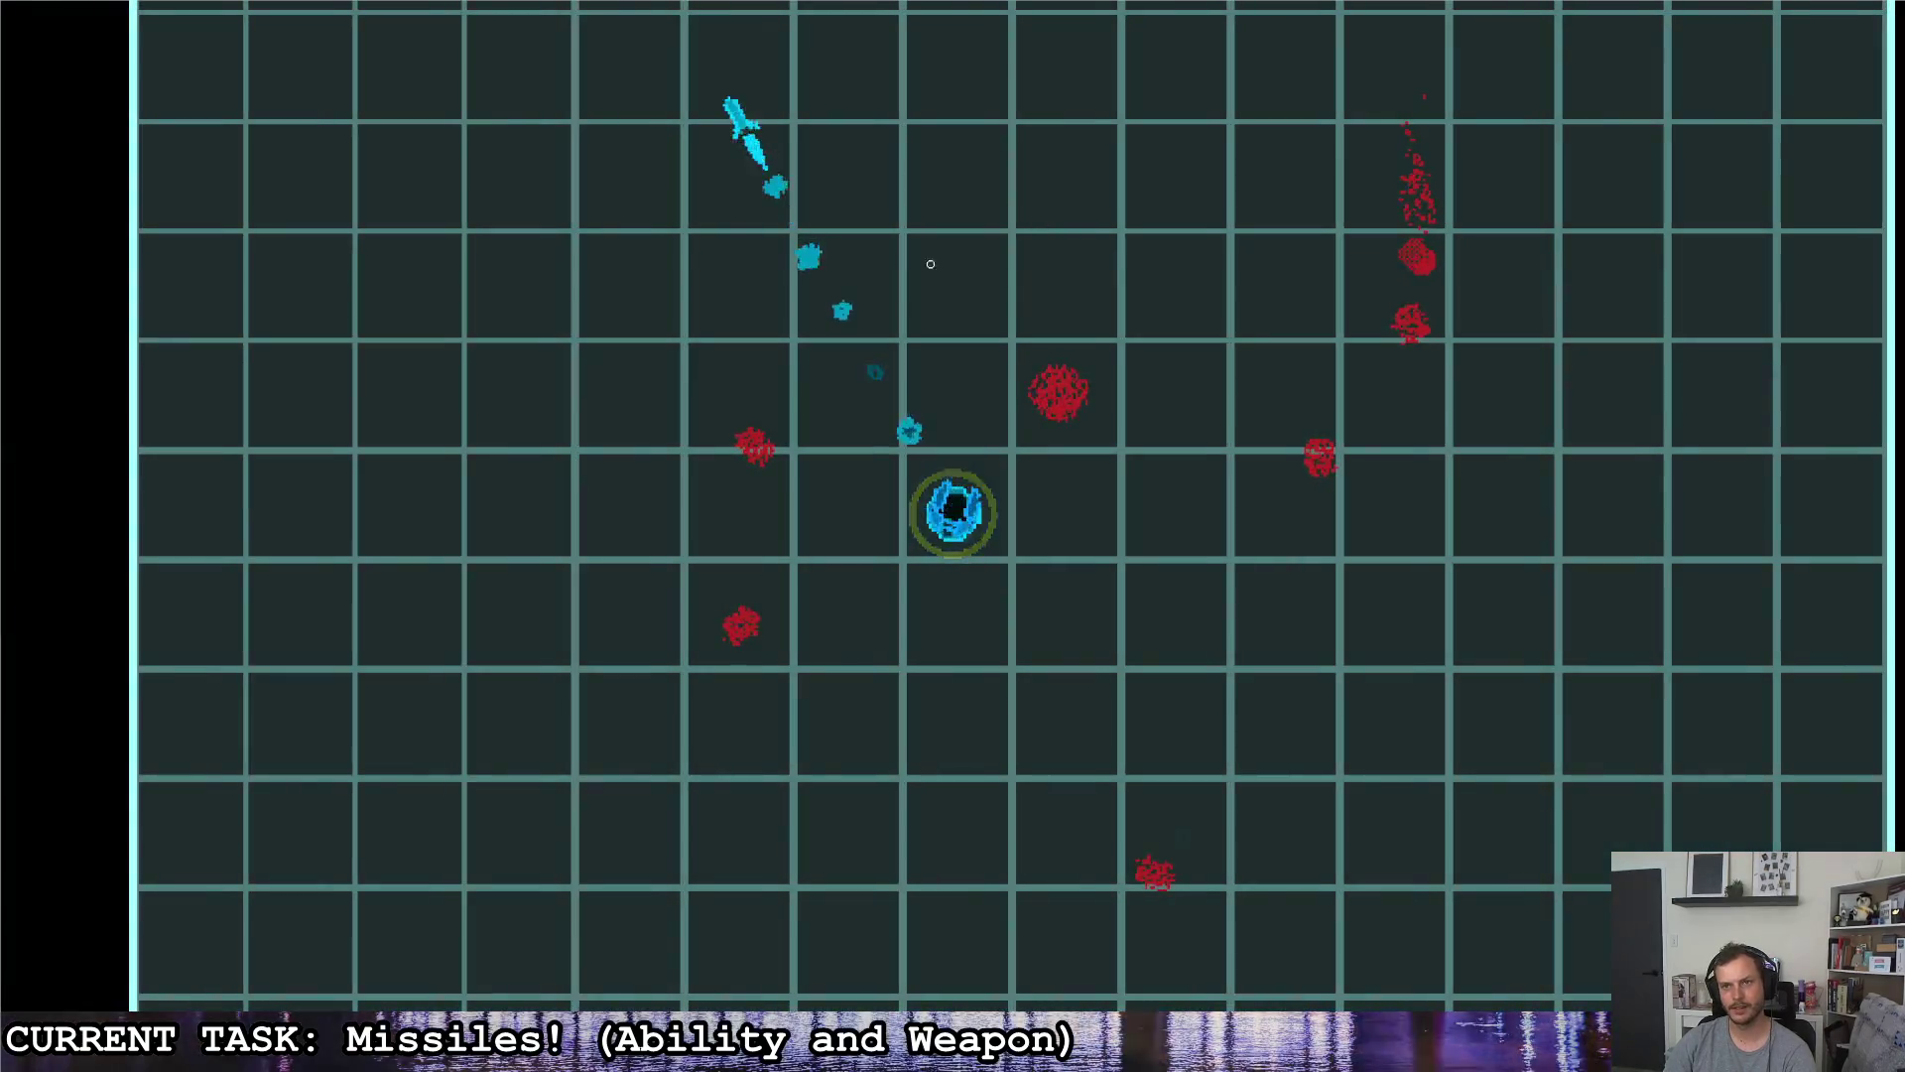
key("w")
key("a")
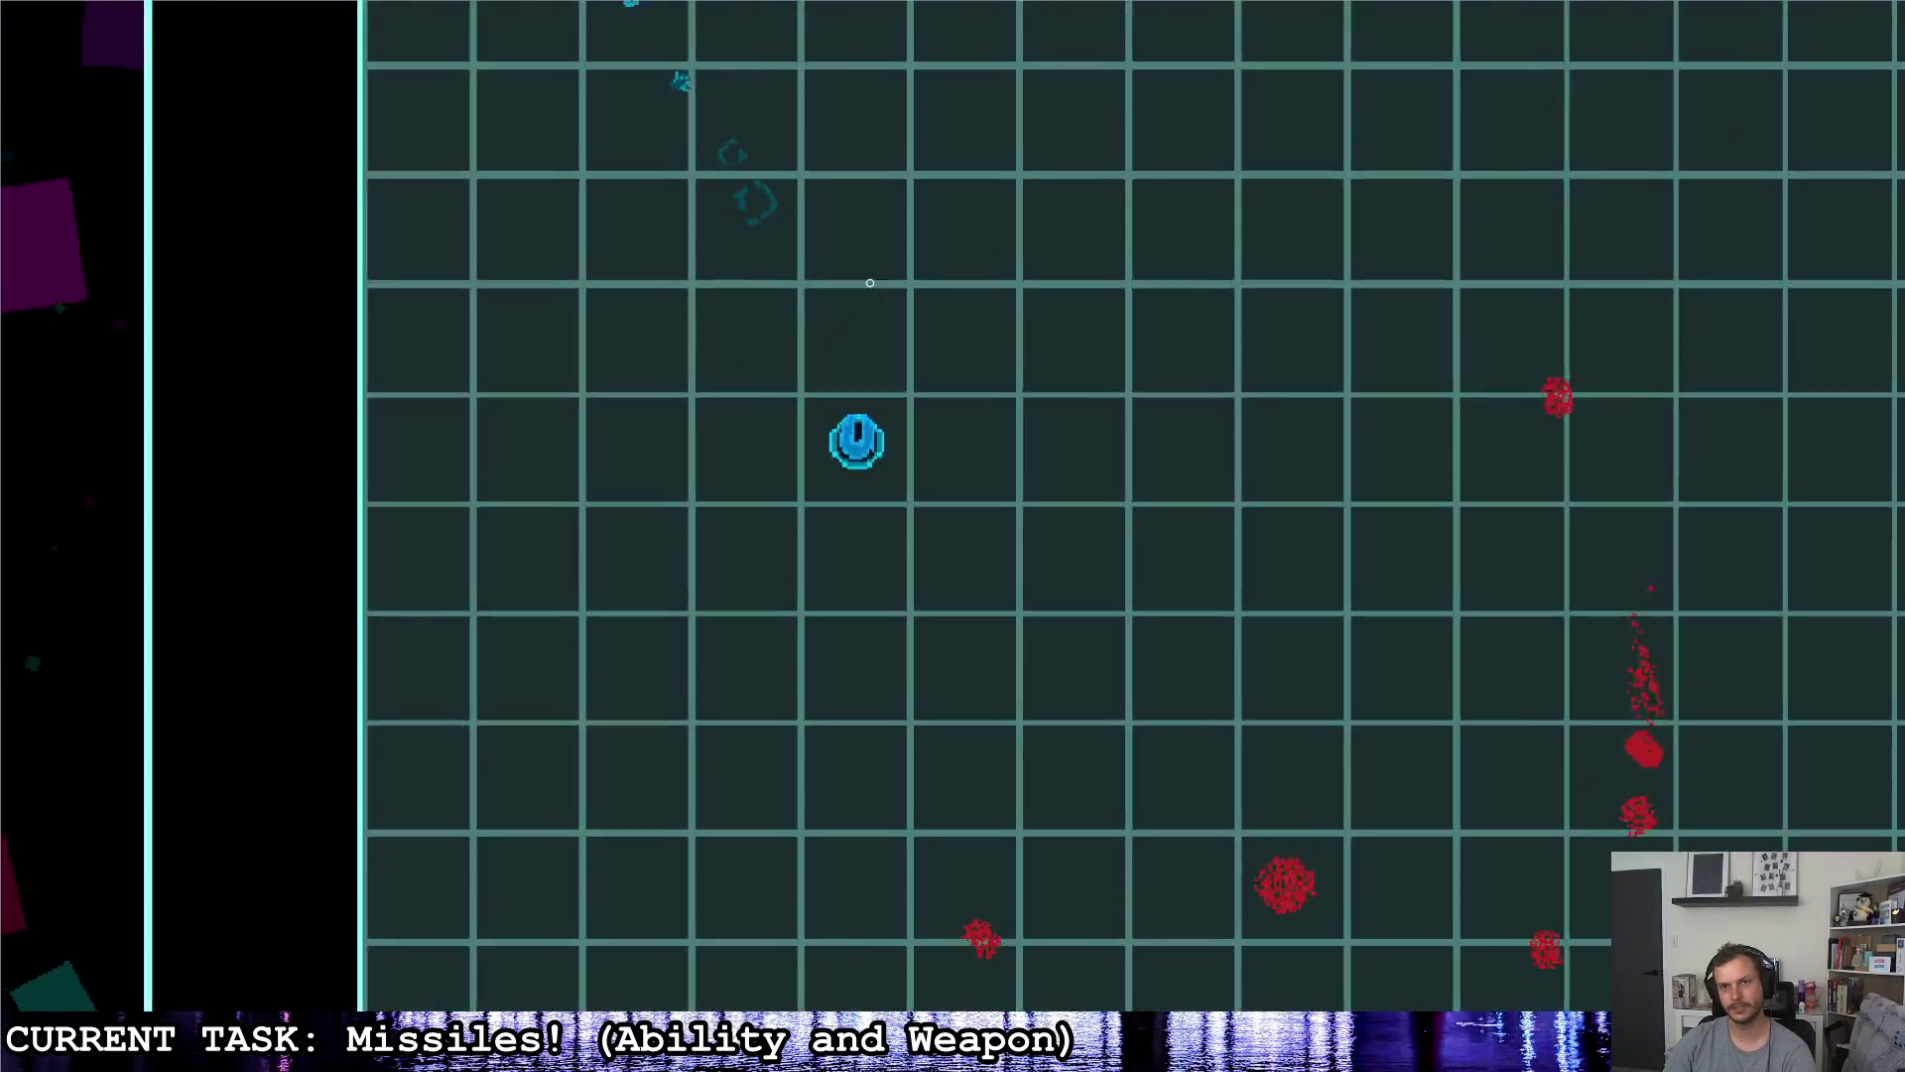
key("a")
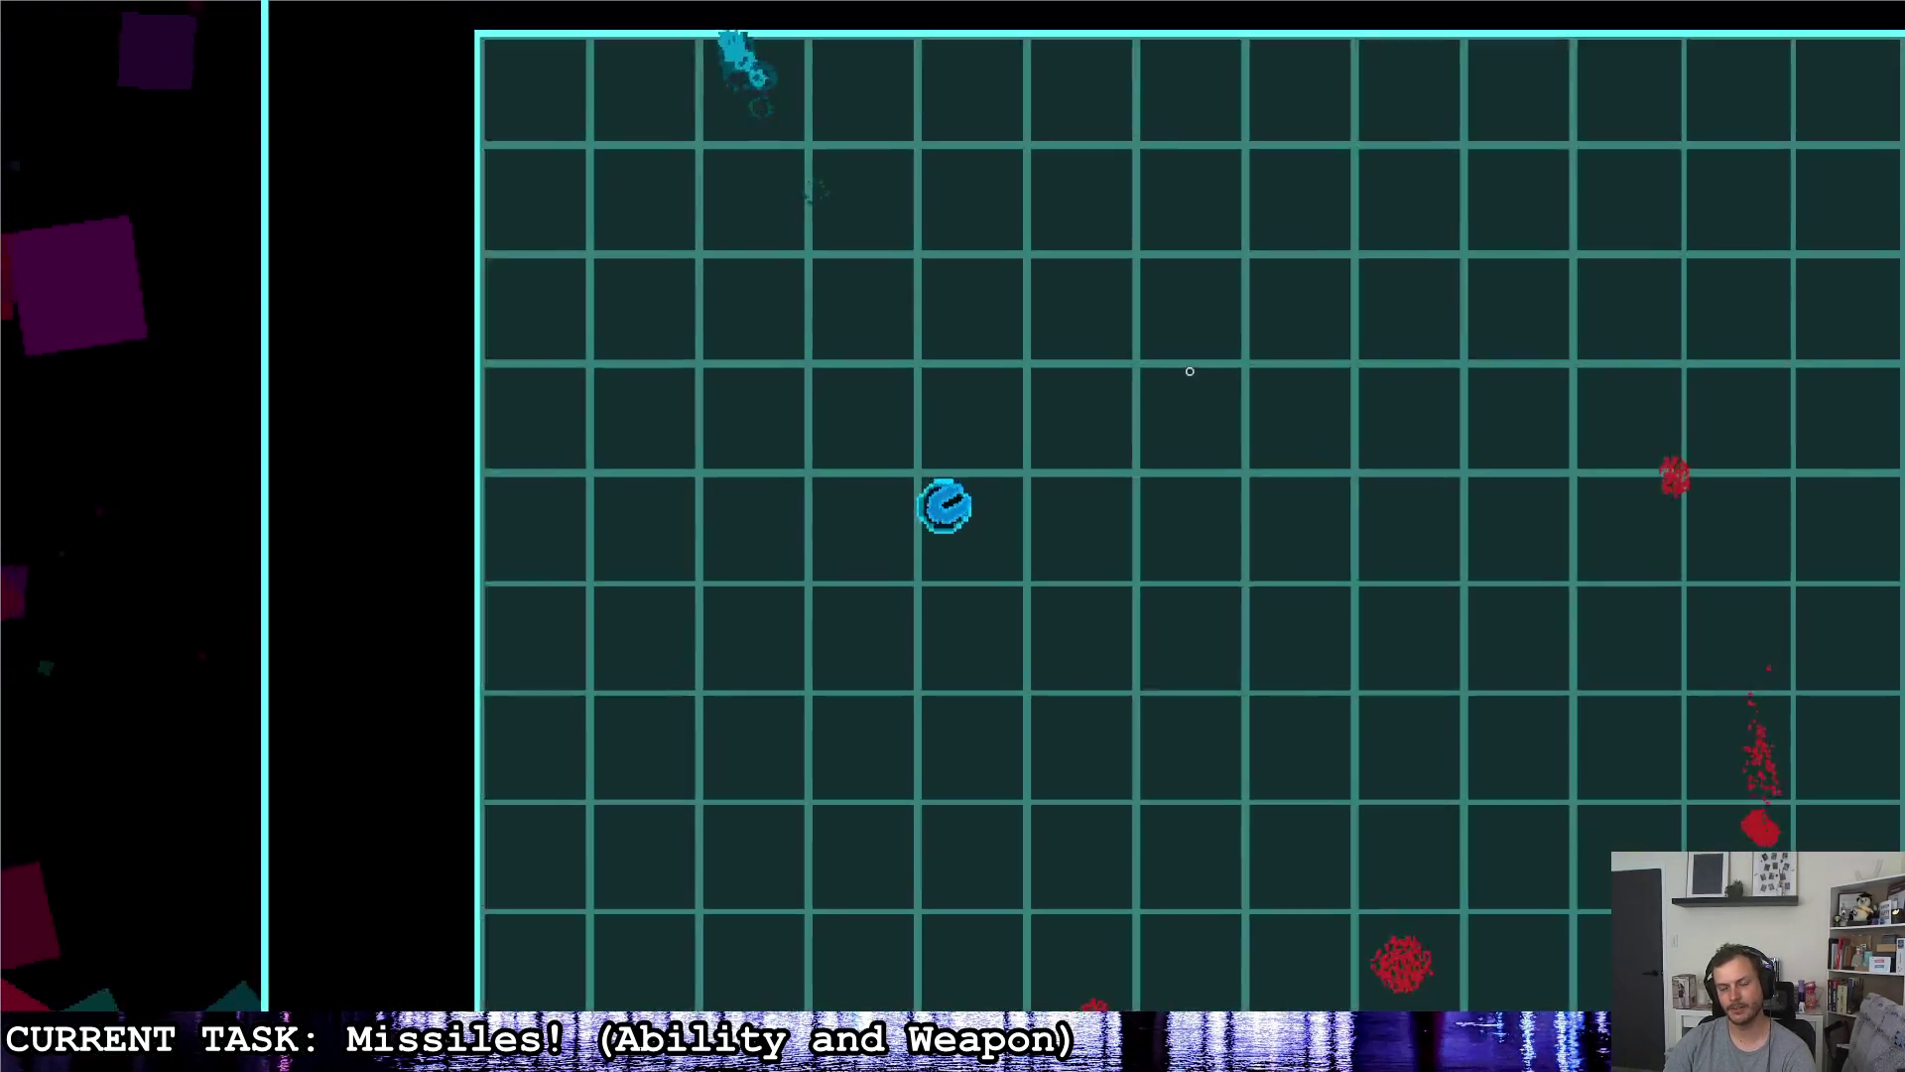
left_click(1389, 576)
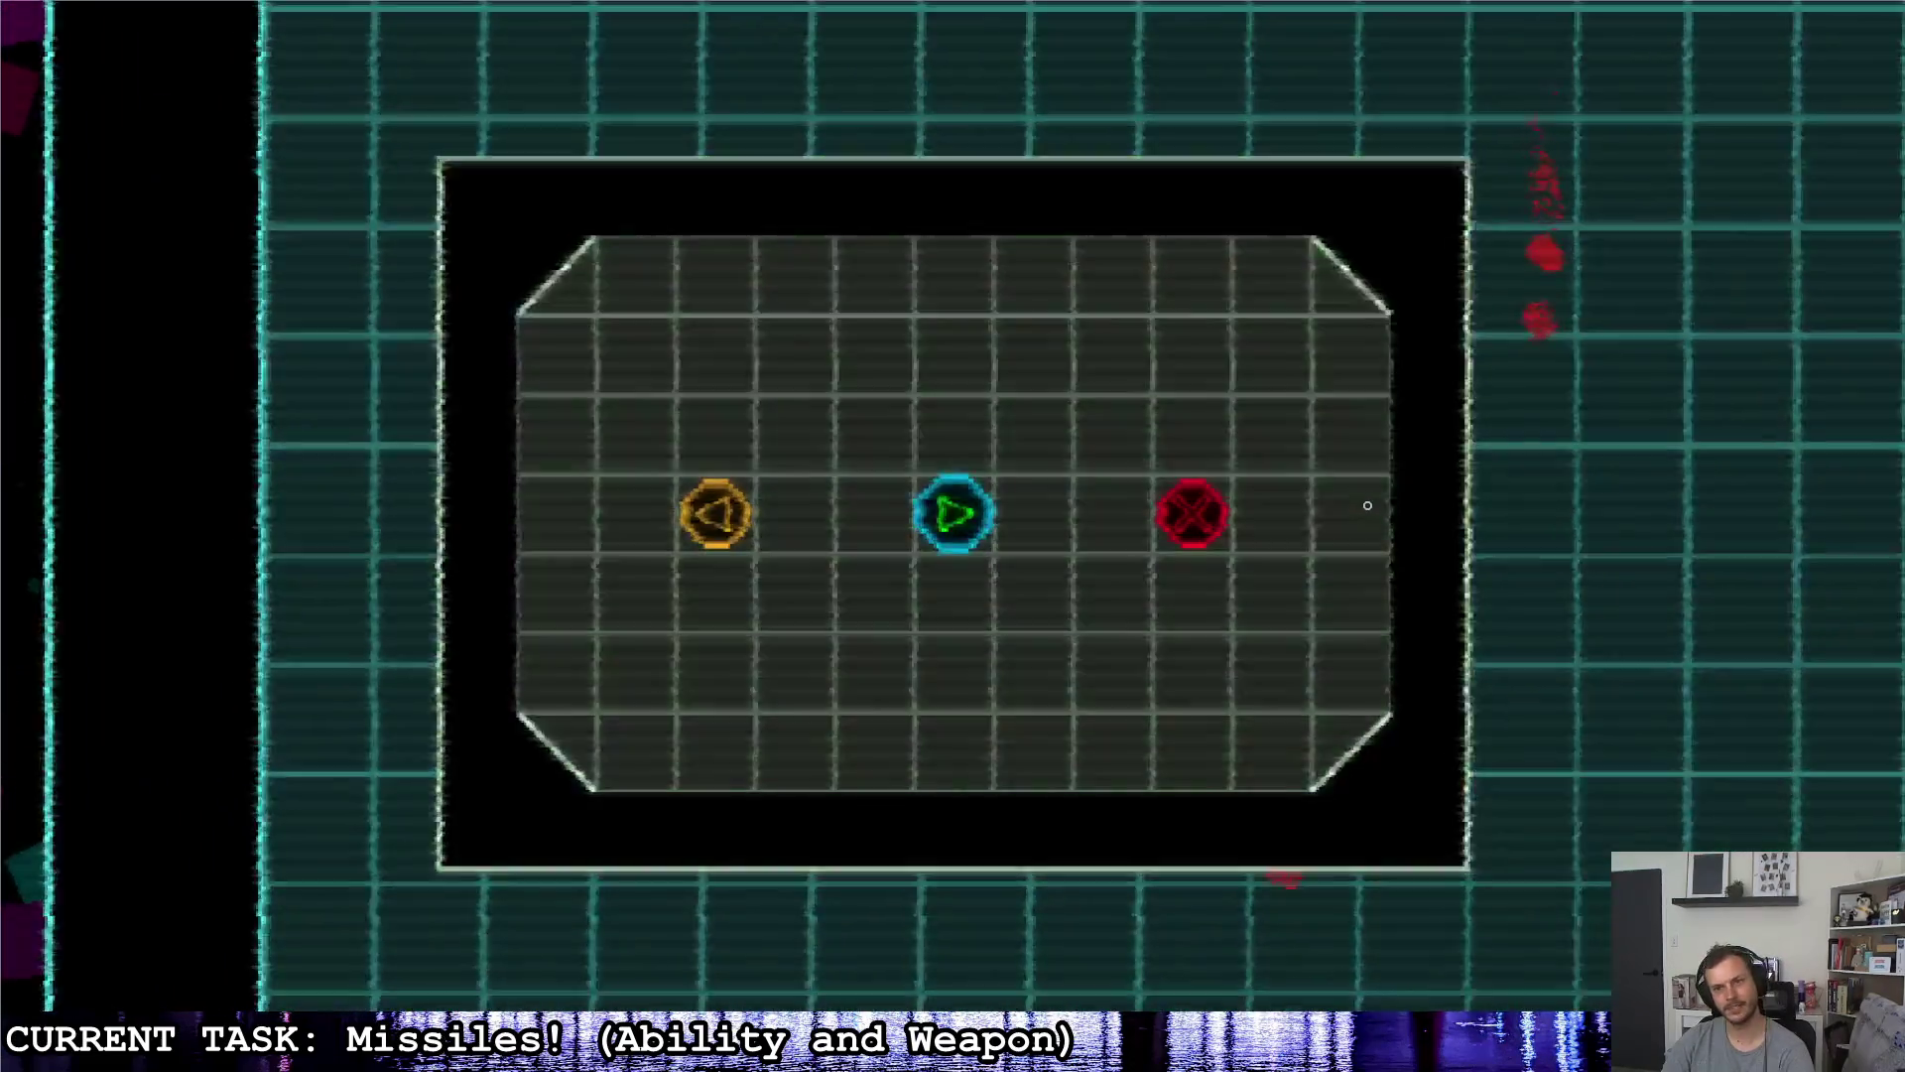
left_click(1368, 505)
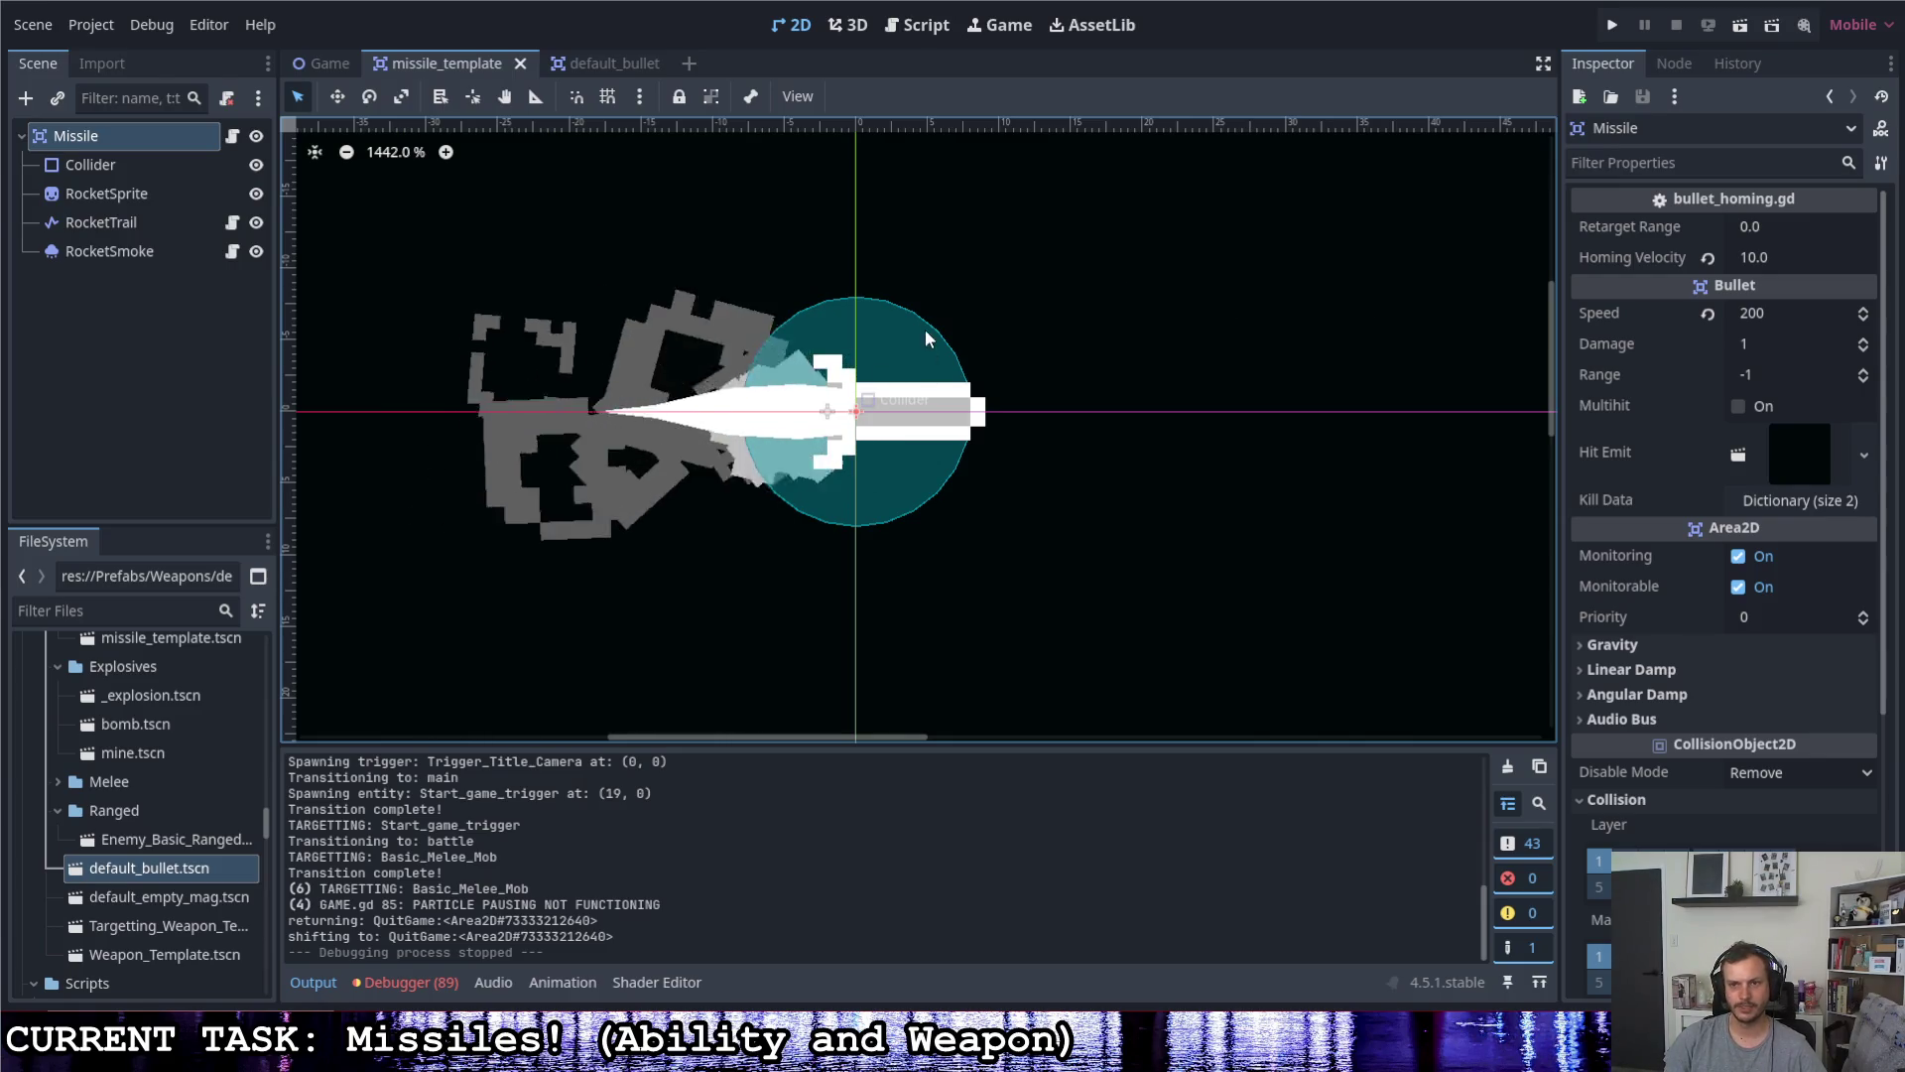
- Enlarge the missile's circular Collider well beyond the rocket, save missile_template, and run the game
left_click(981, 419)
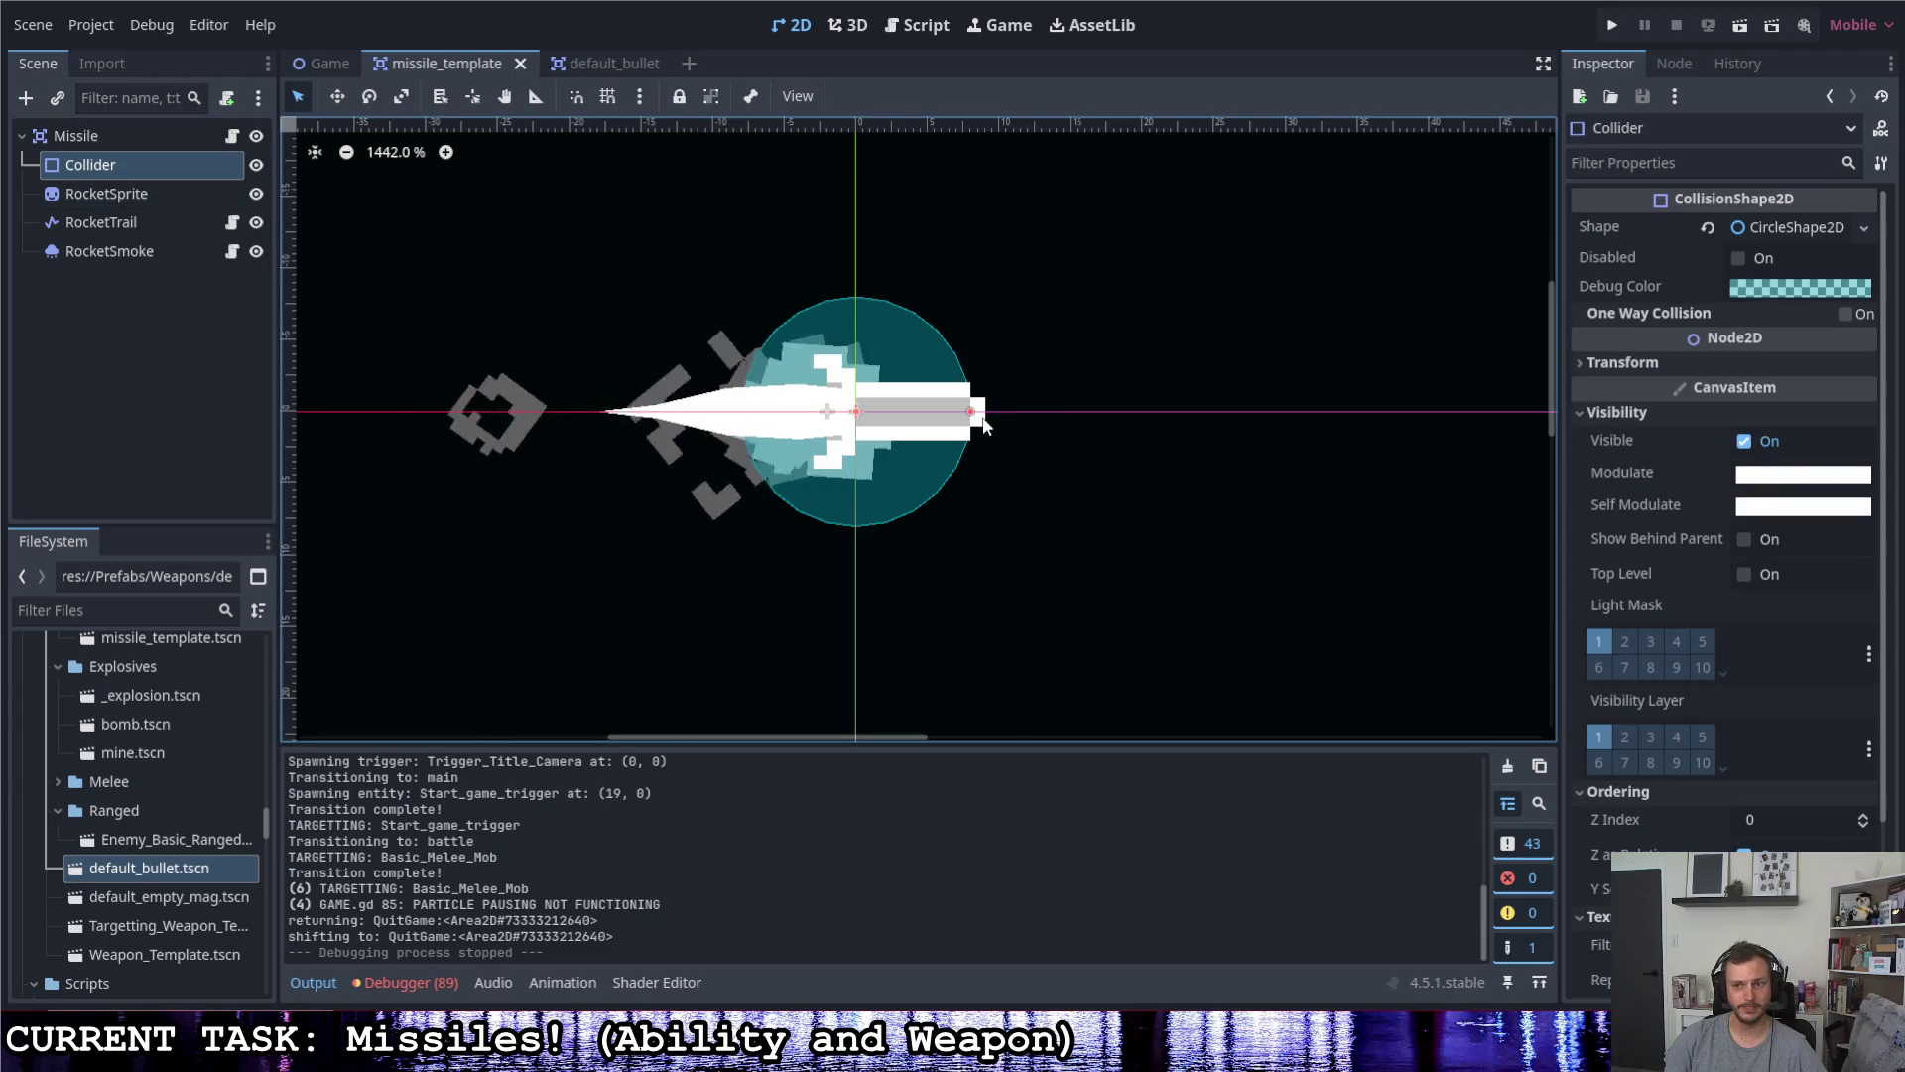
left_click_drag(983, 419, 1068, 419)
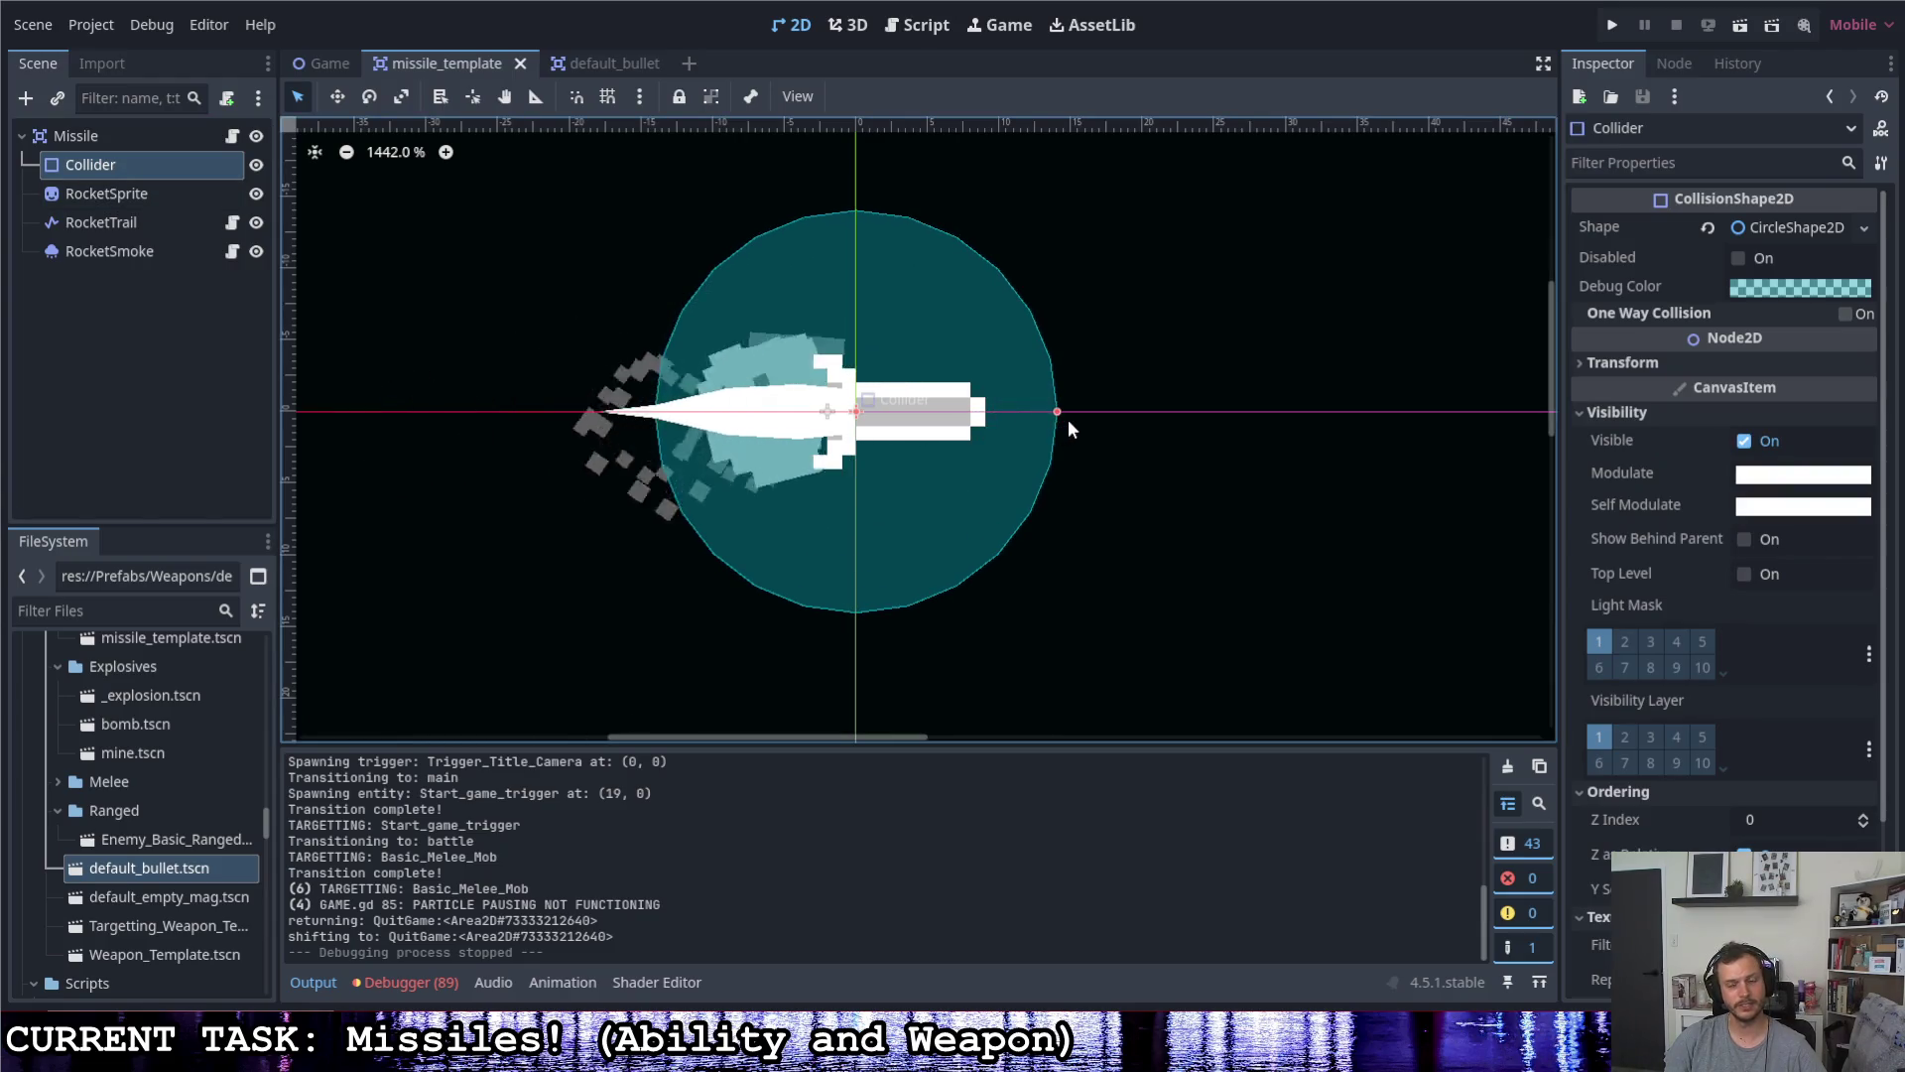
left_click(1186, 371)
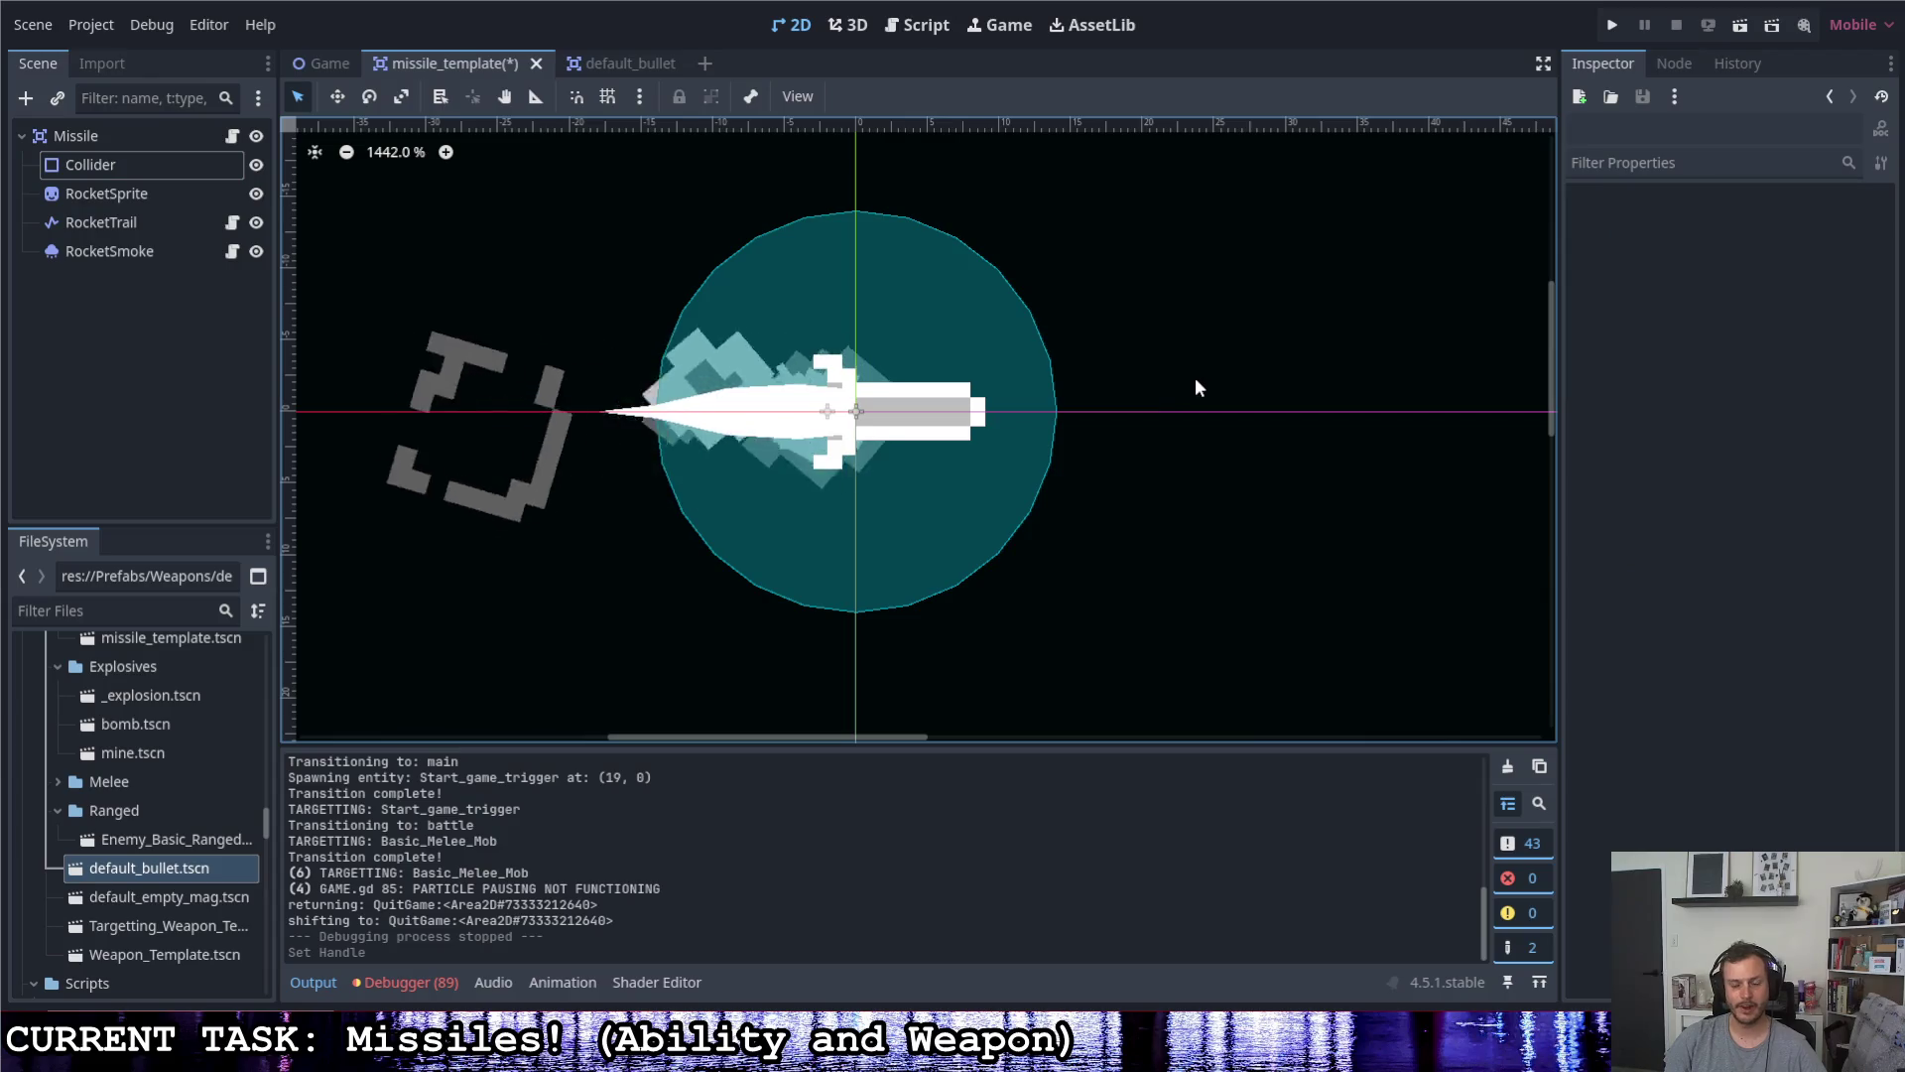
key("ctrl+s")
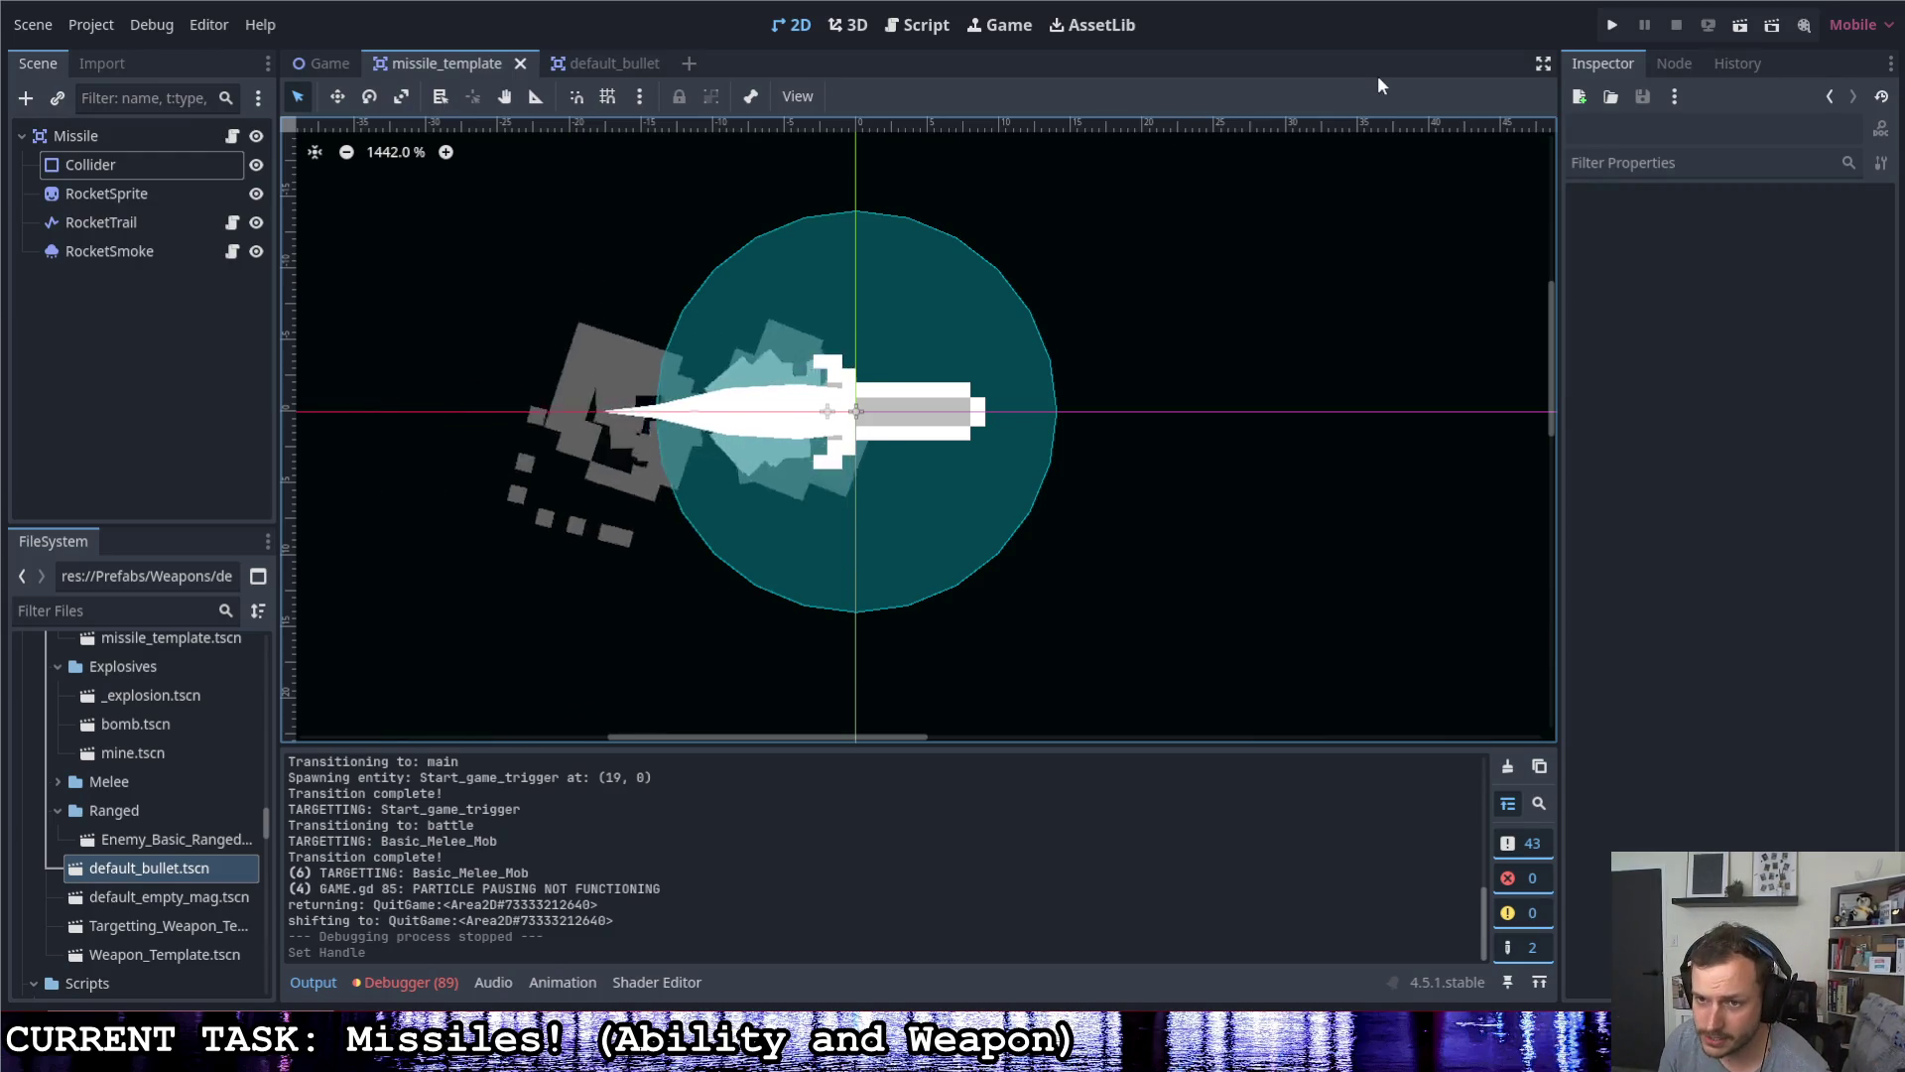
left_click(1615, 27)
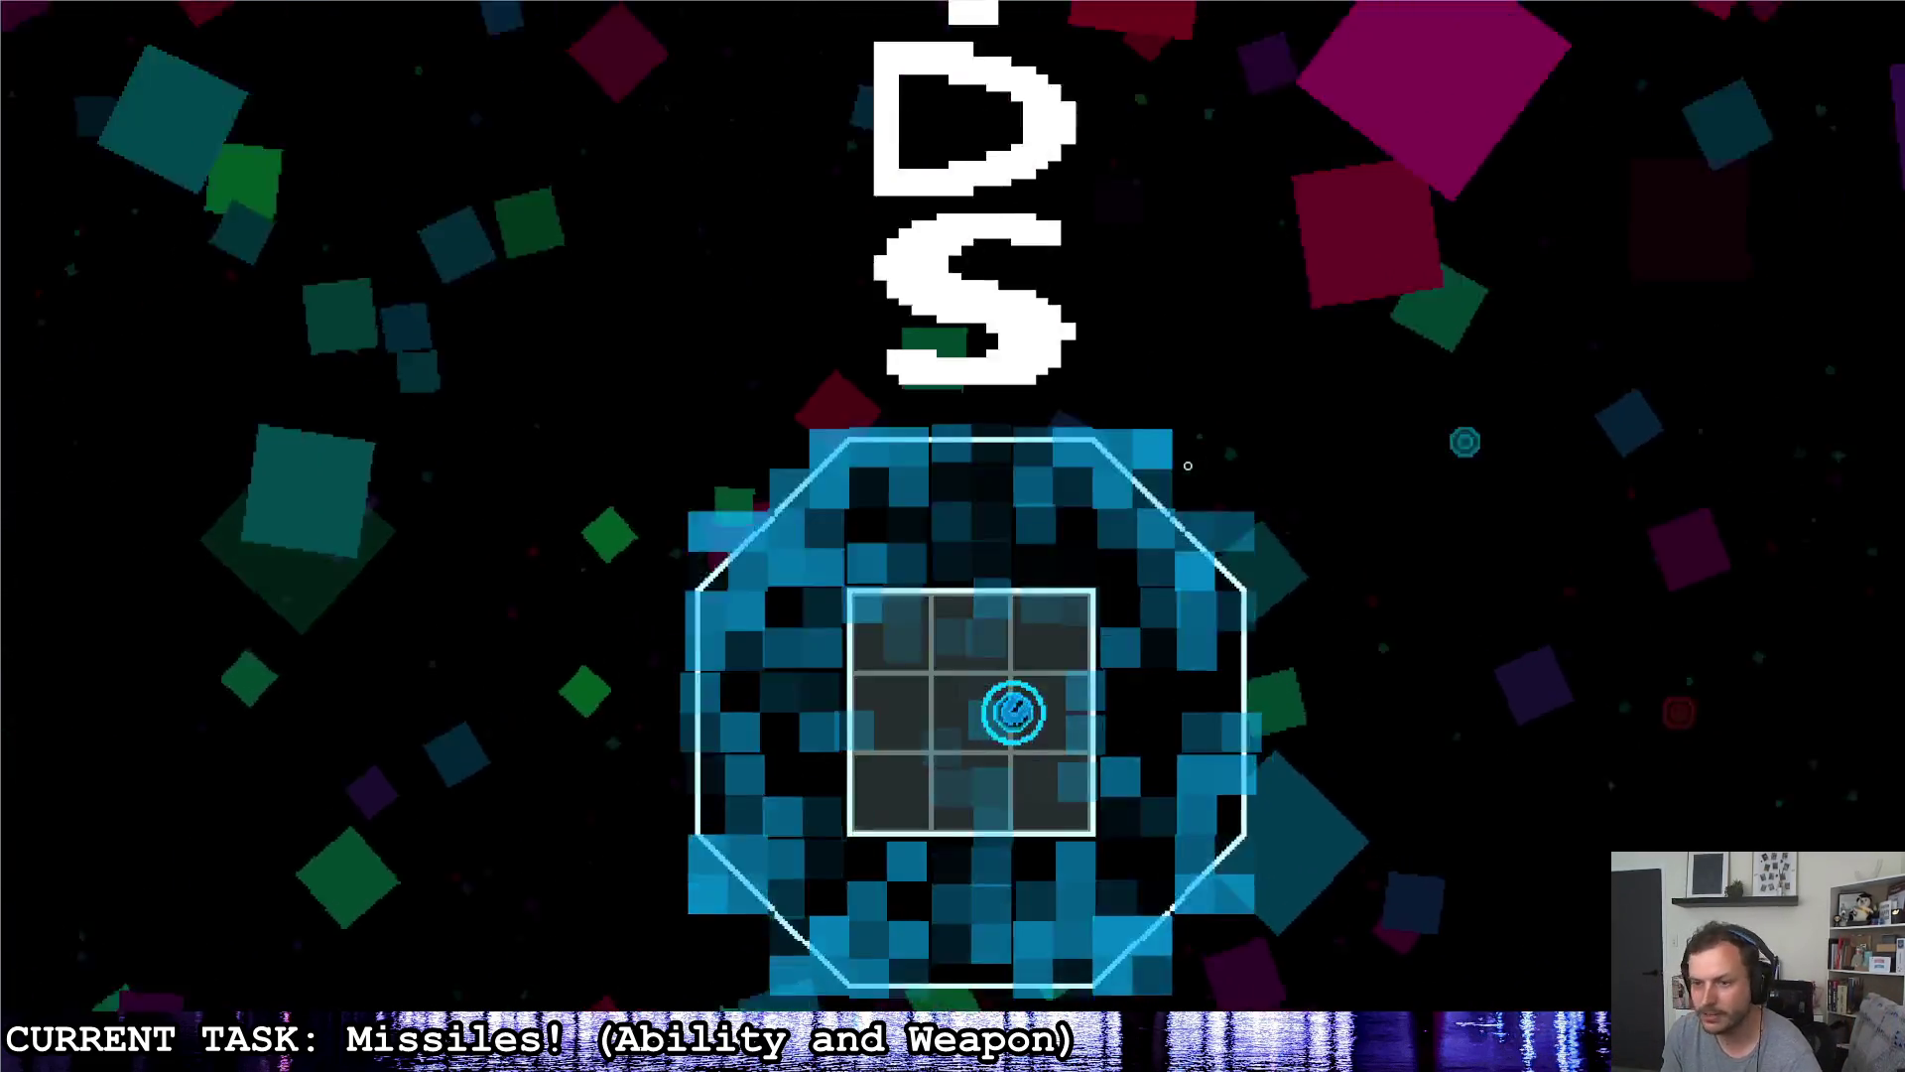
- Steer the ship into the octagonal arena and fire missiles at the red enemies
key("d")
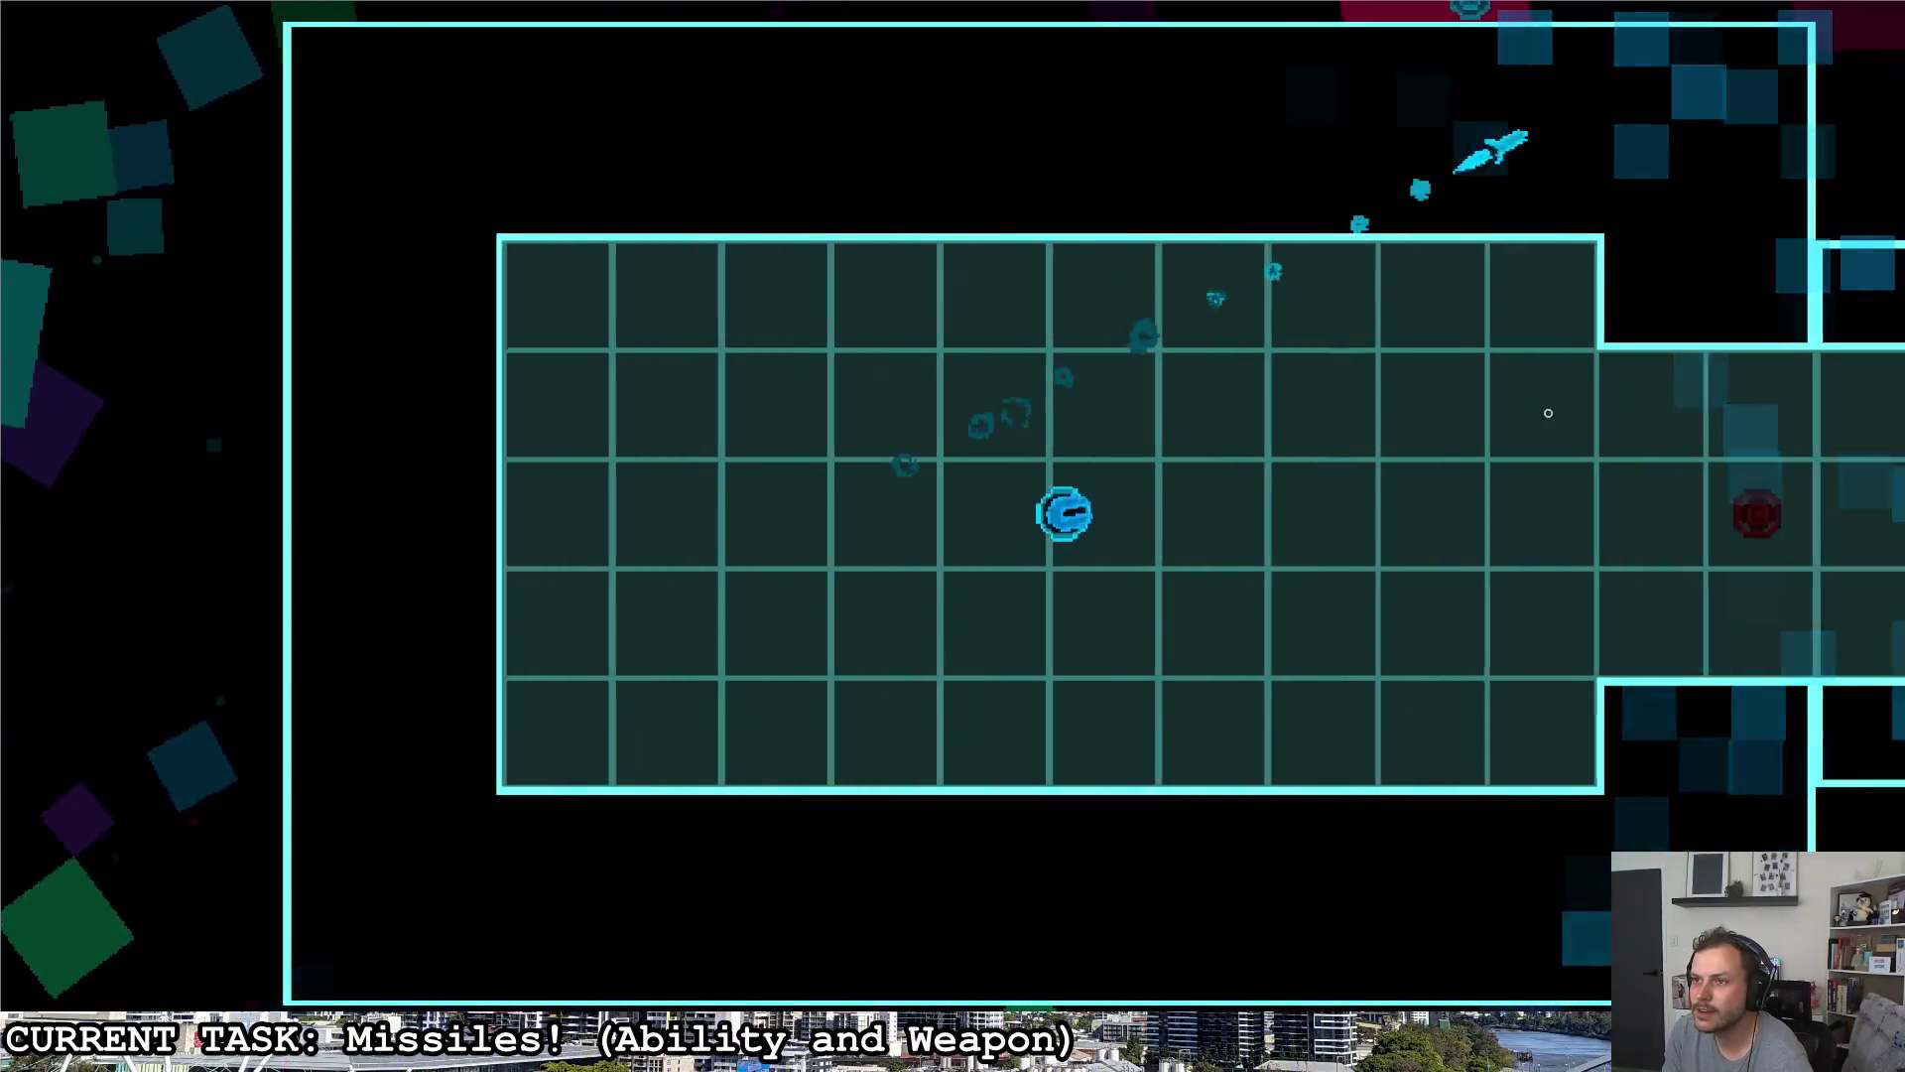
key("s")
left_click(1573, 397)
key("d")
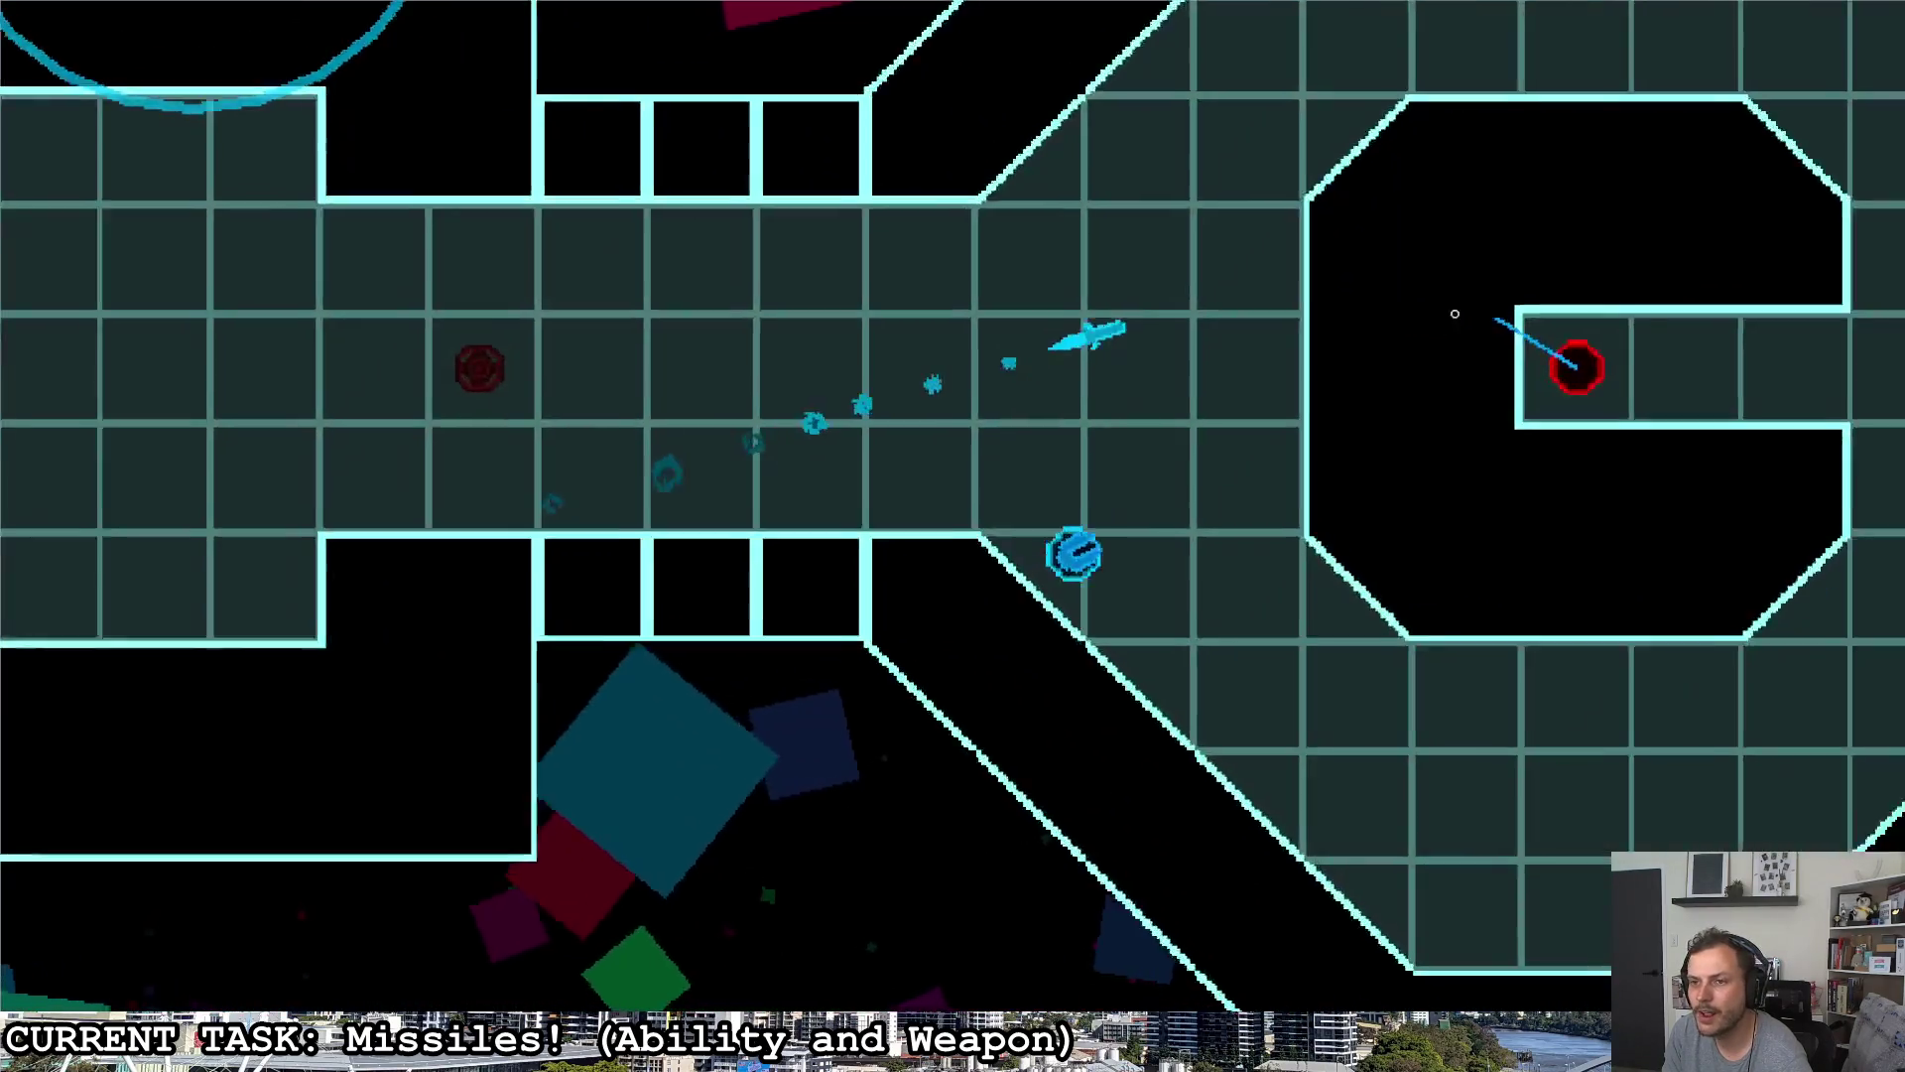
key("s")
key("d")
key("w")
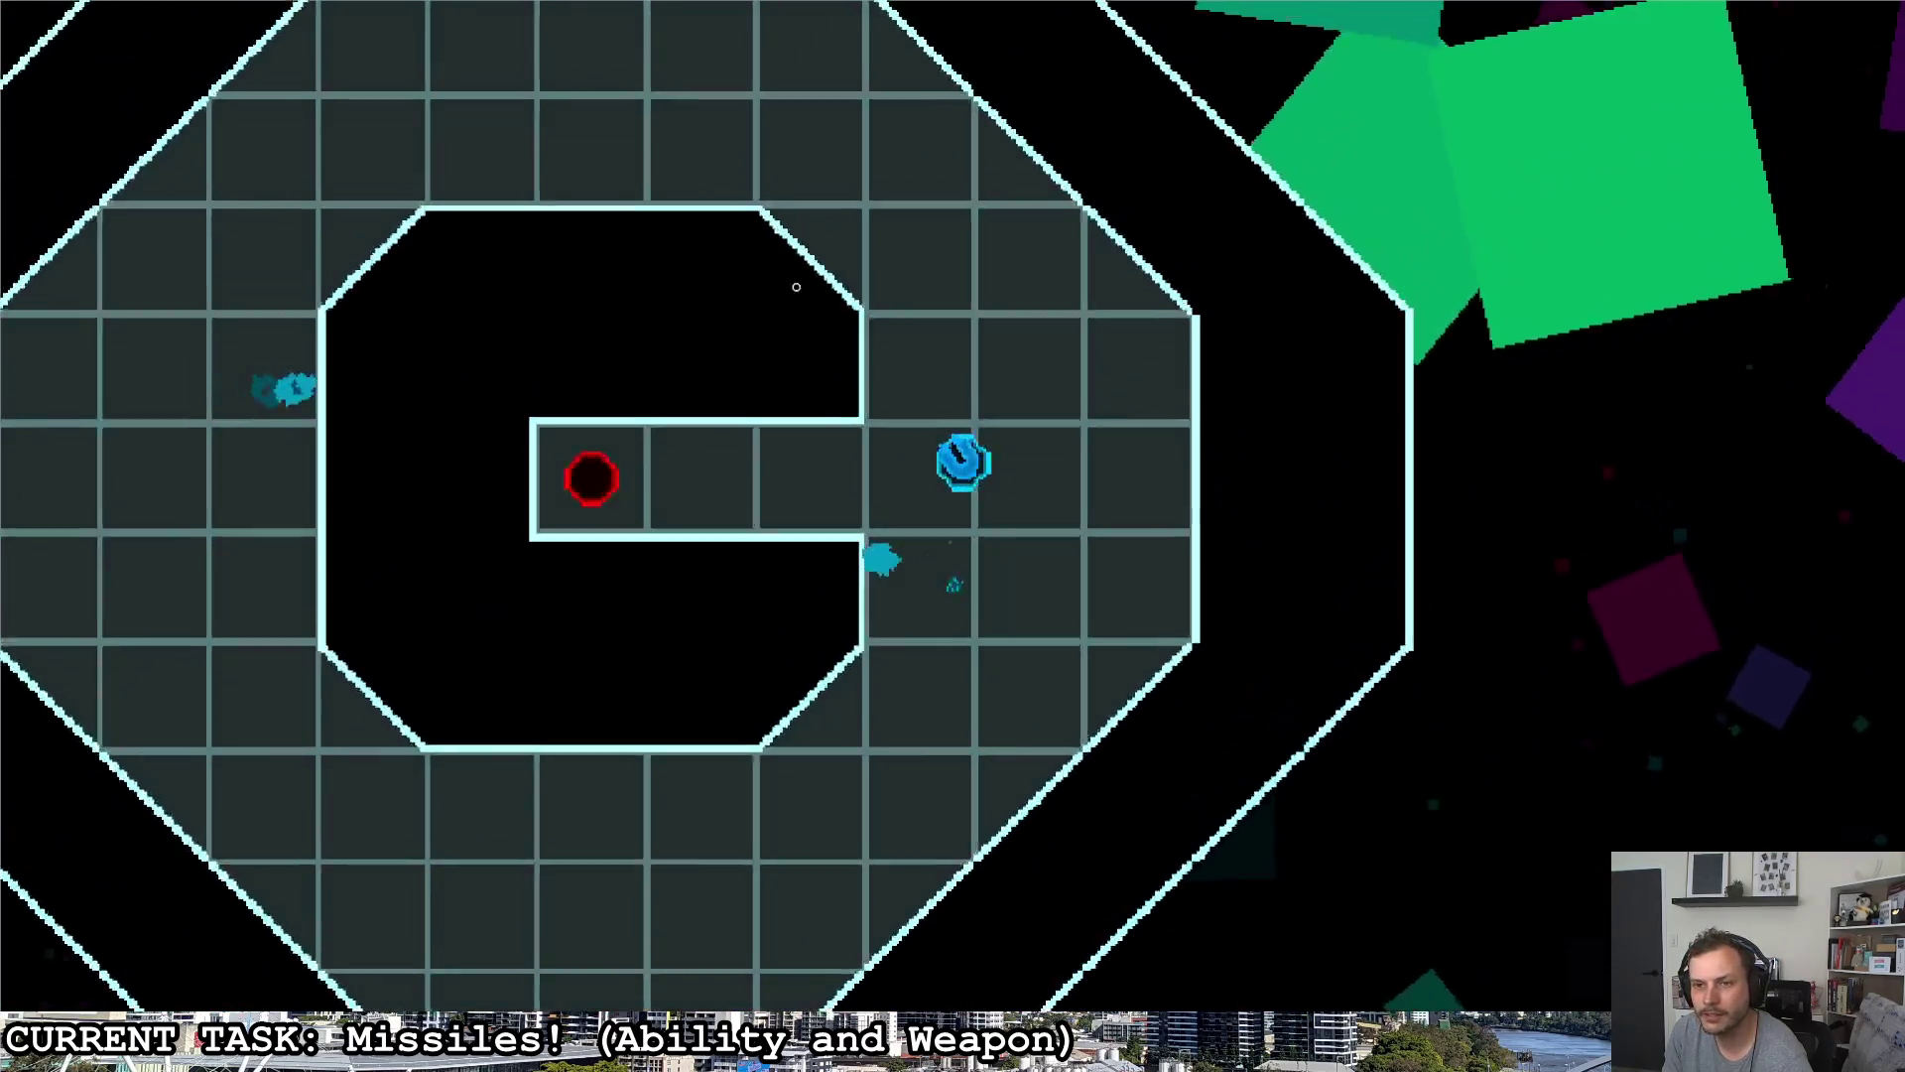
left_click(673, 453)
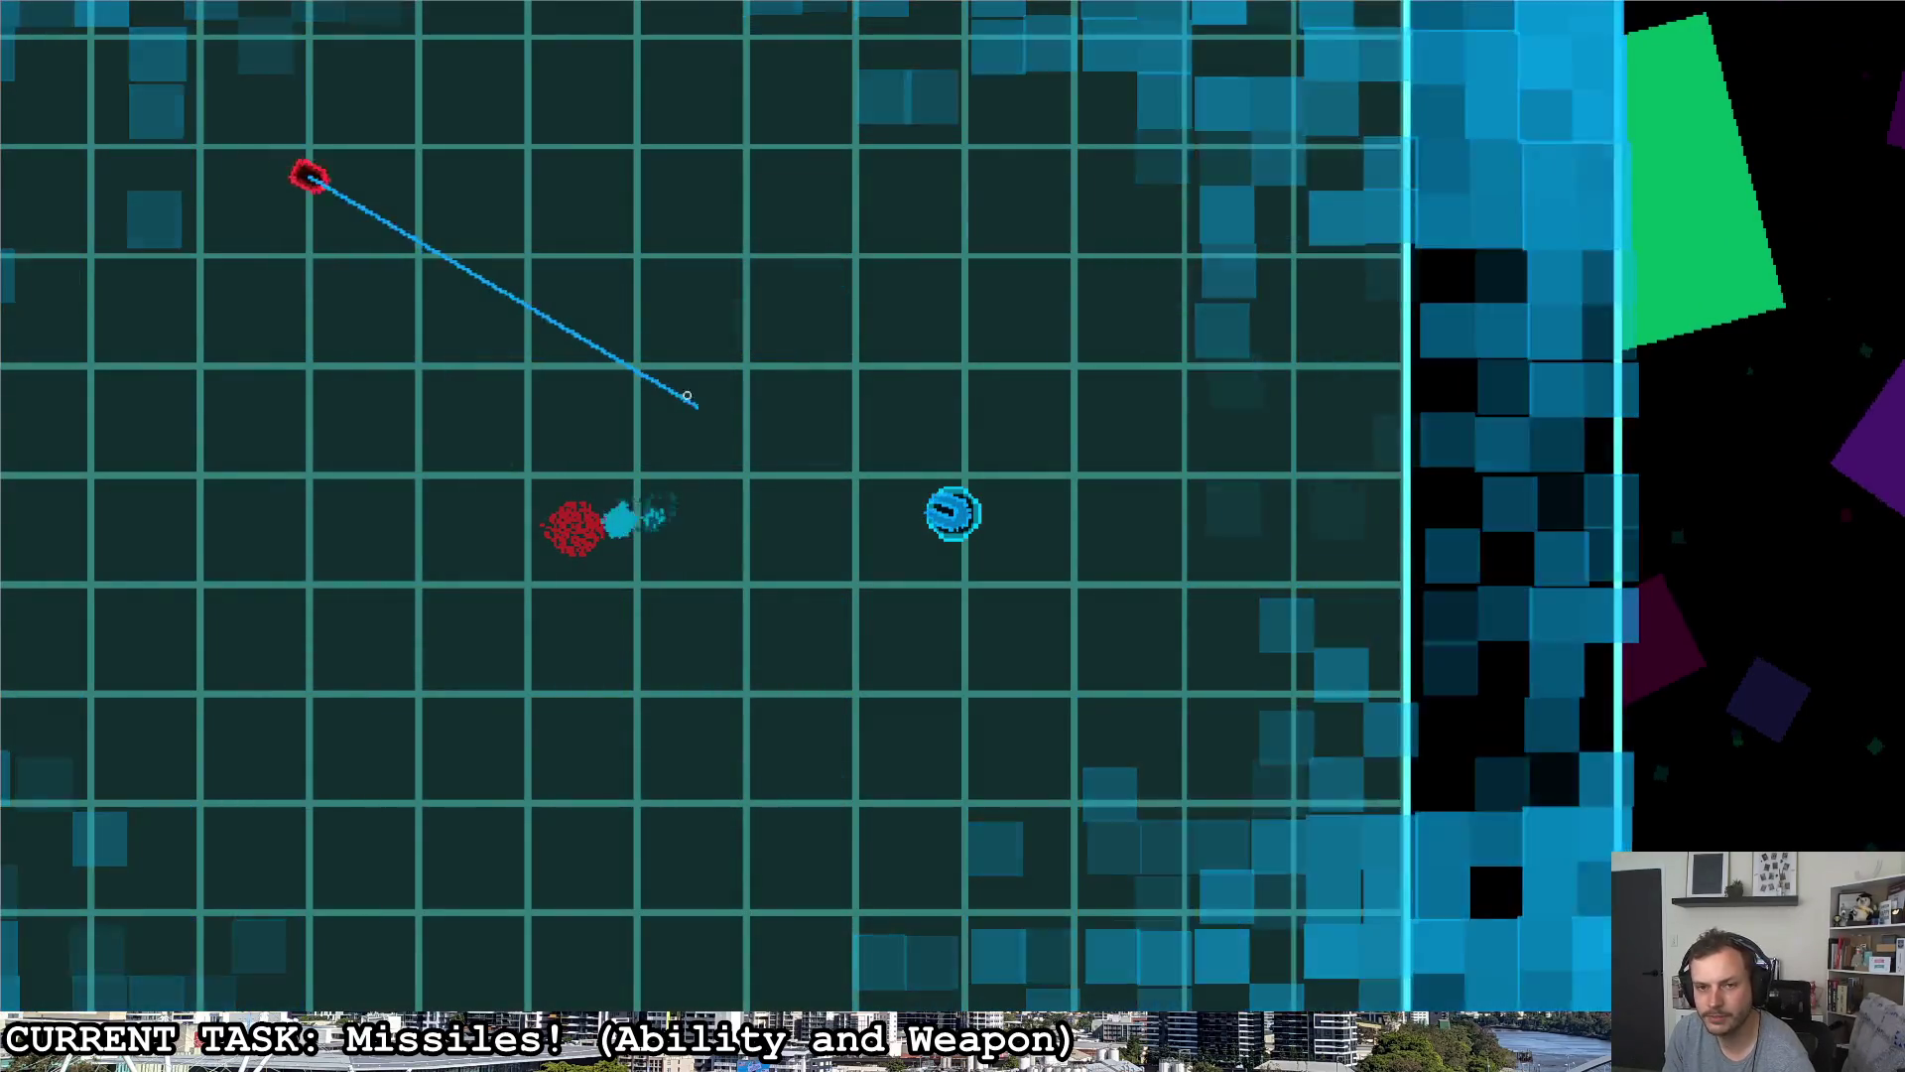
left_click(640, 318)
left_click(640, 318)
- Manoeuvre the ship around the arena and over toward the right wall
key("s")
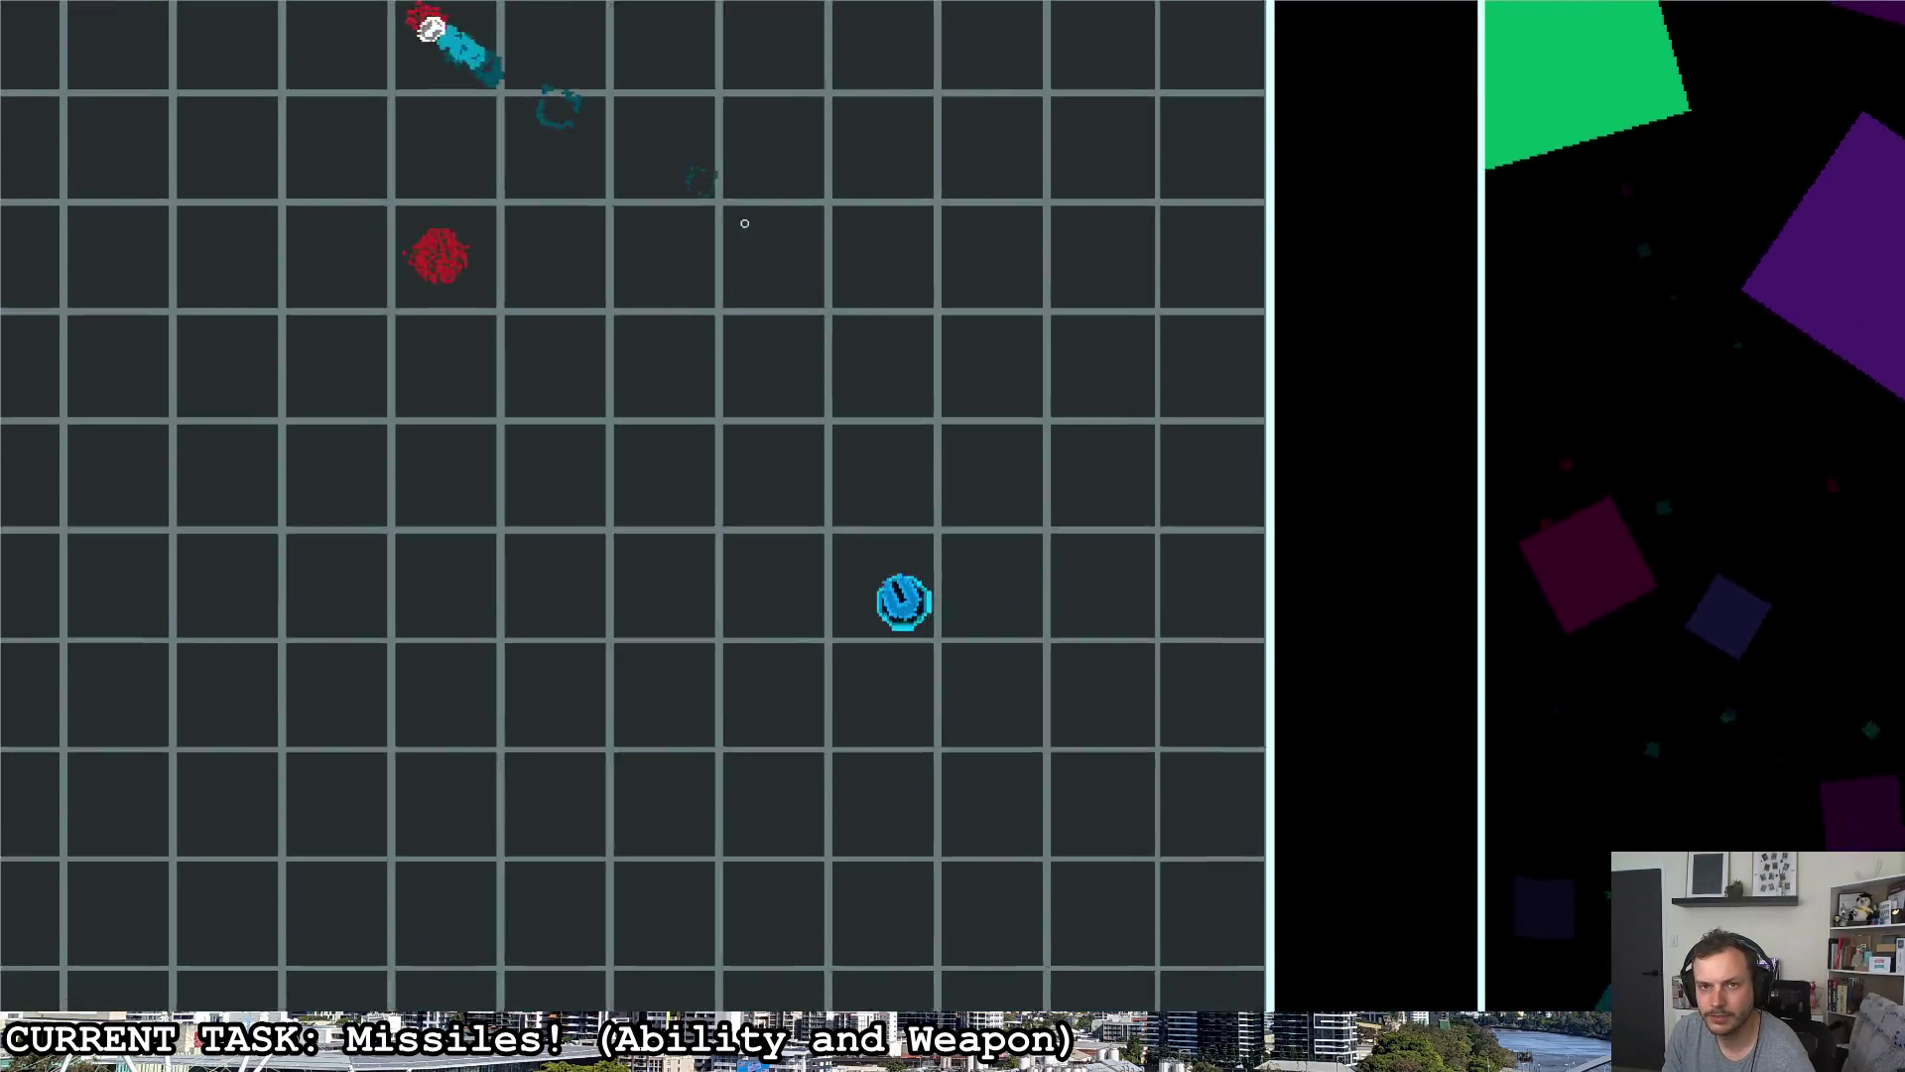
key("a")
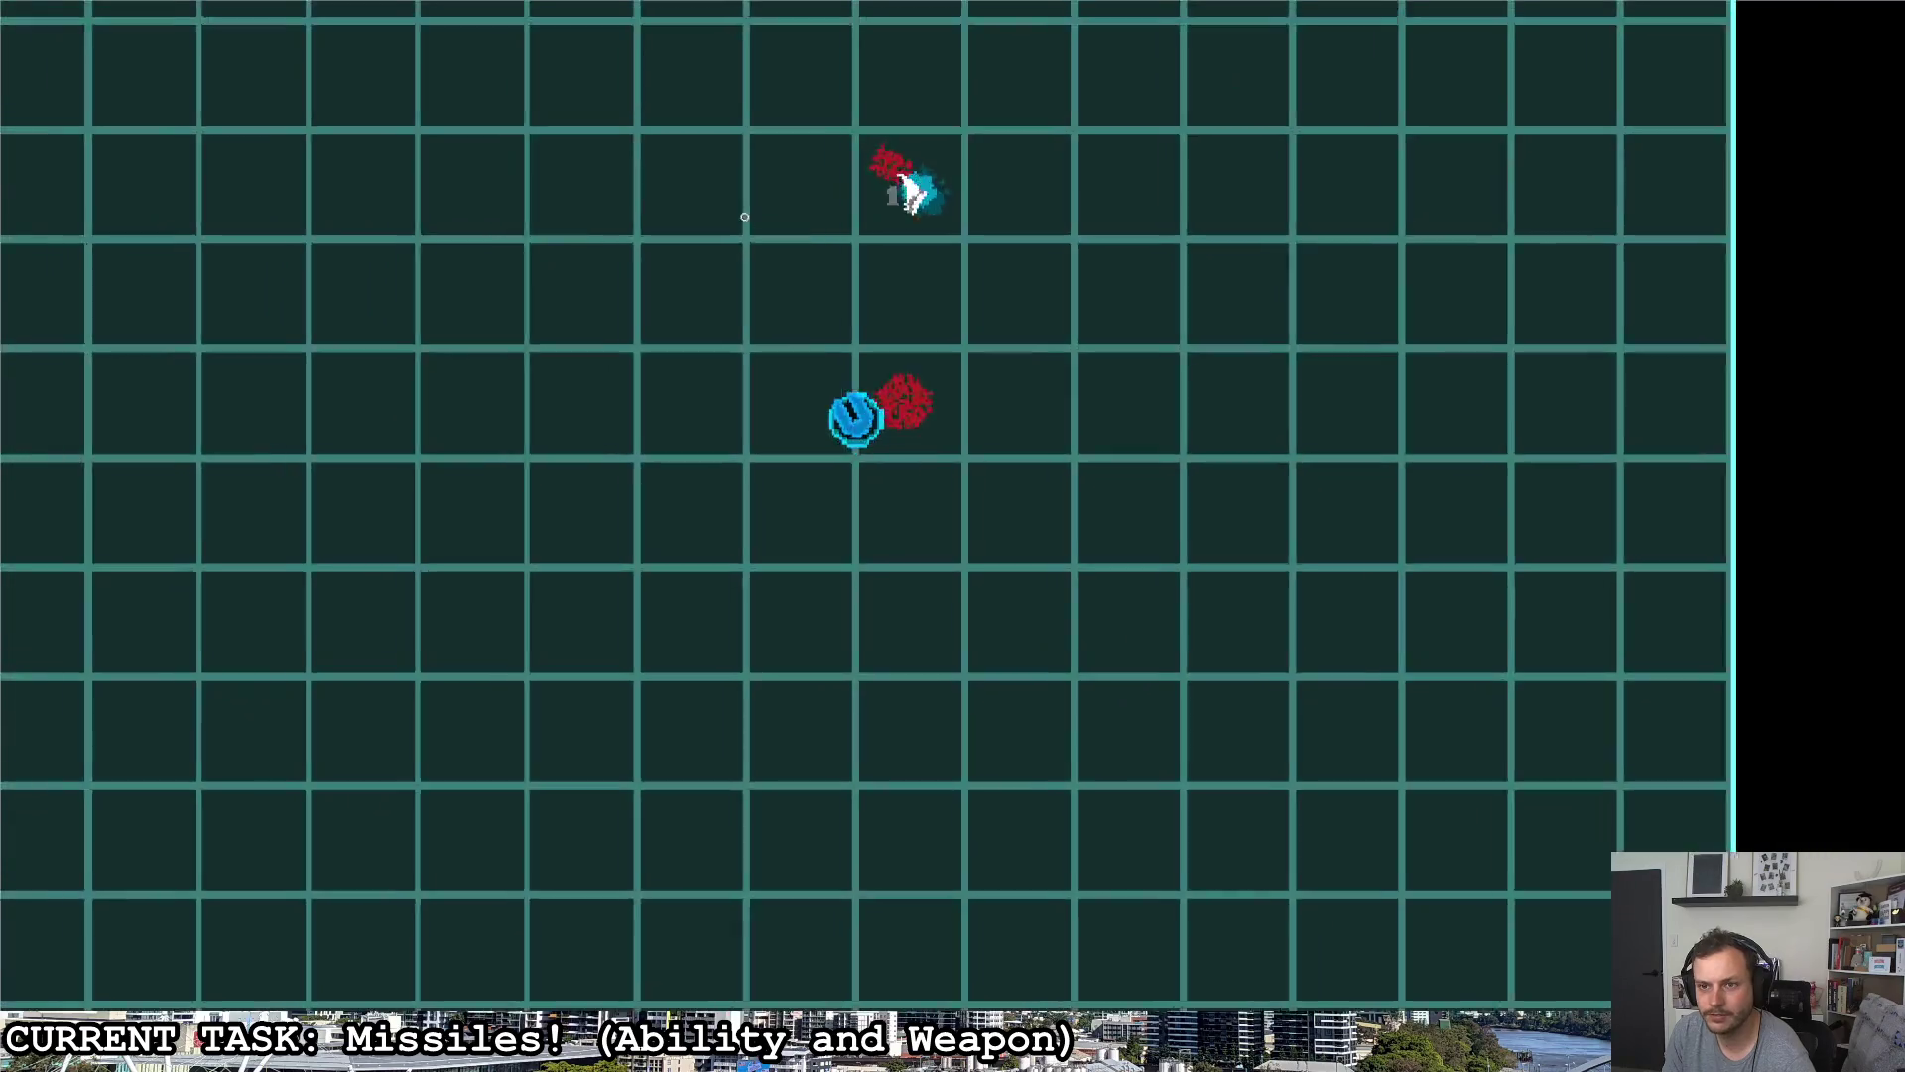
key("s")
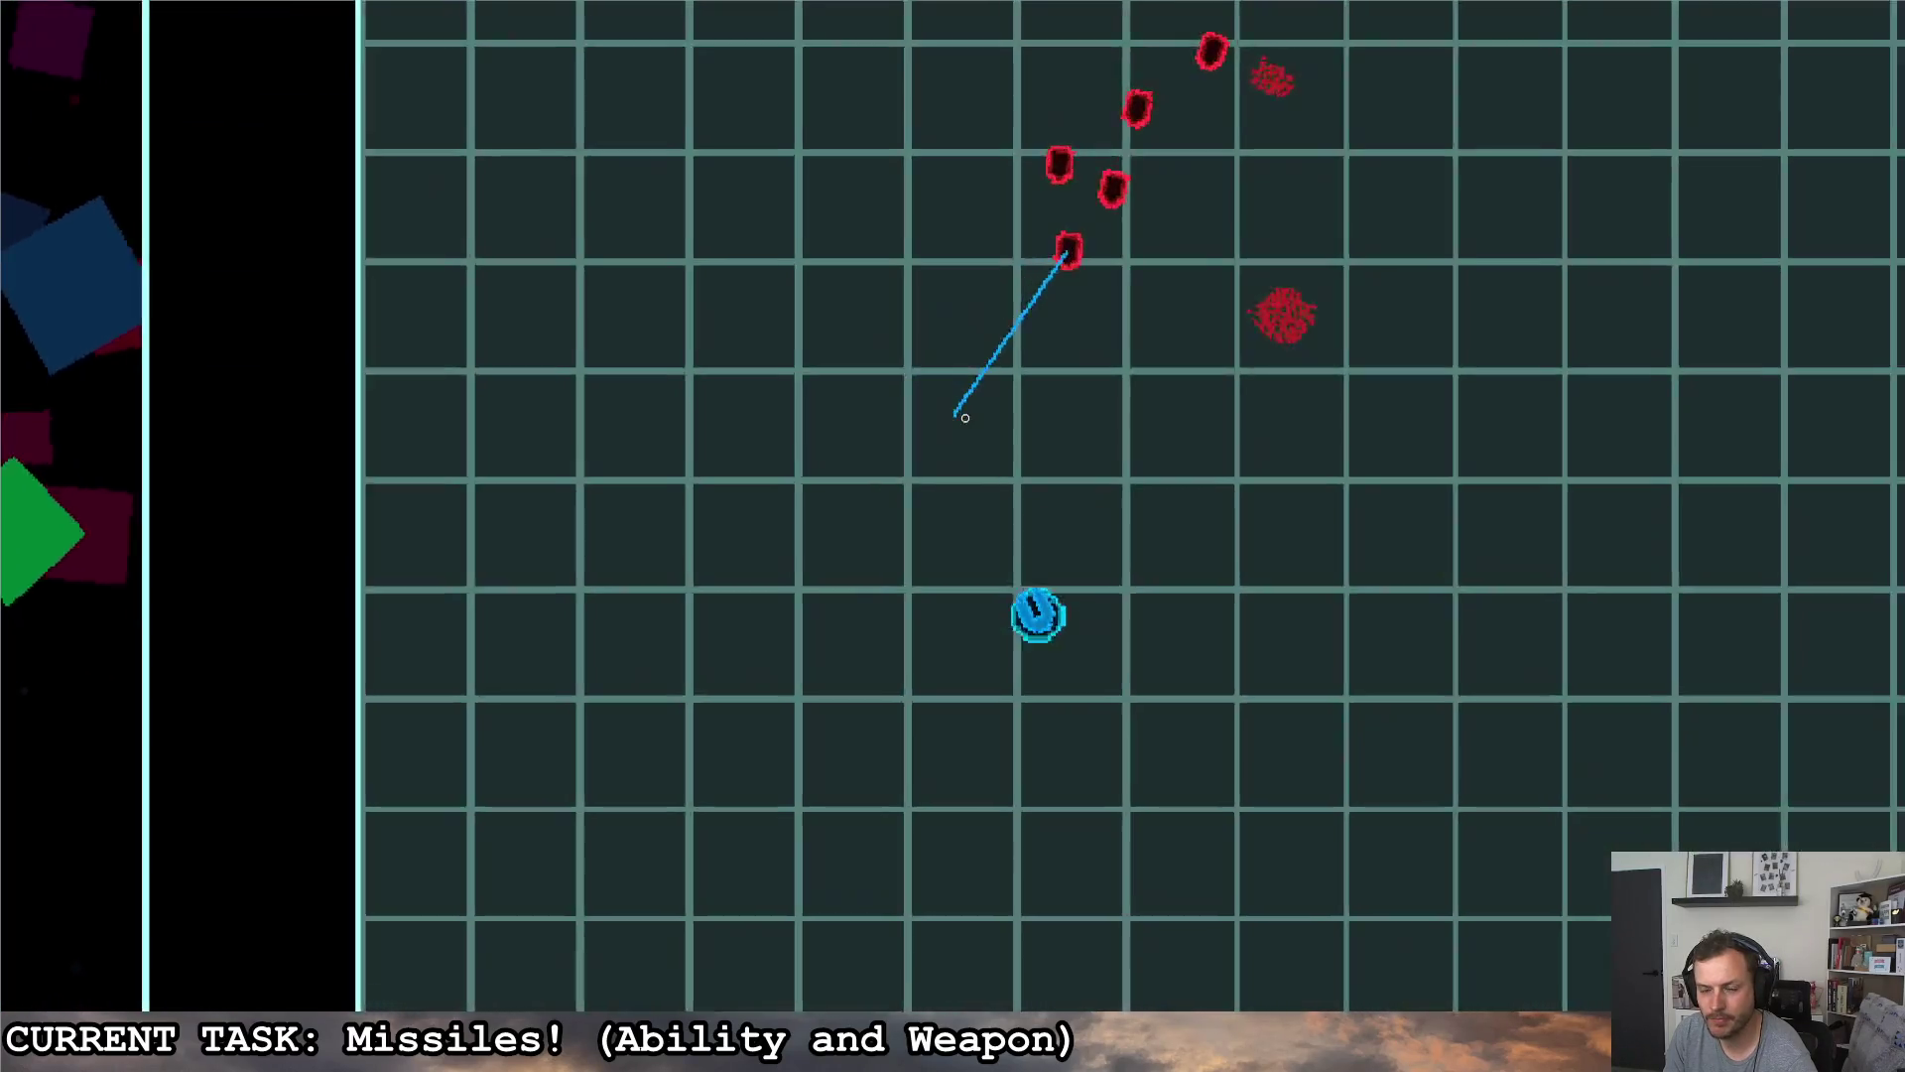
key("w")
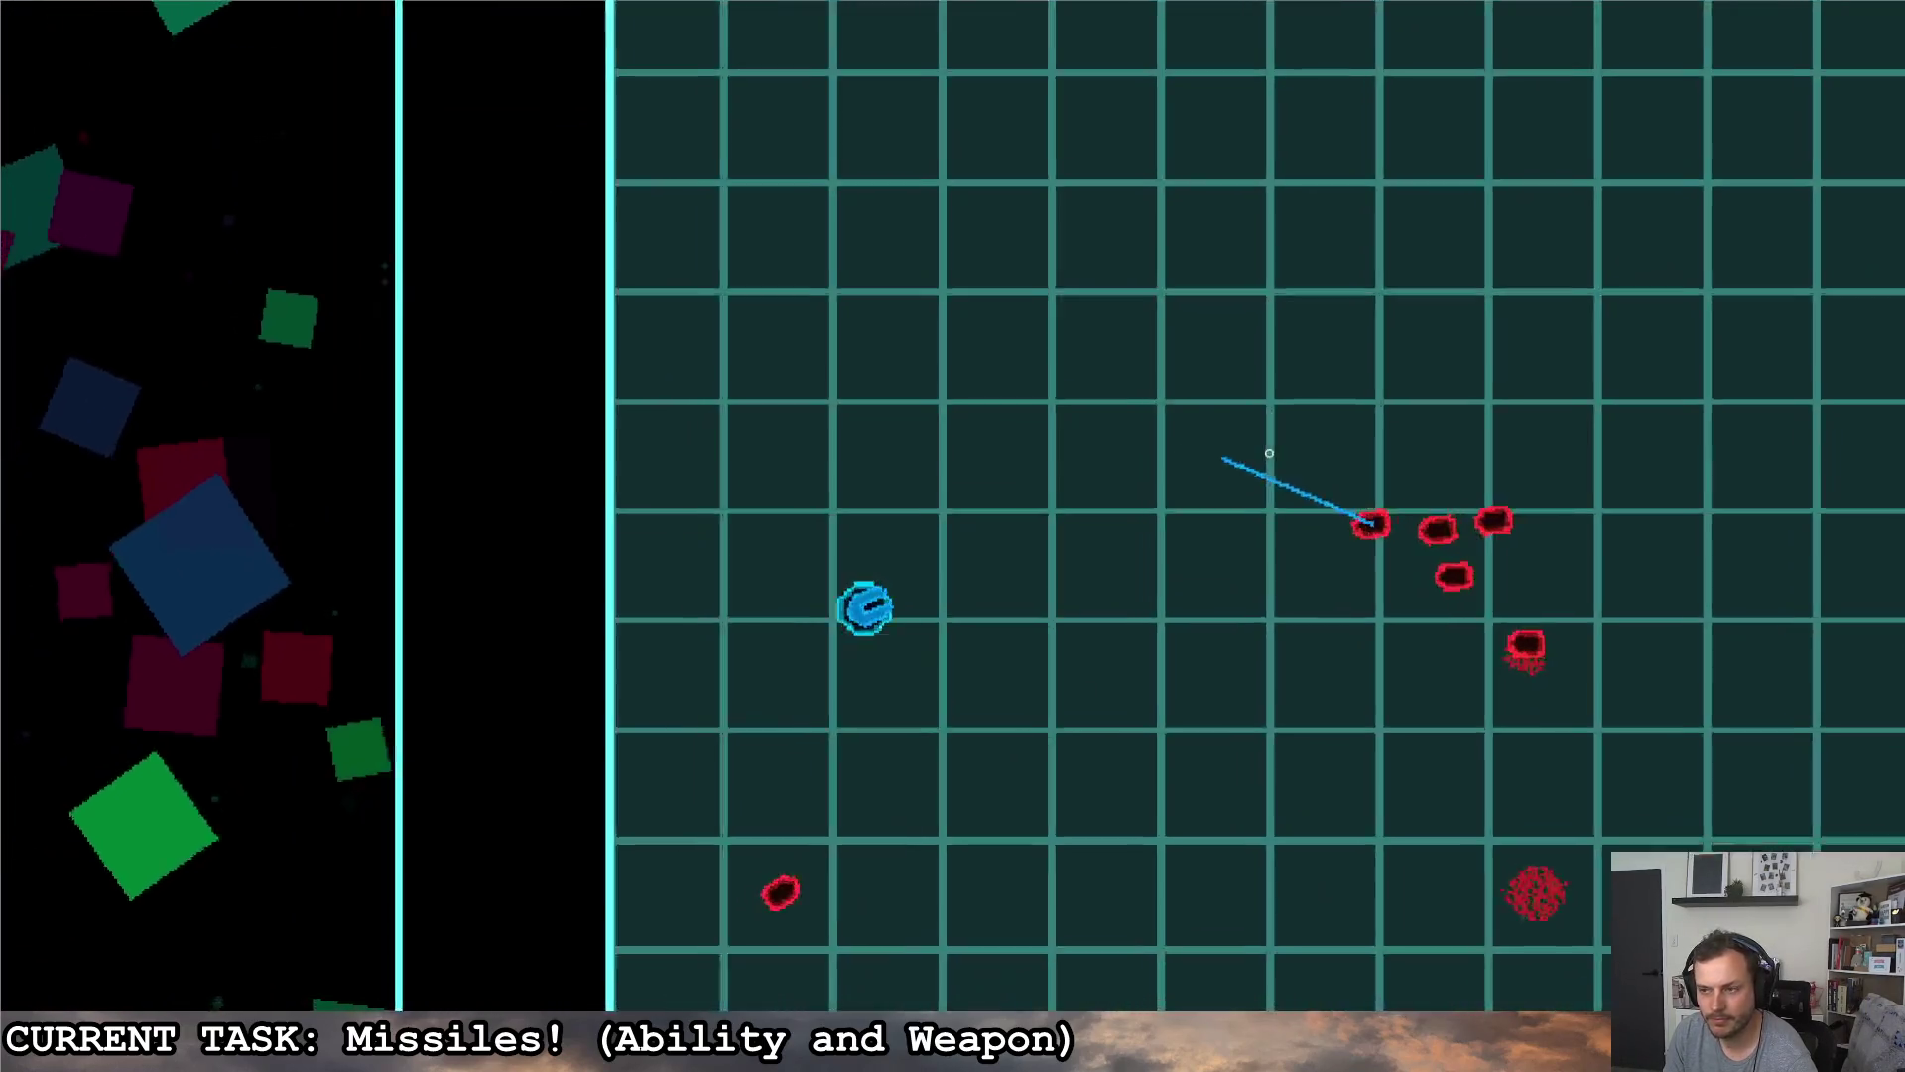
key("d")
key("w")
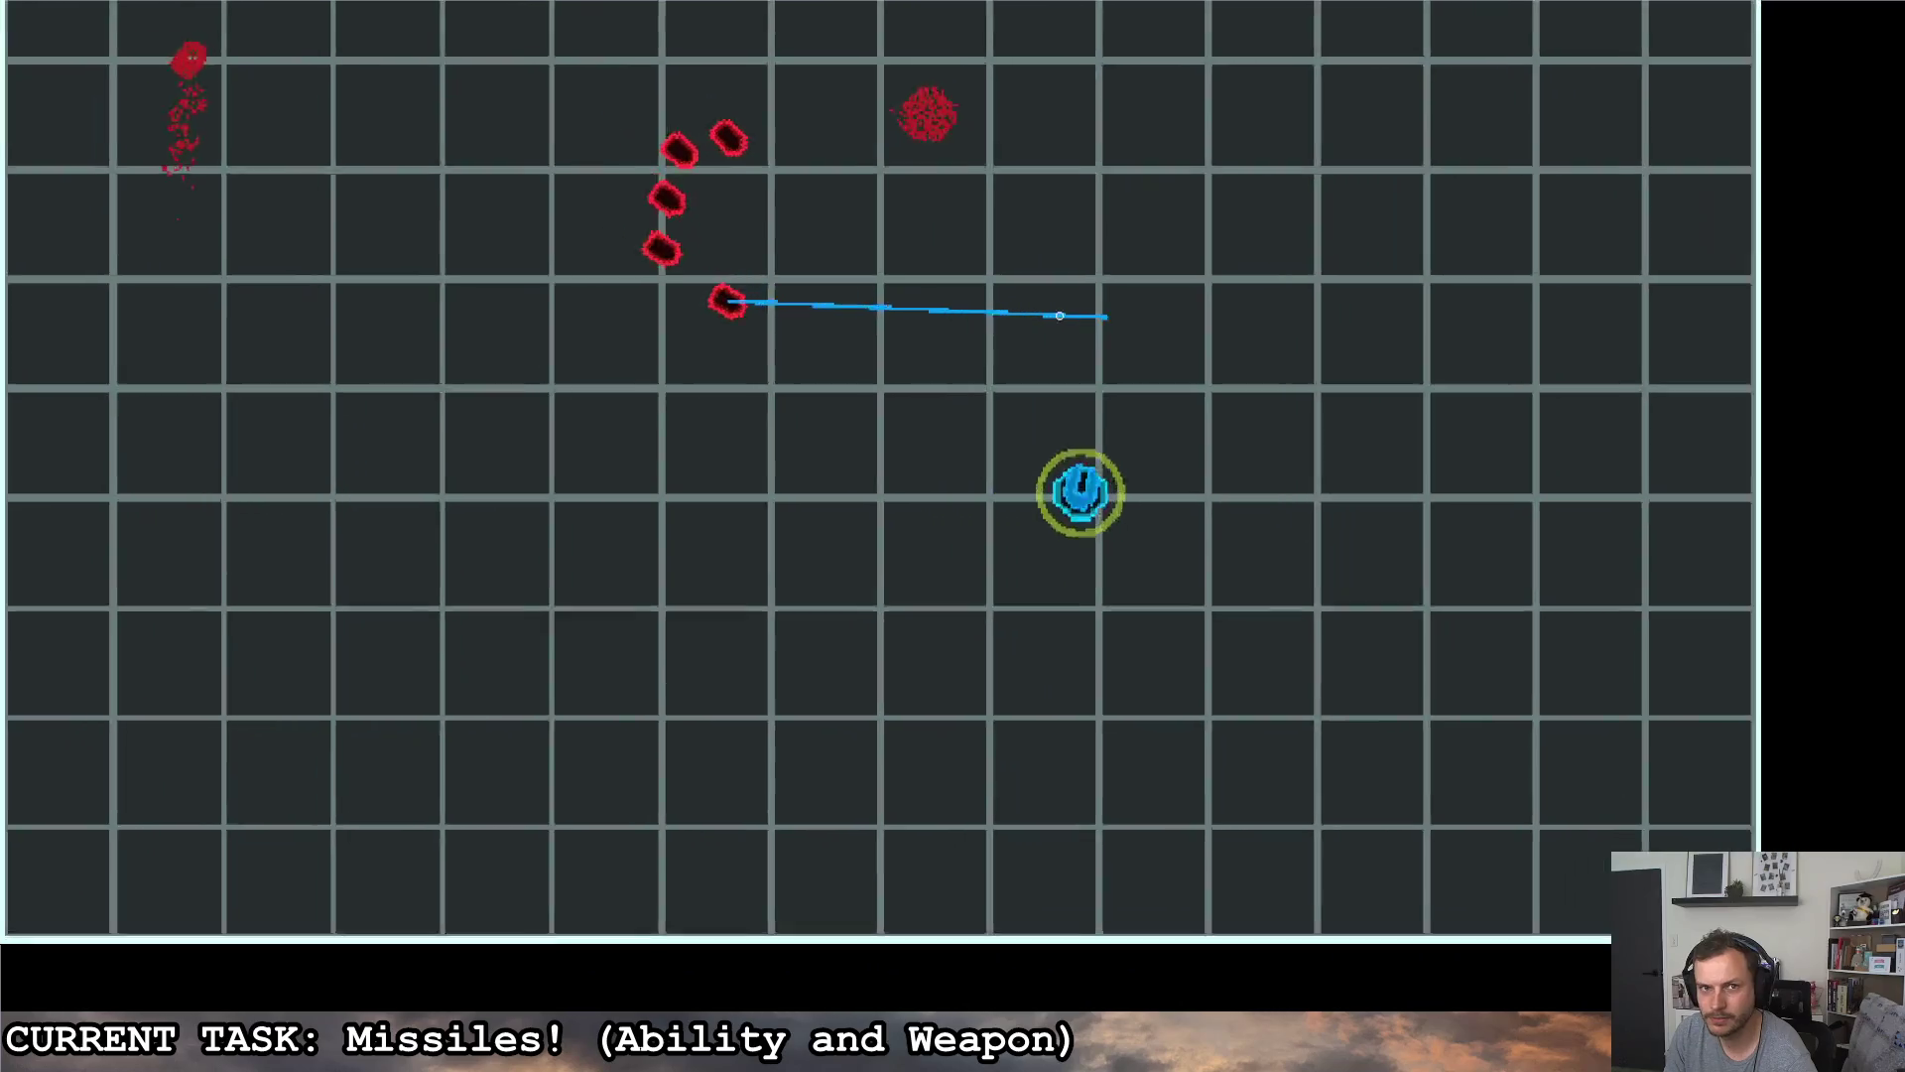
key("a")
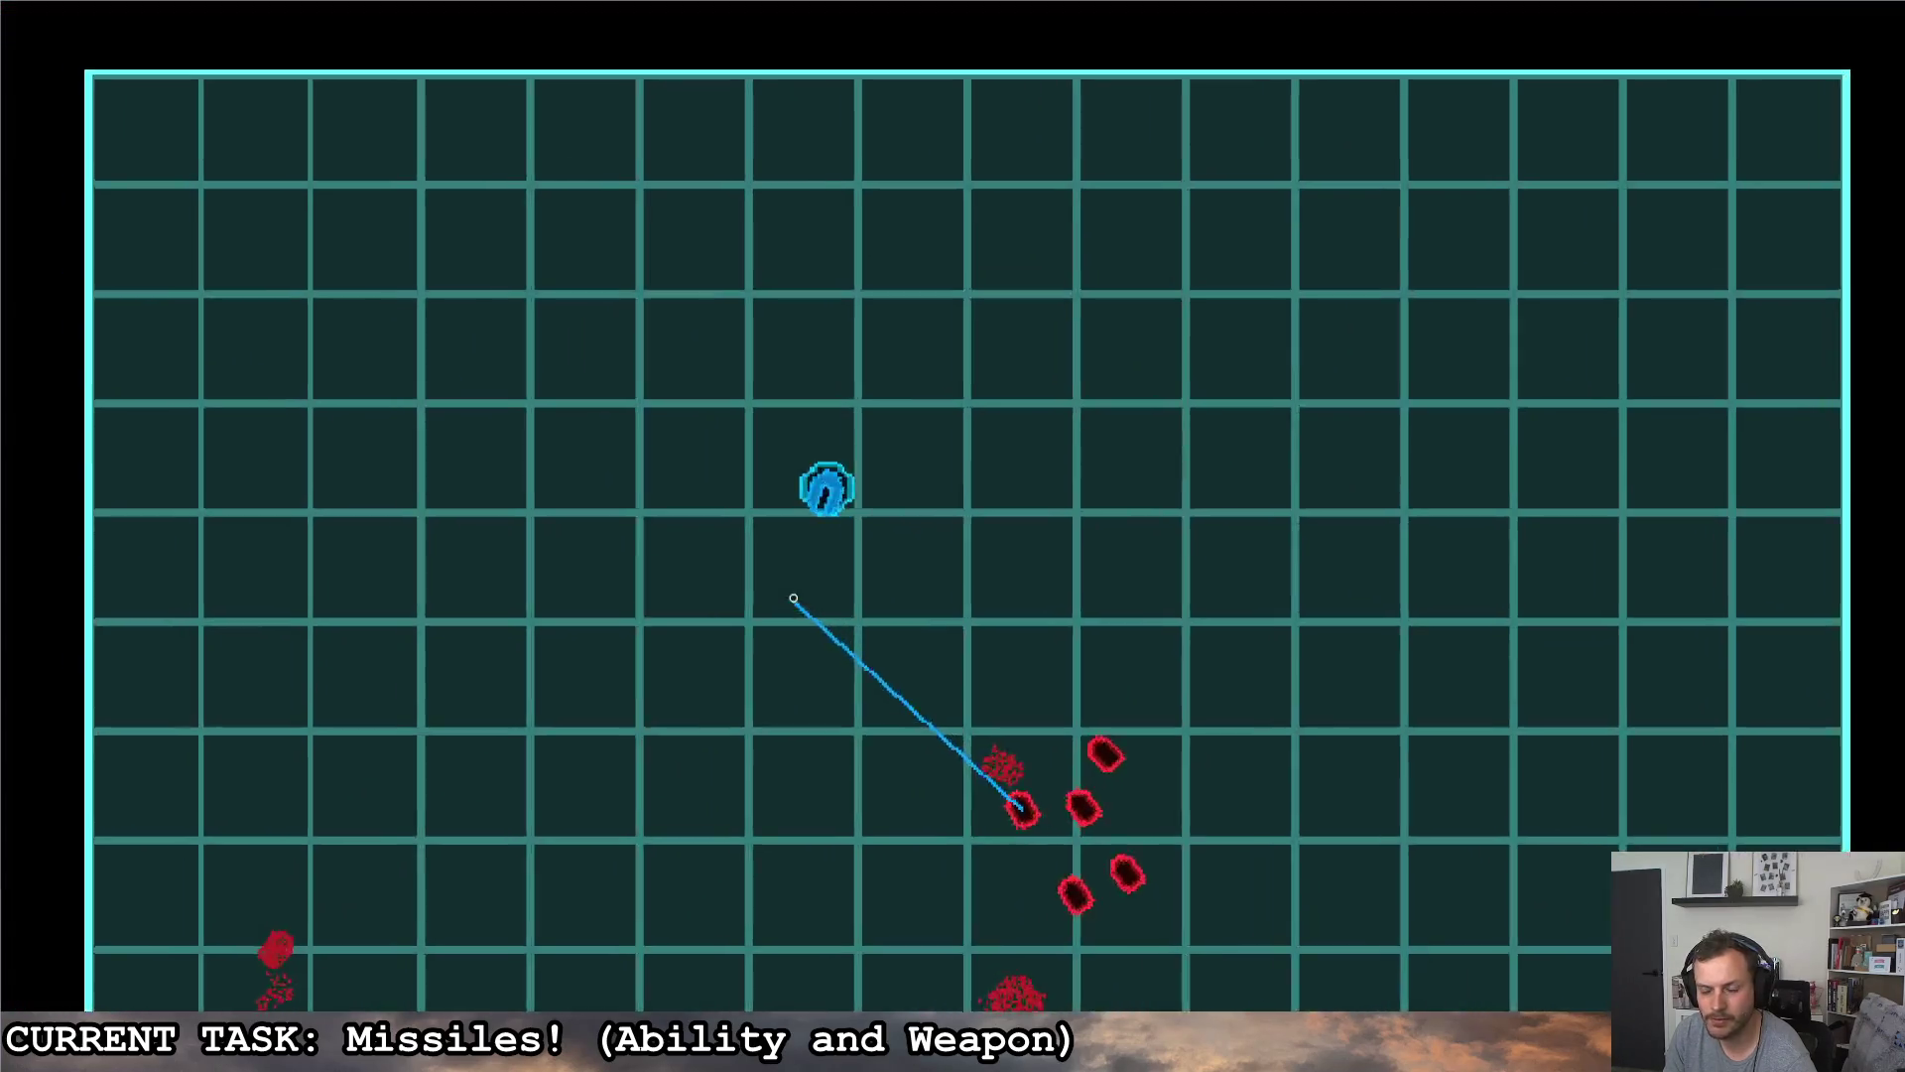
key("s")
key("d")
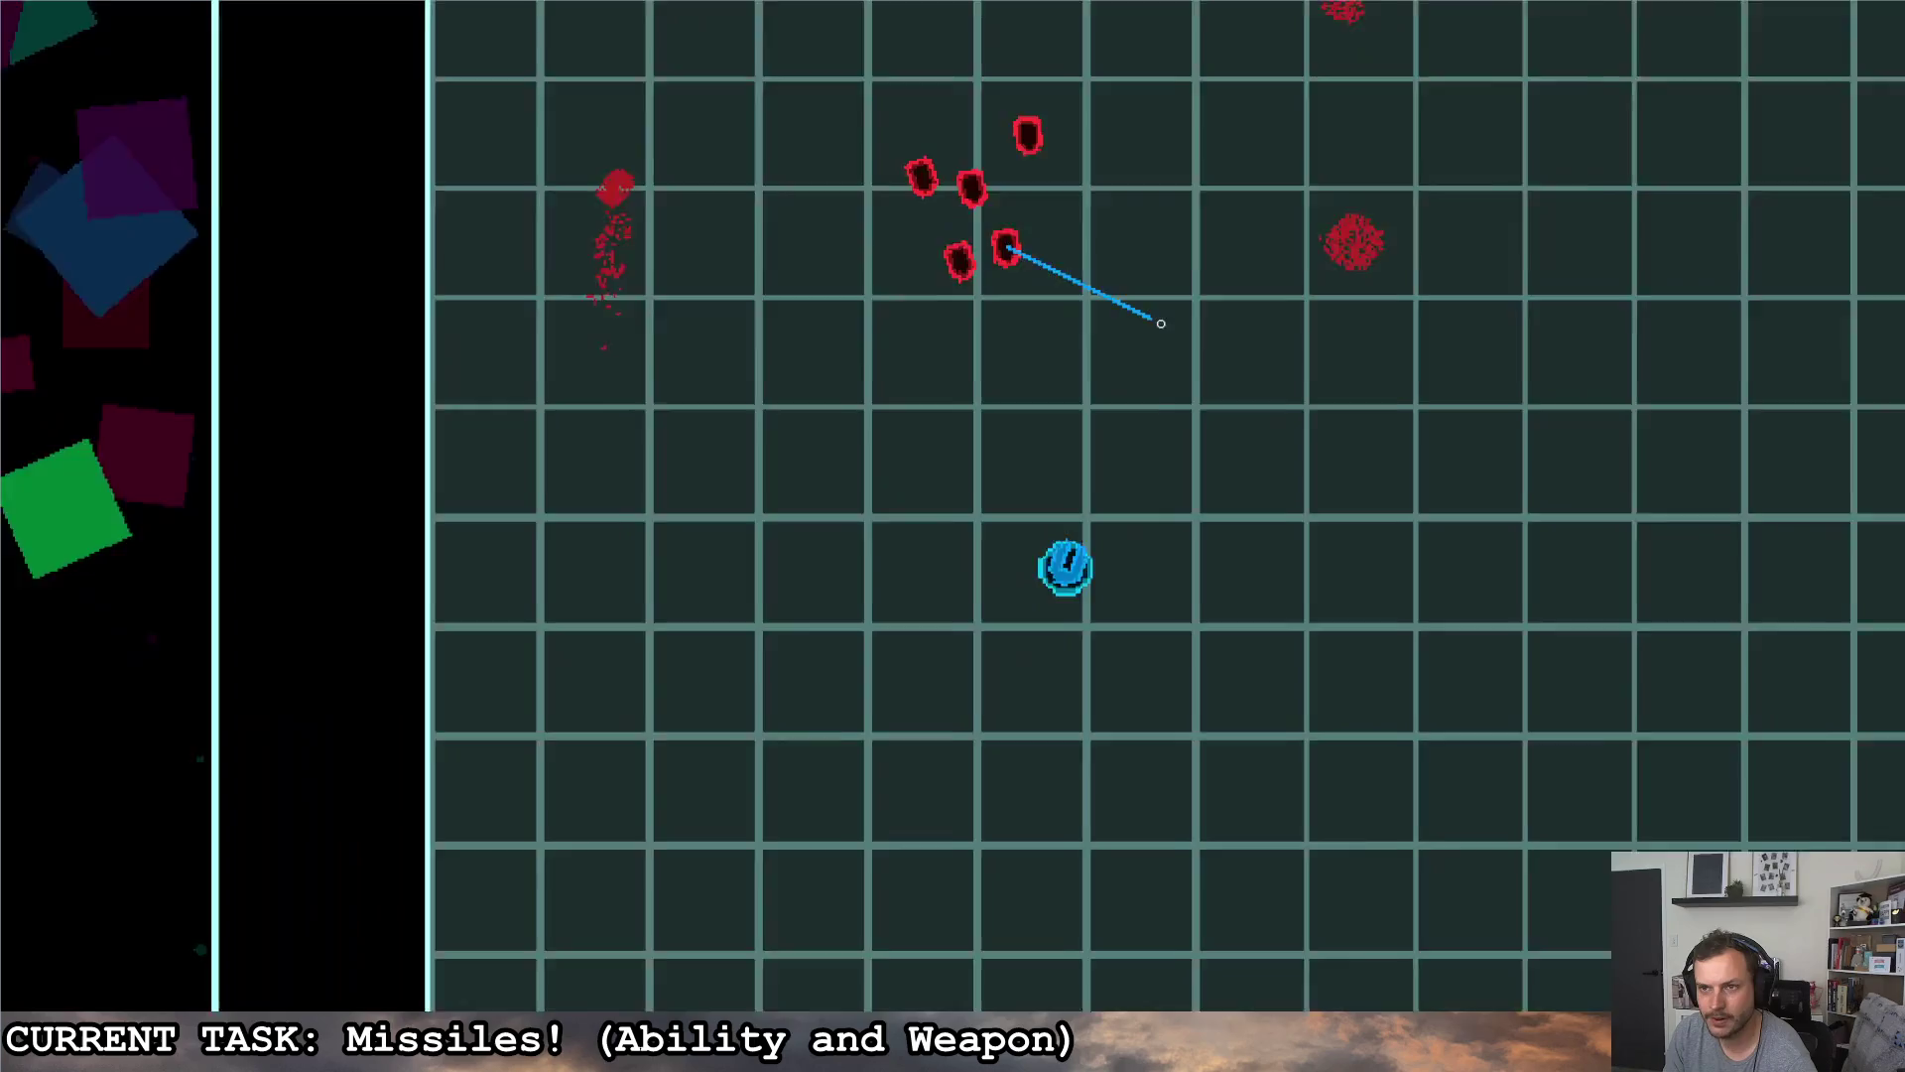
key("d")
key("a")
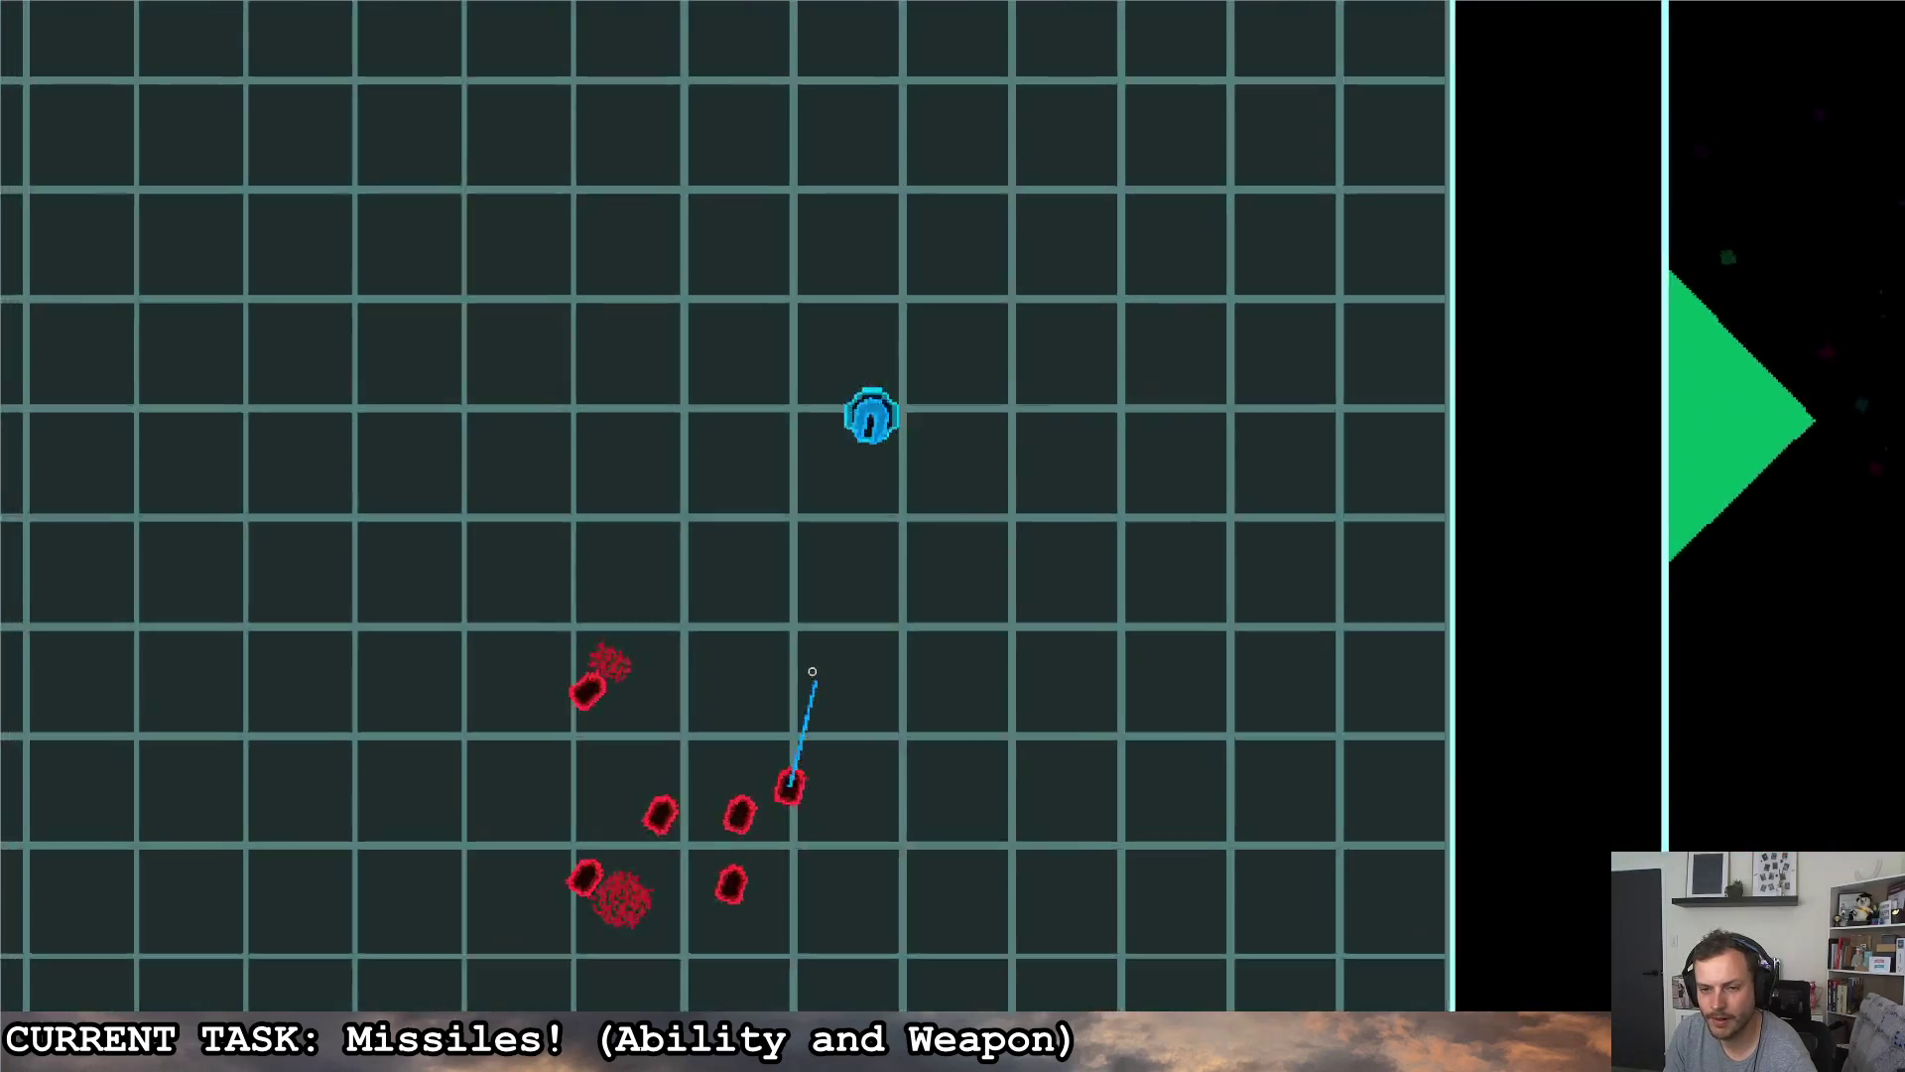
key("w")
key("a")
key("s")
- Launch more missiles at the red enemies, then pause and quit to the editor
left_click(1184, 646)
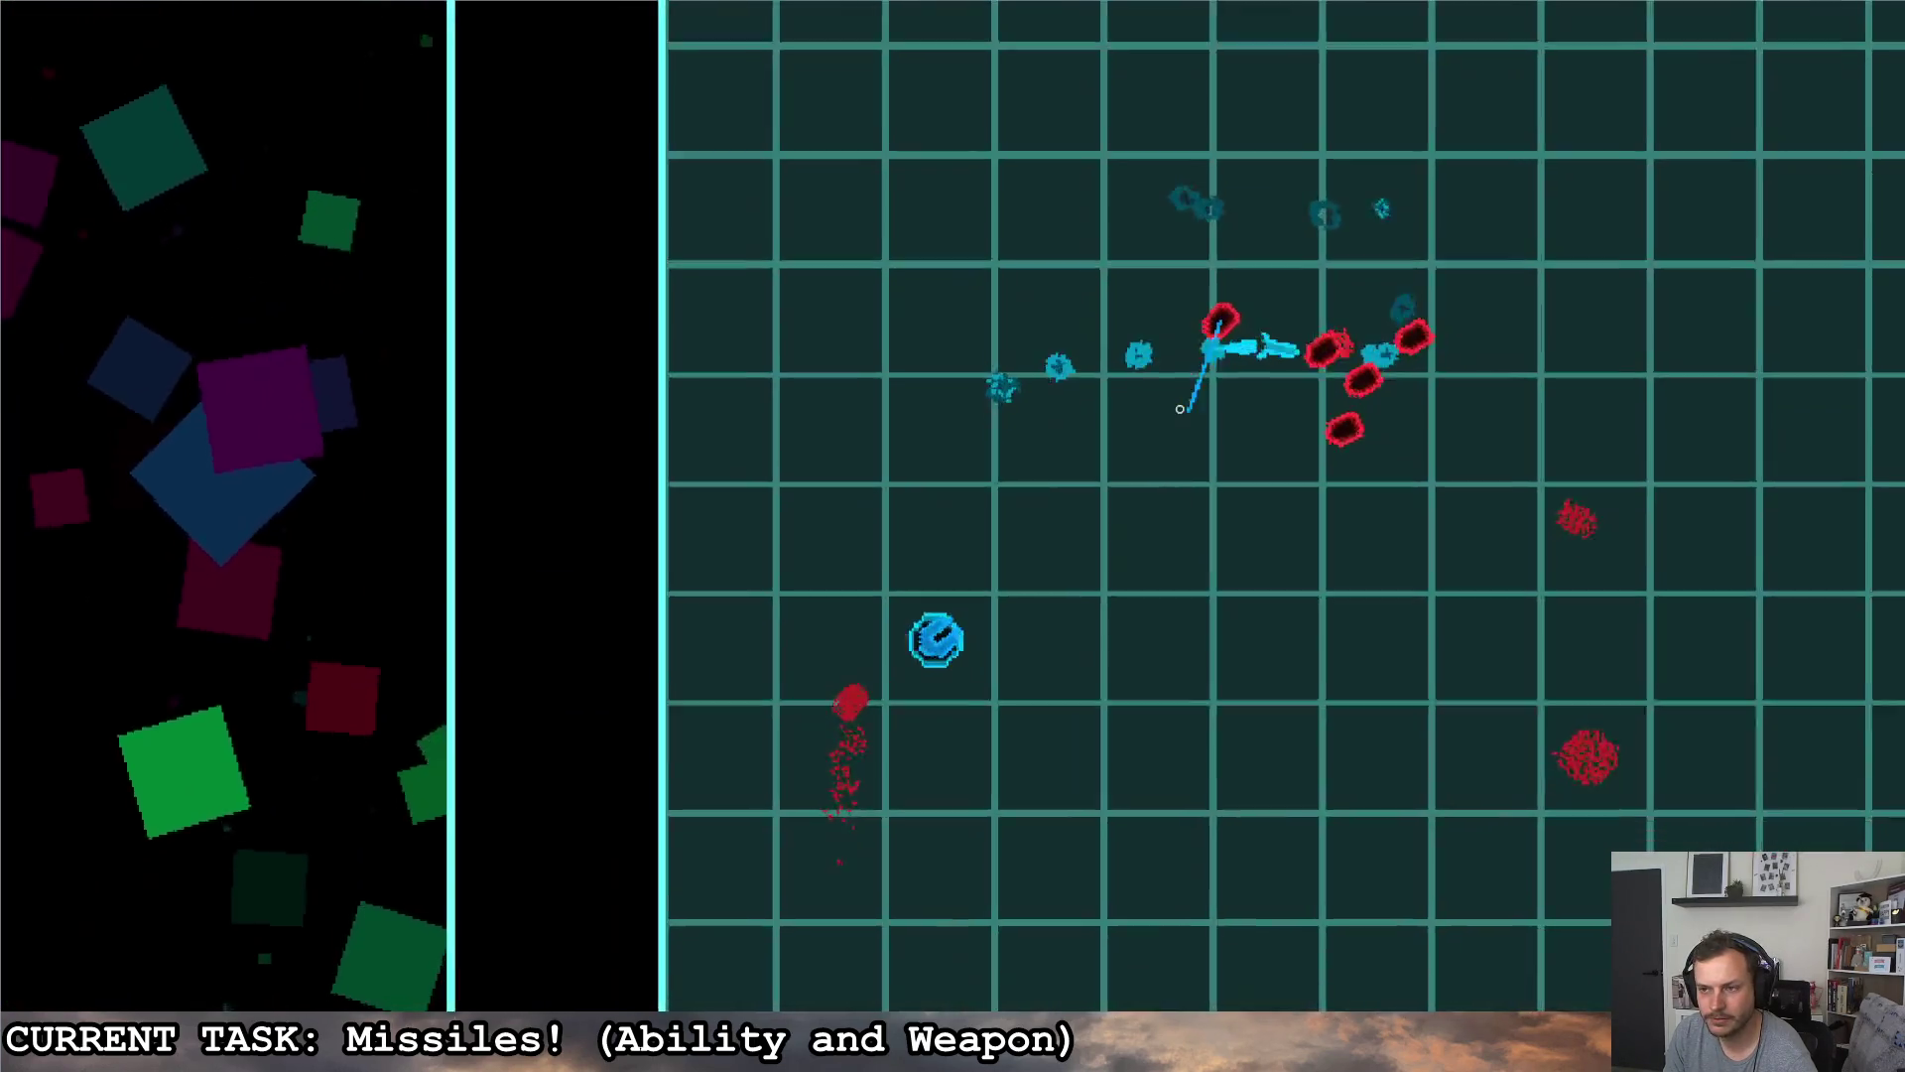
key("d")
key("w")
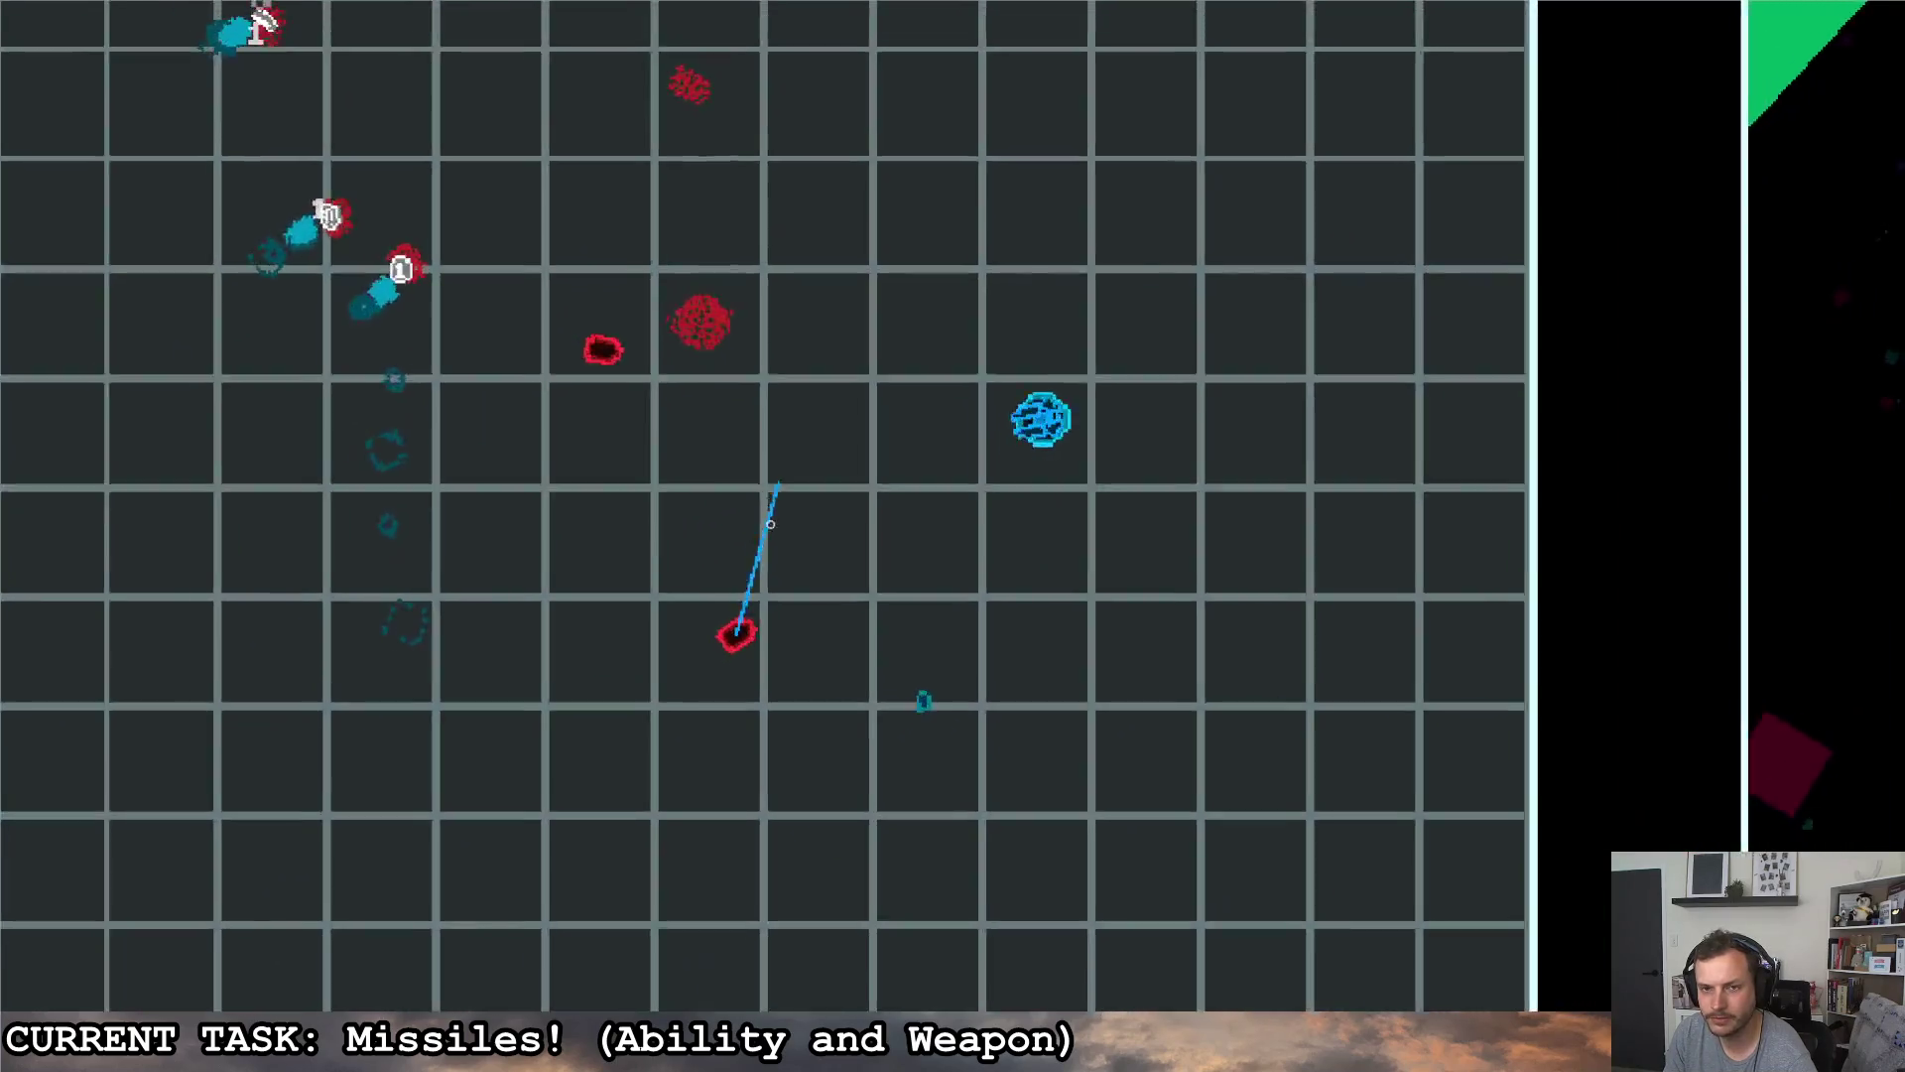
key("Escape")
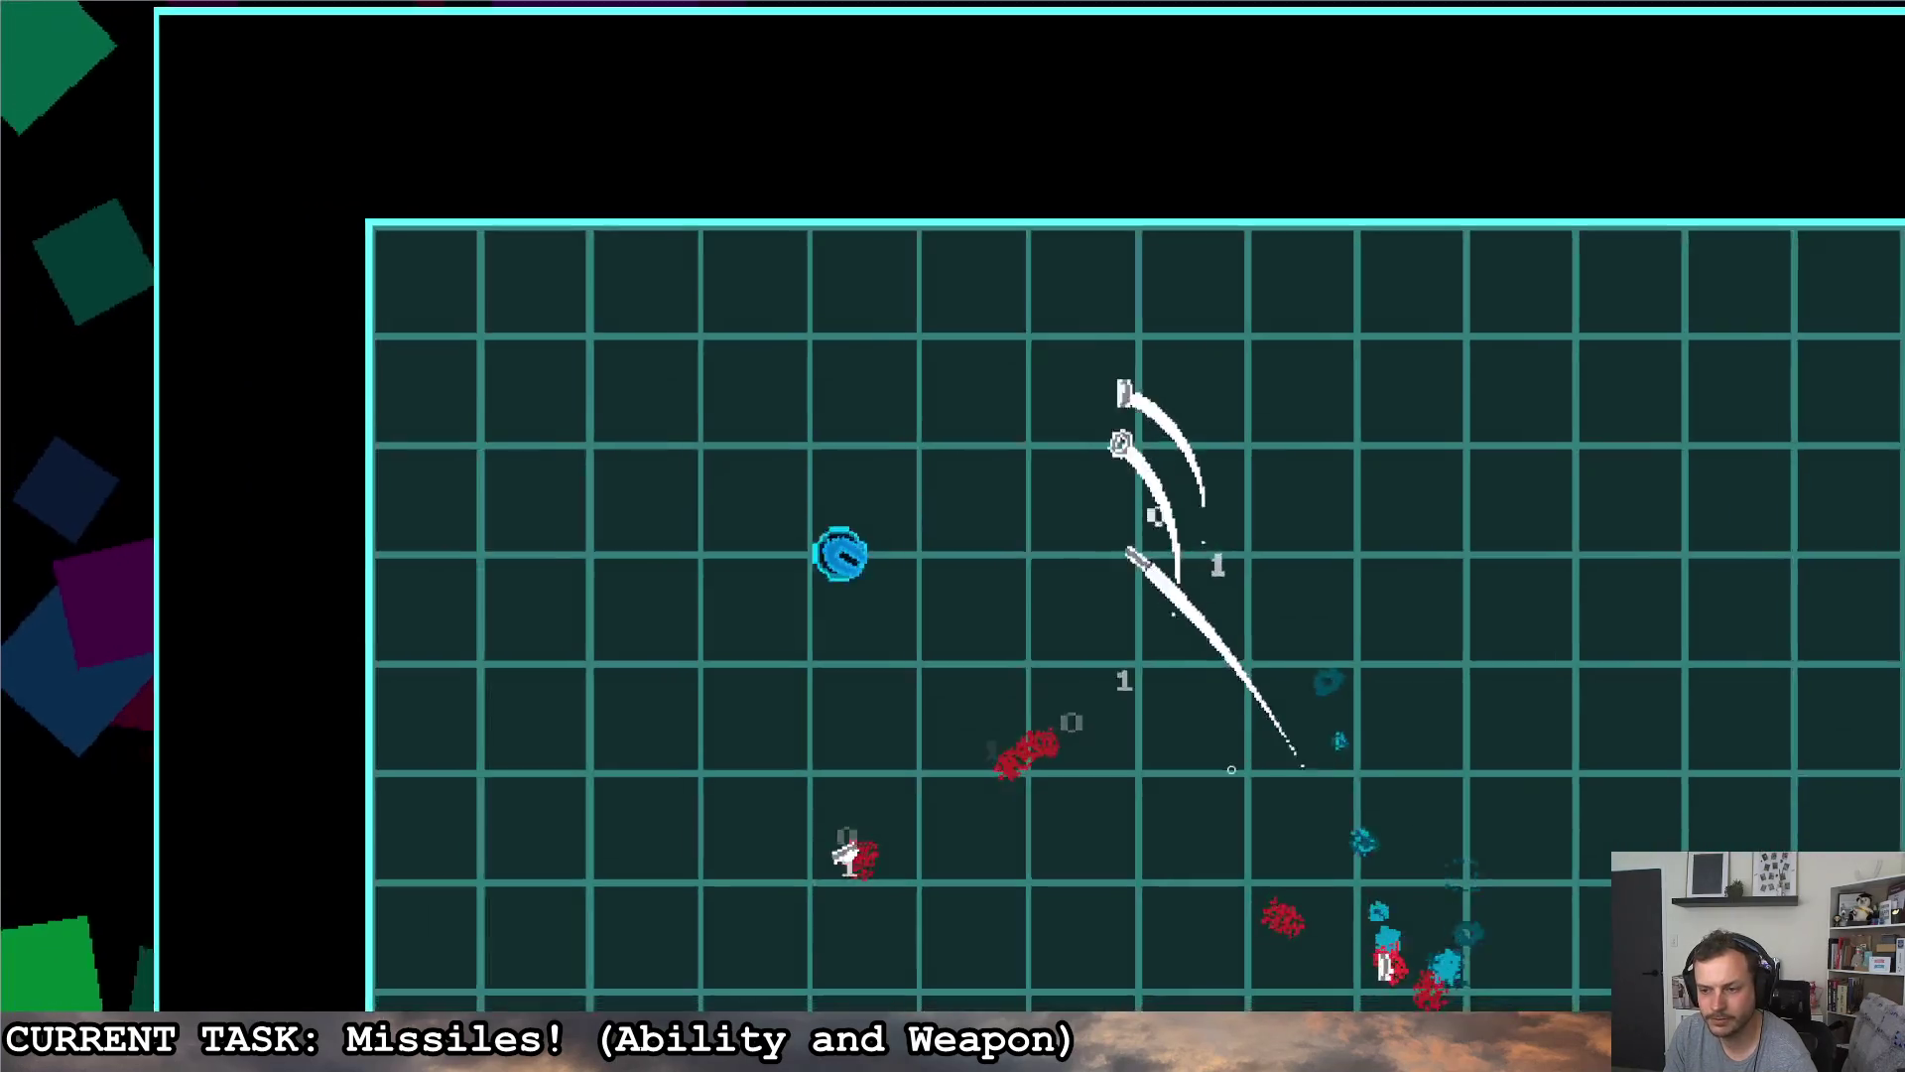
key("Right")
key("Return")
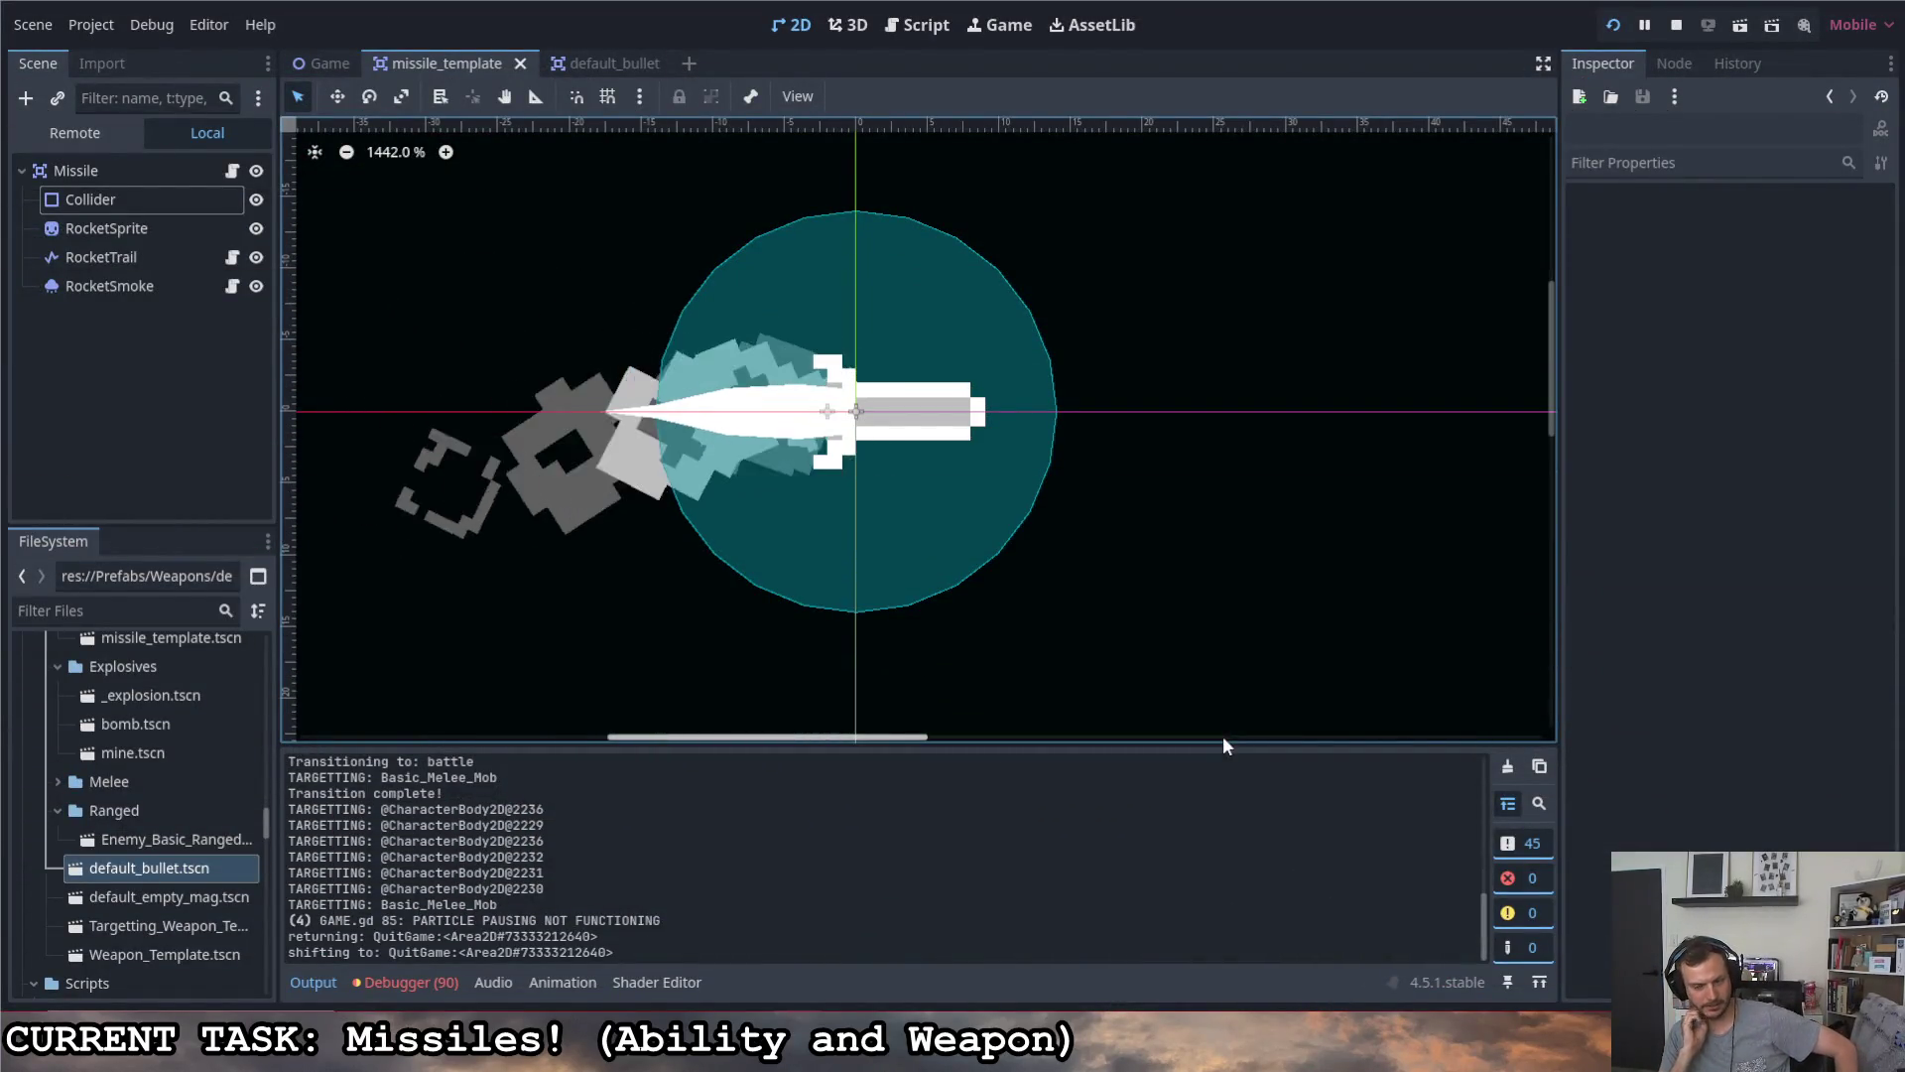
- Switch to the default_bullet scene's bullet.gd script at setup_for_impact
left_click(233, 139)
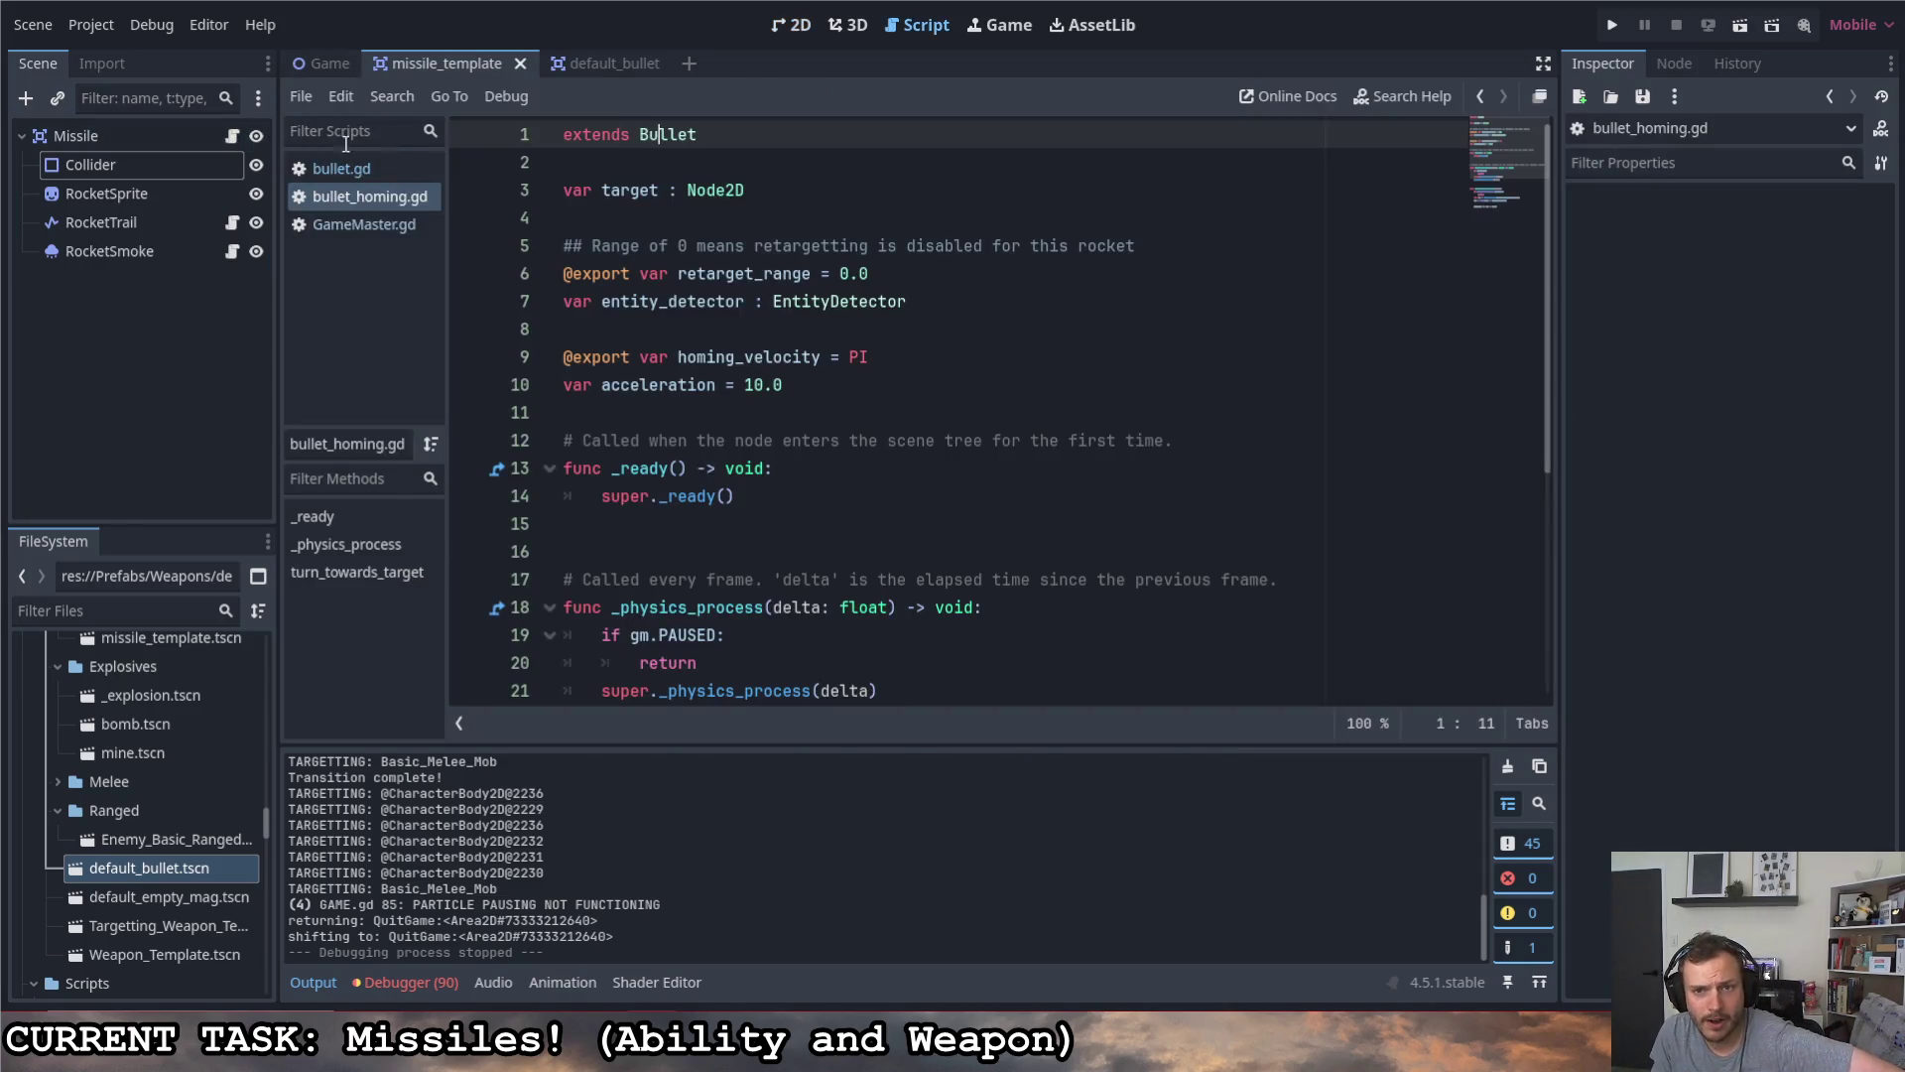
left_click(599, 66)
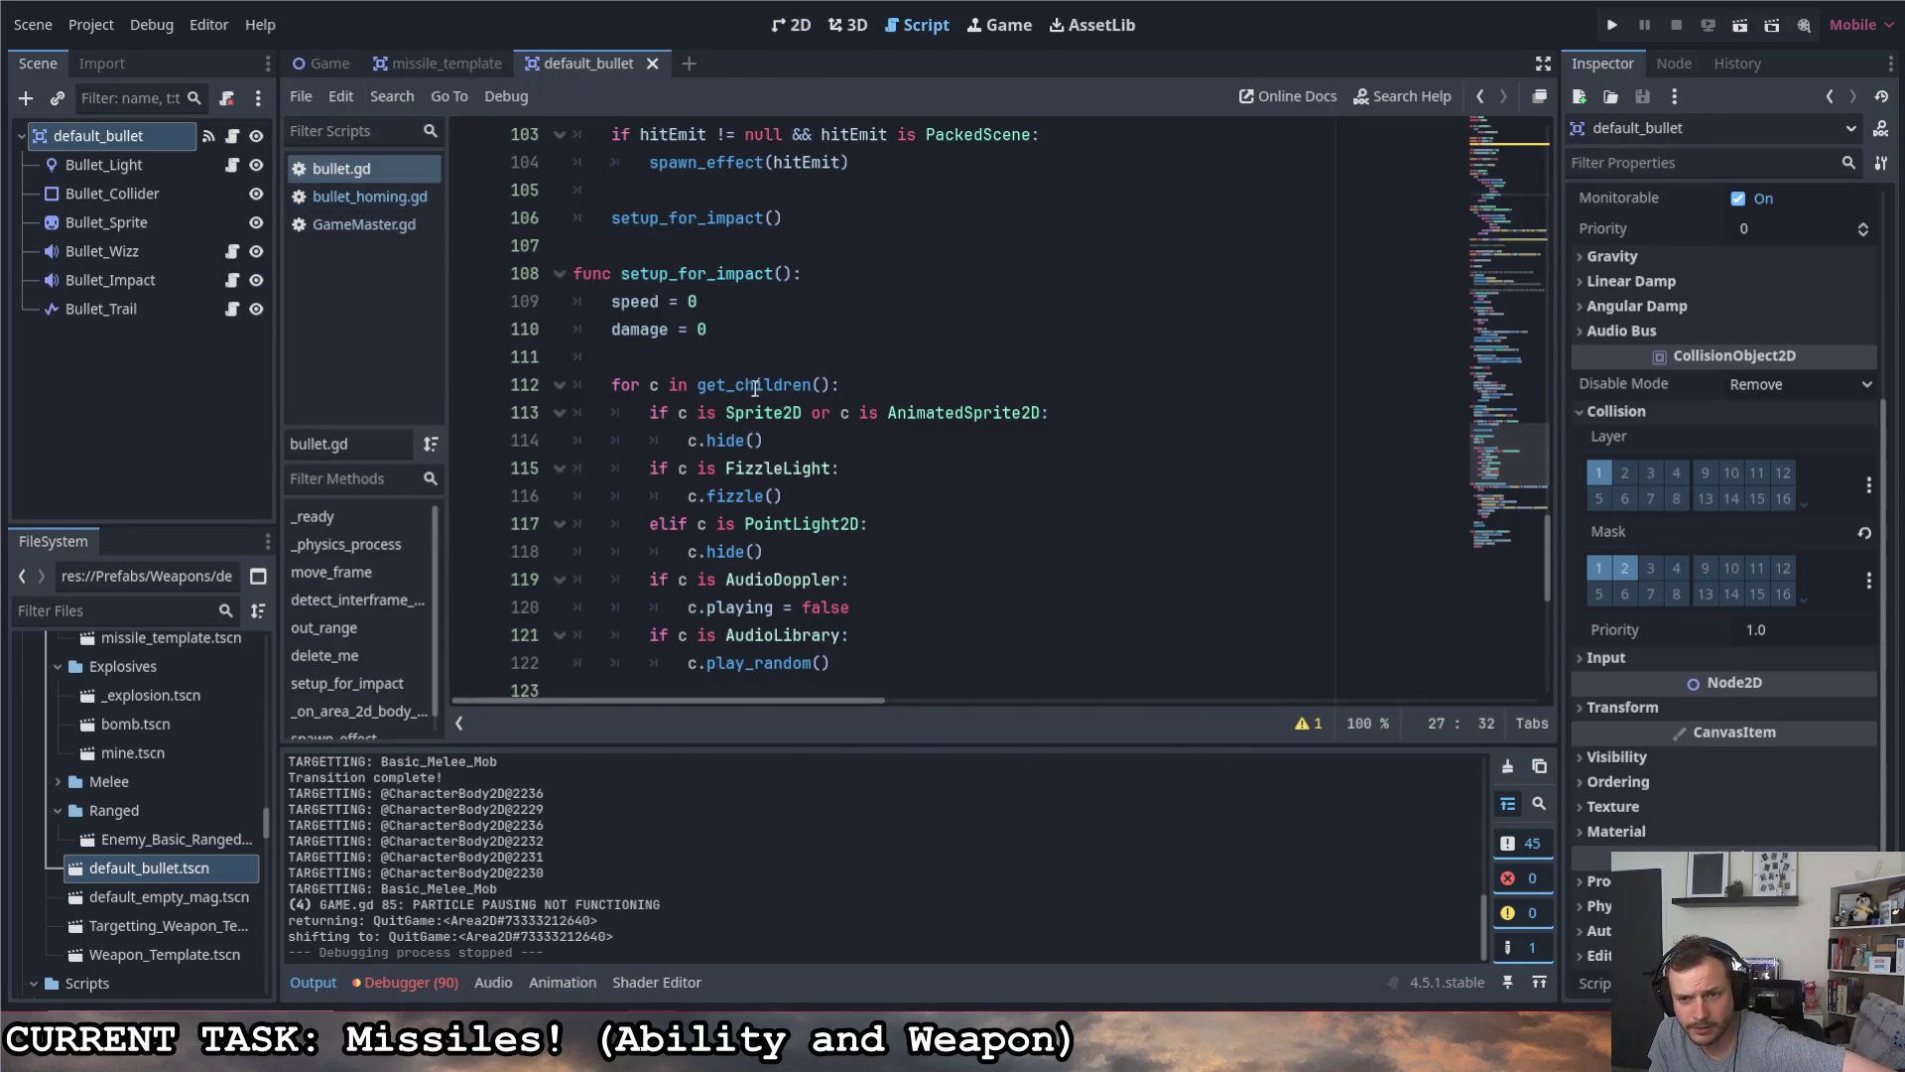
scroll(918, 461, "down", 1)
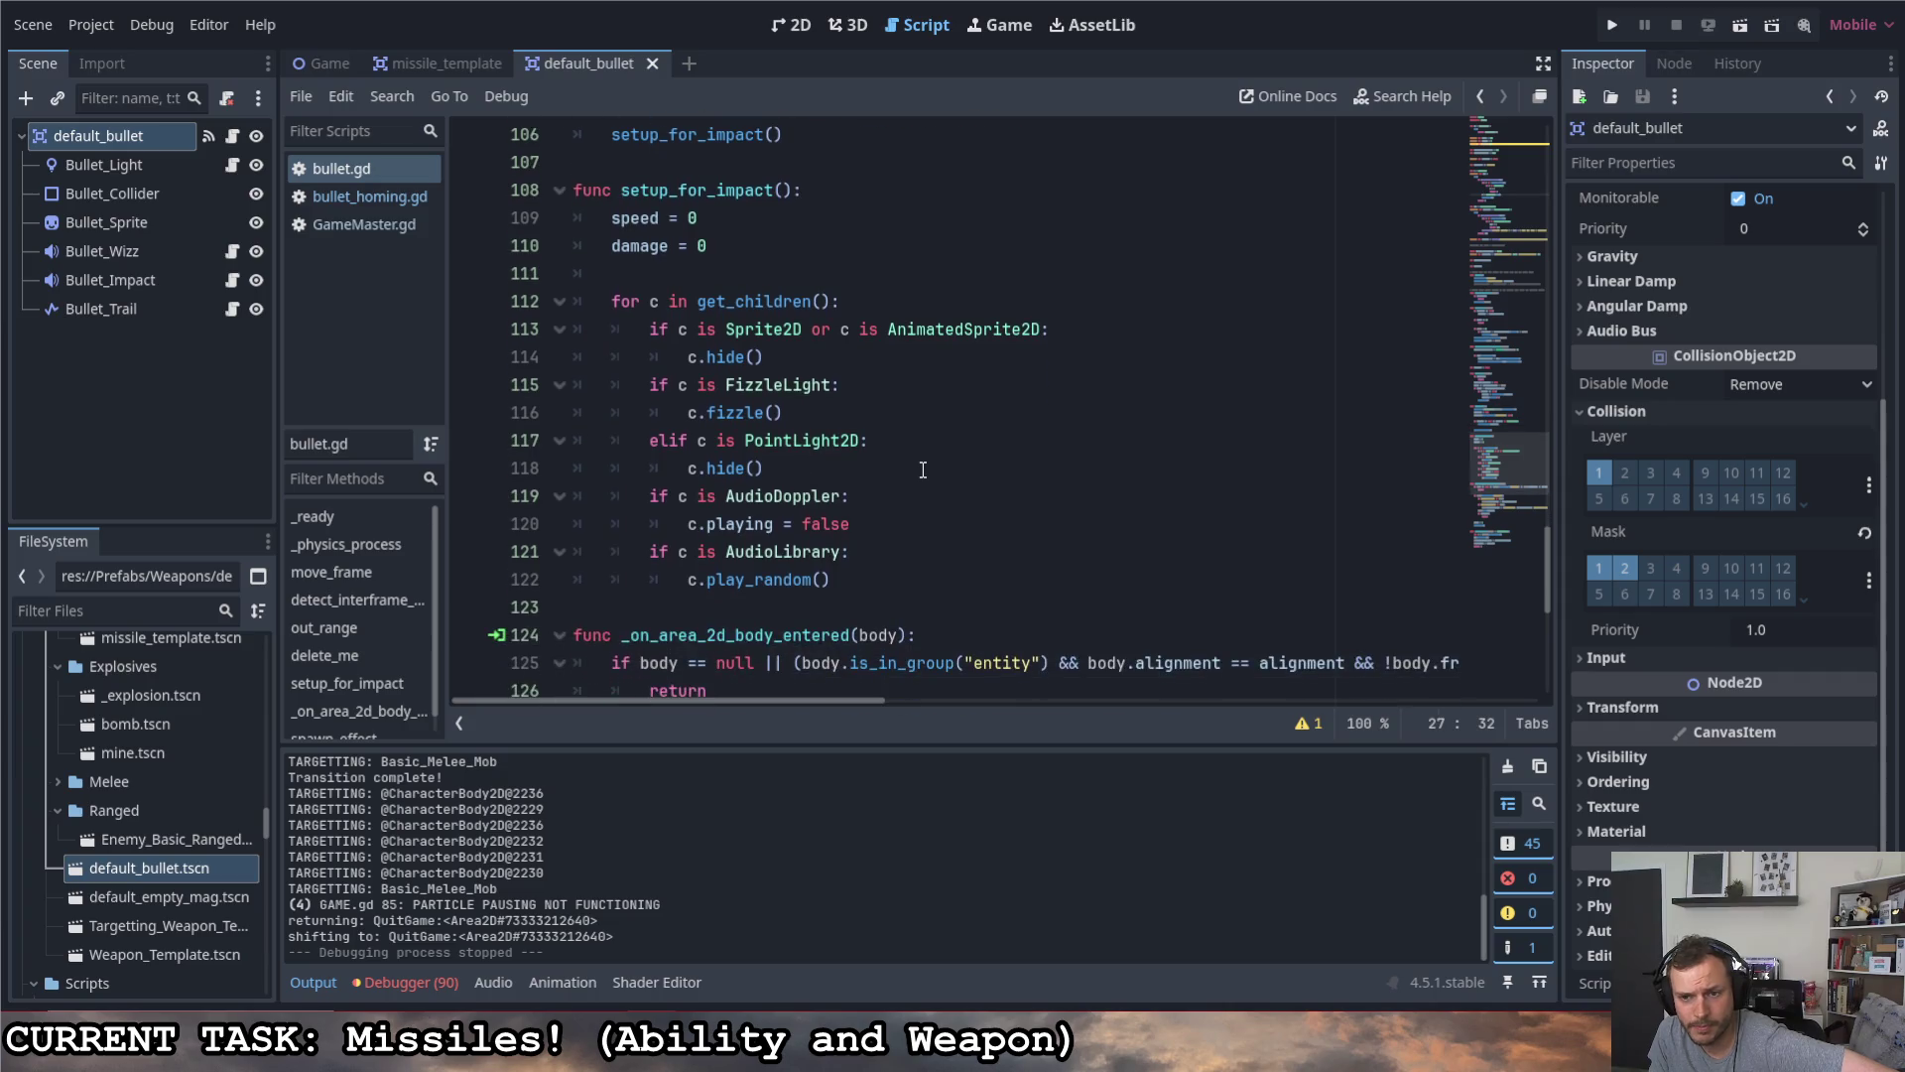
- After c.play_random(), add 'if c is GPUParticles2D: c.emitting = false' and save
left_click(852, 583)
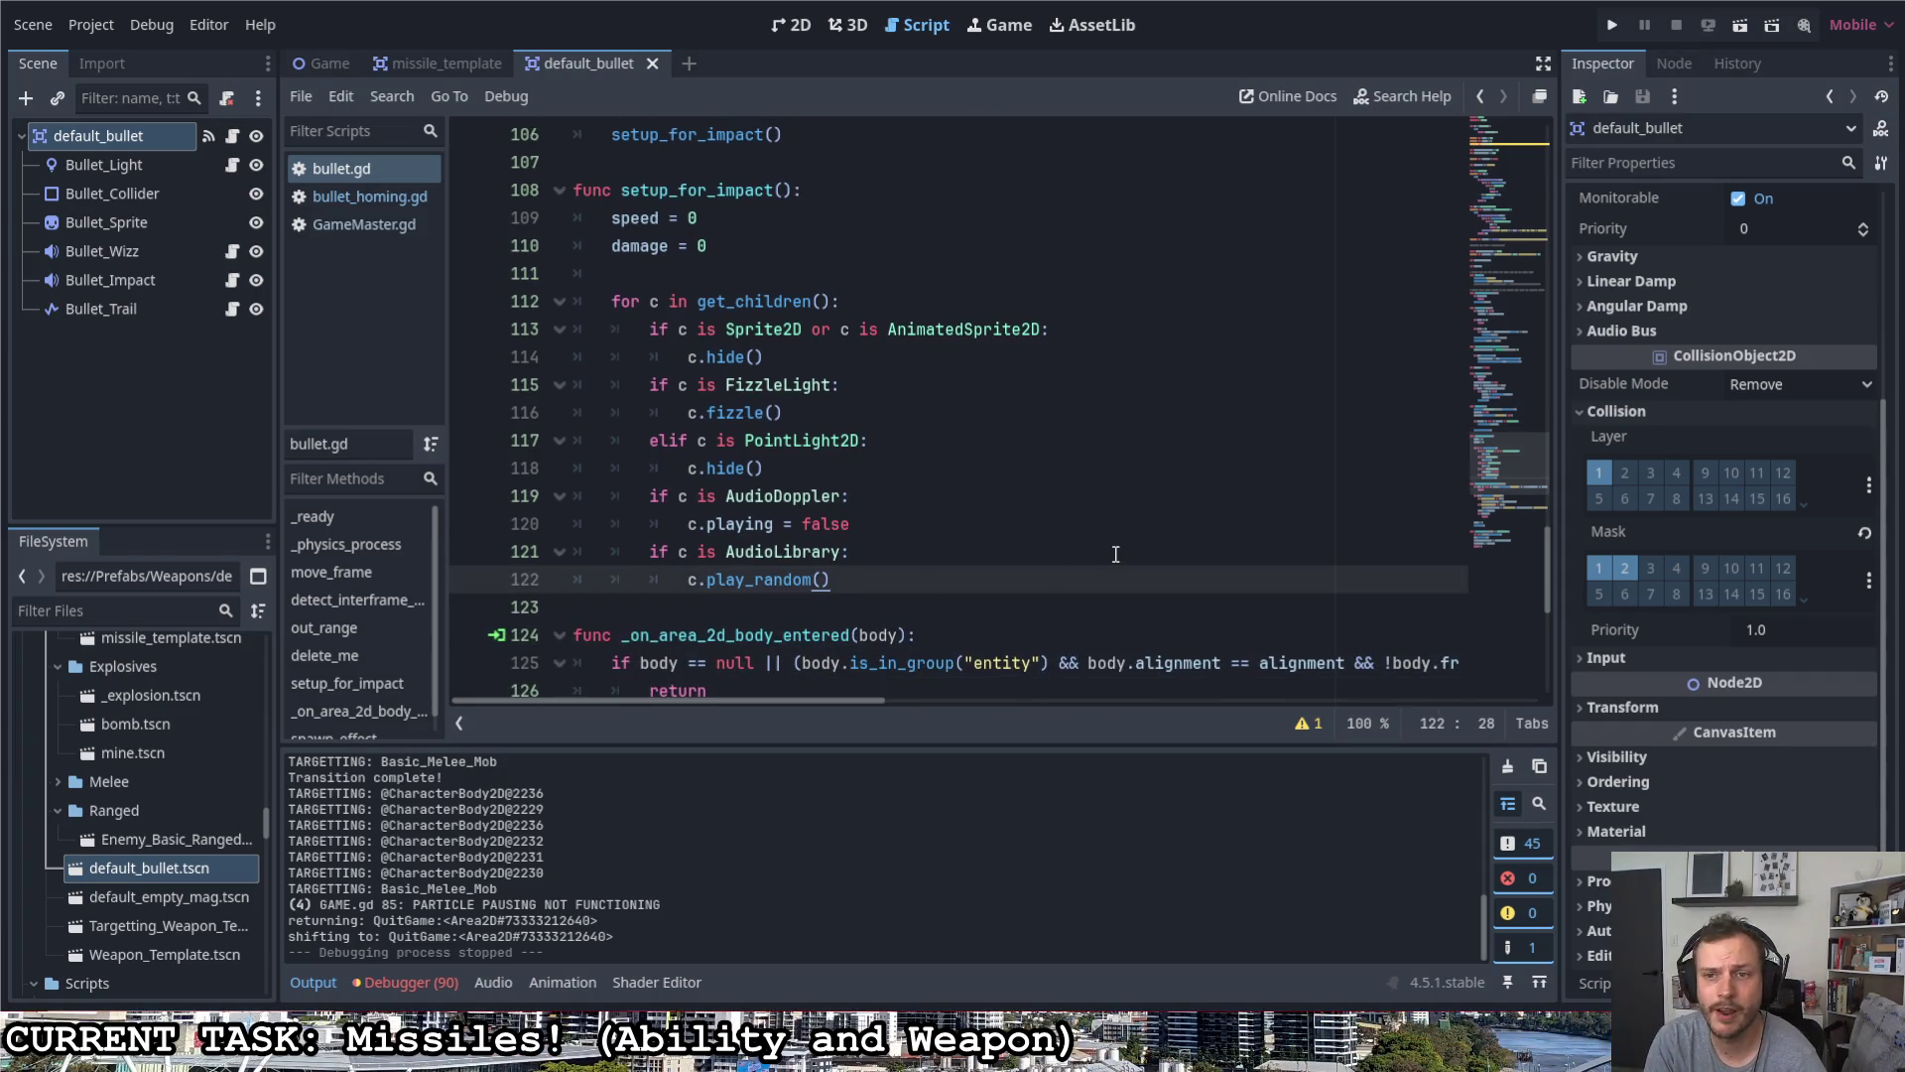
key("Return")
type("if c in")
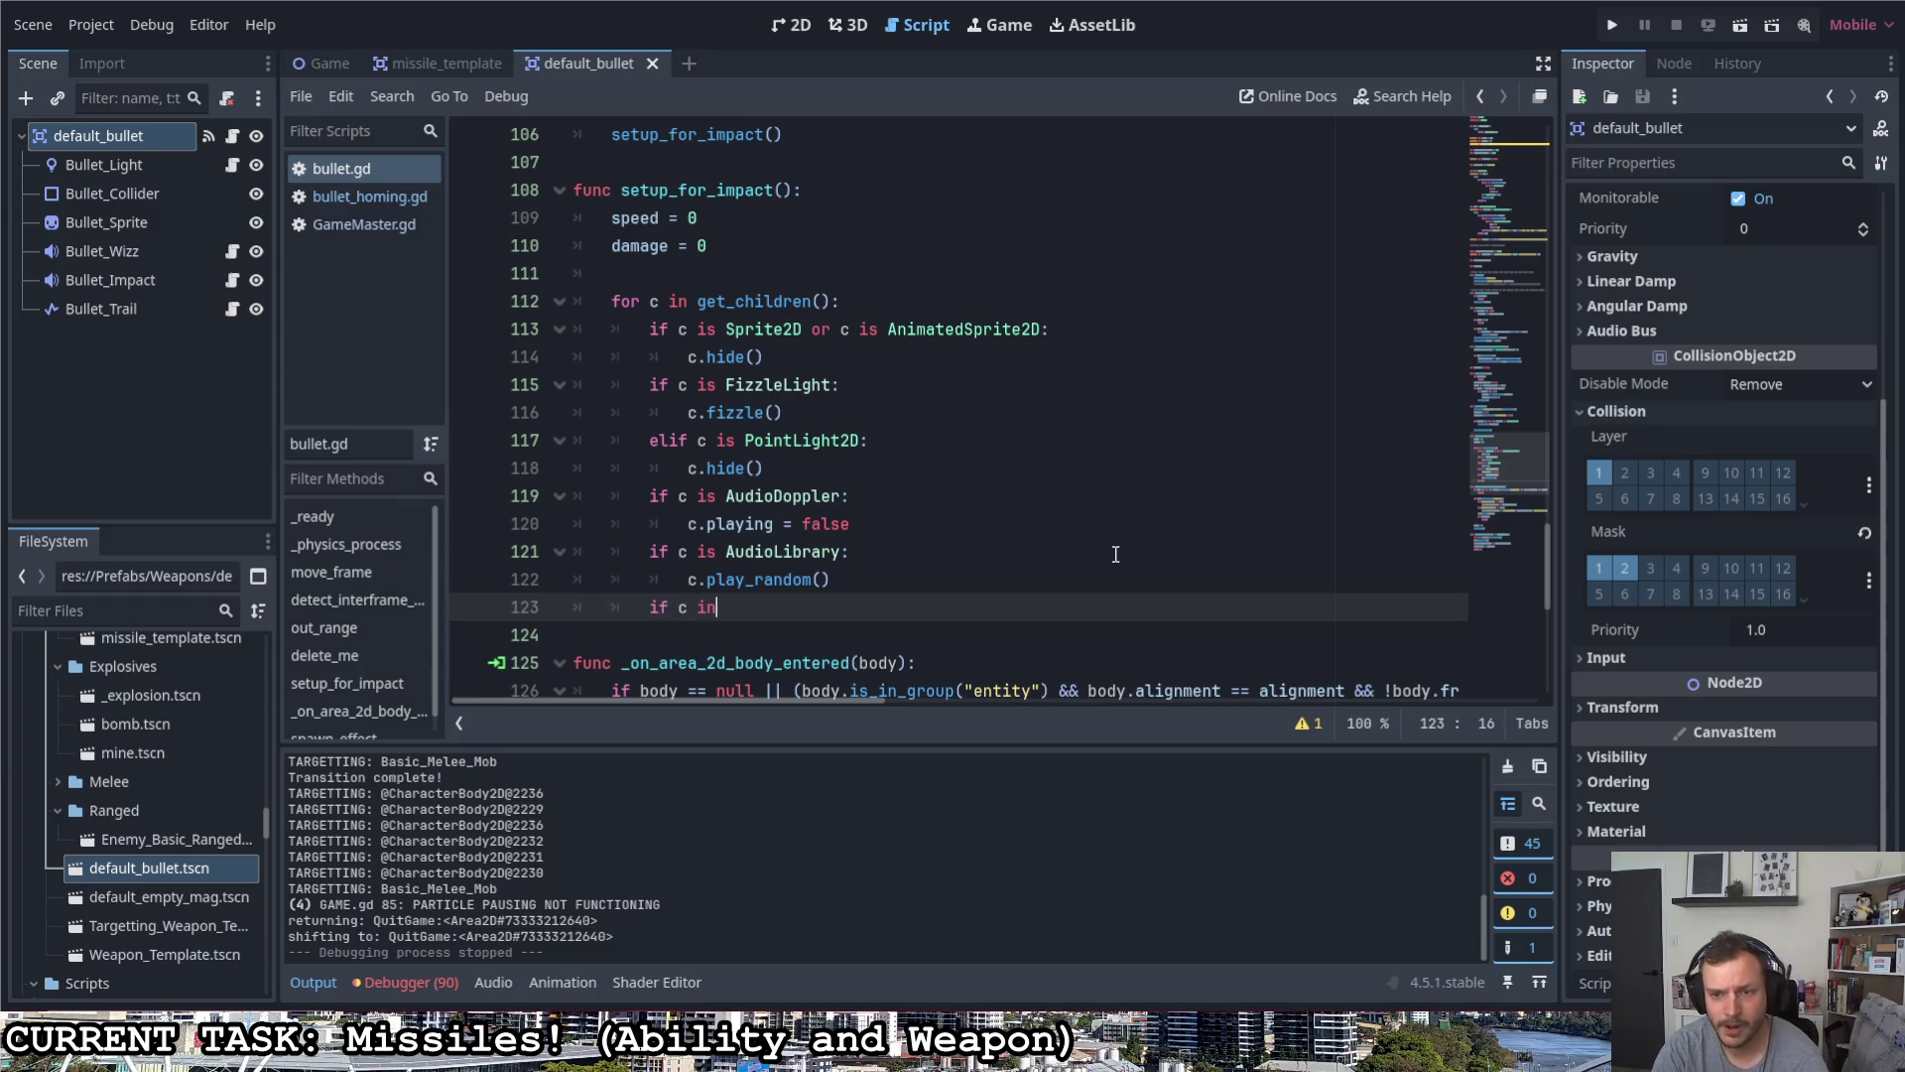
key("BackSpace")
type("s ")
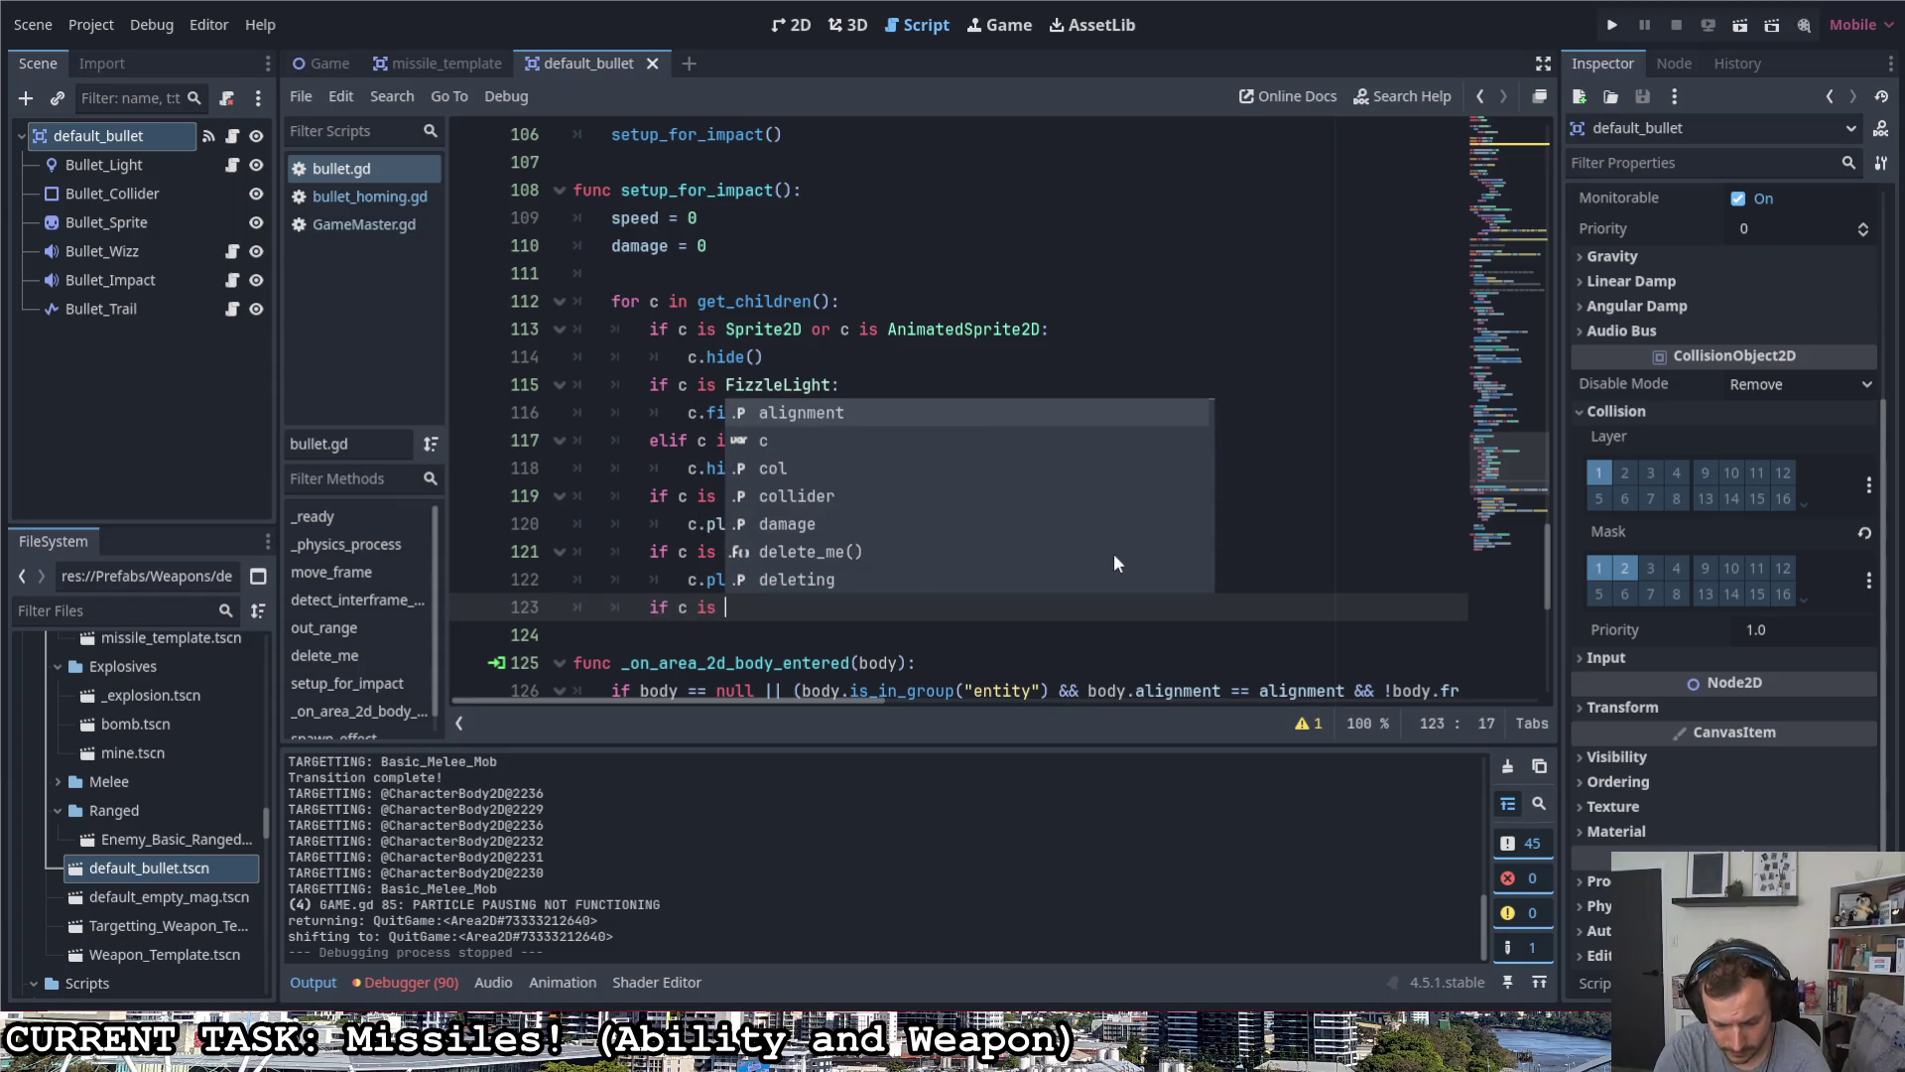
type("GPUParticles2D")
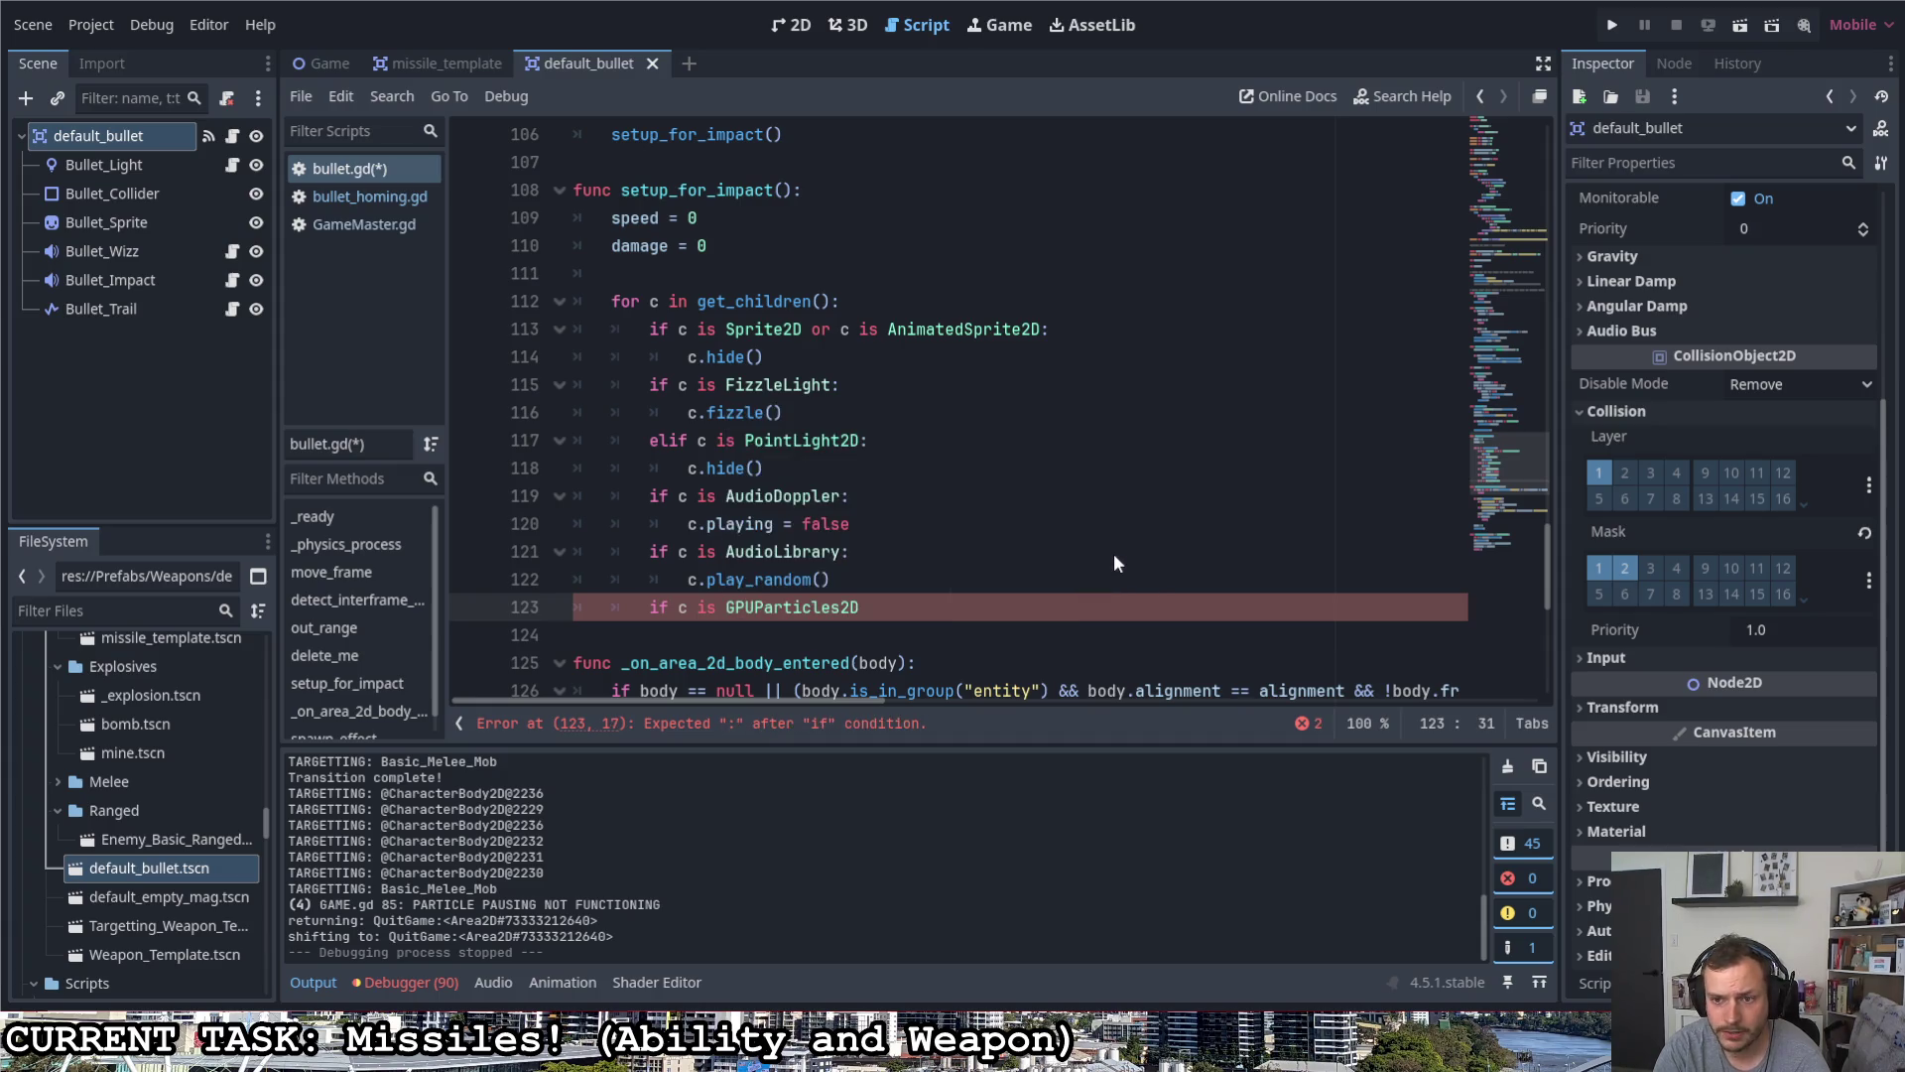
type(":")
key("Return")
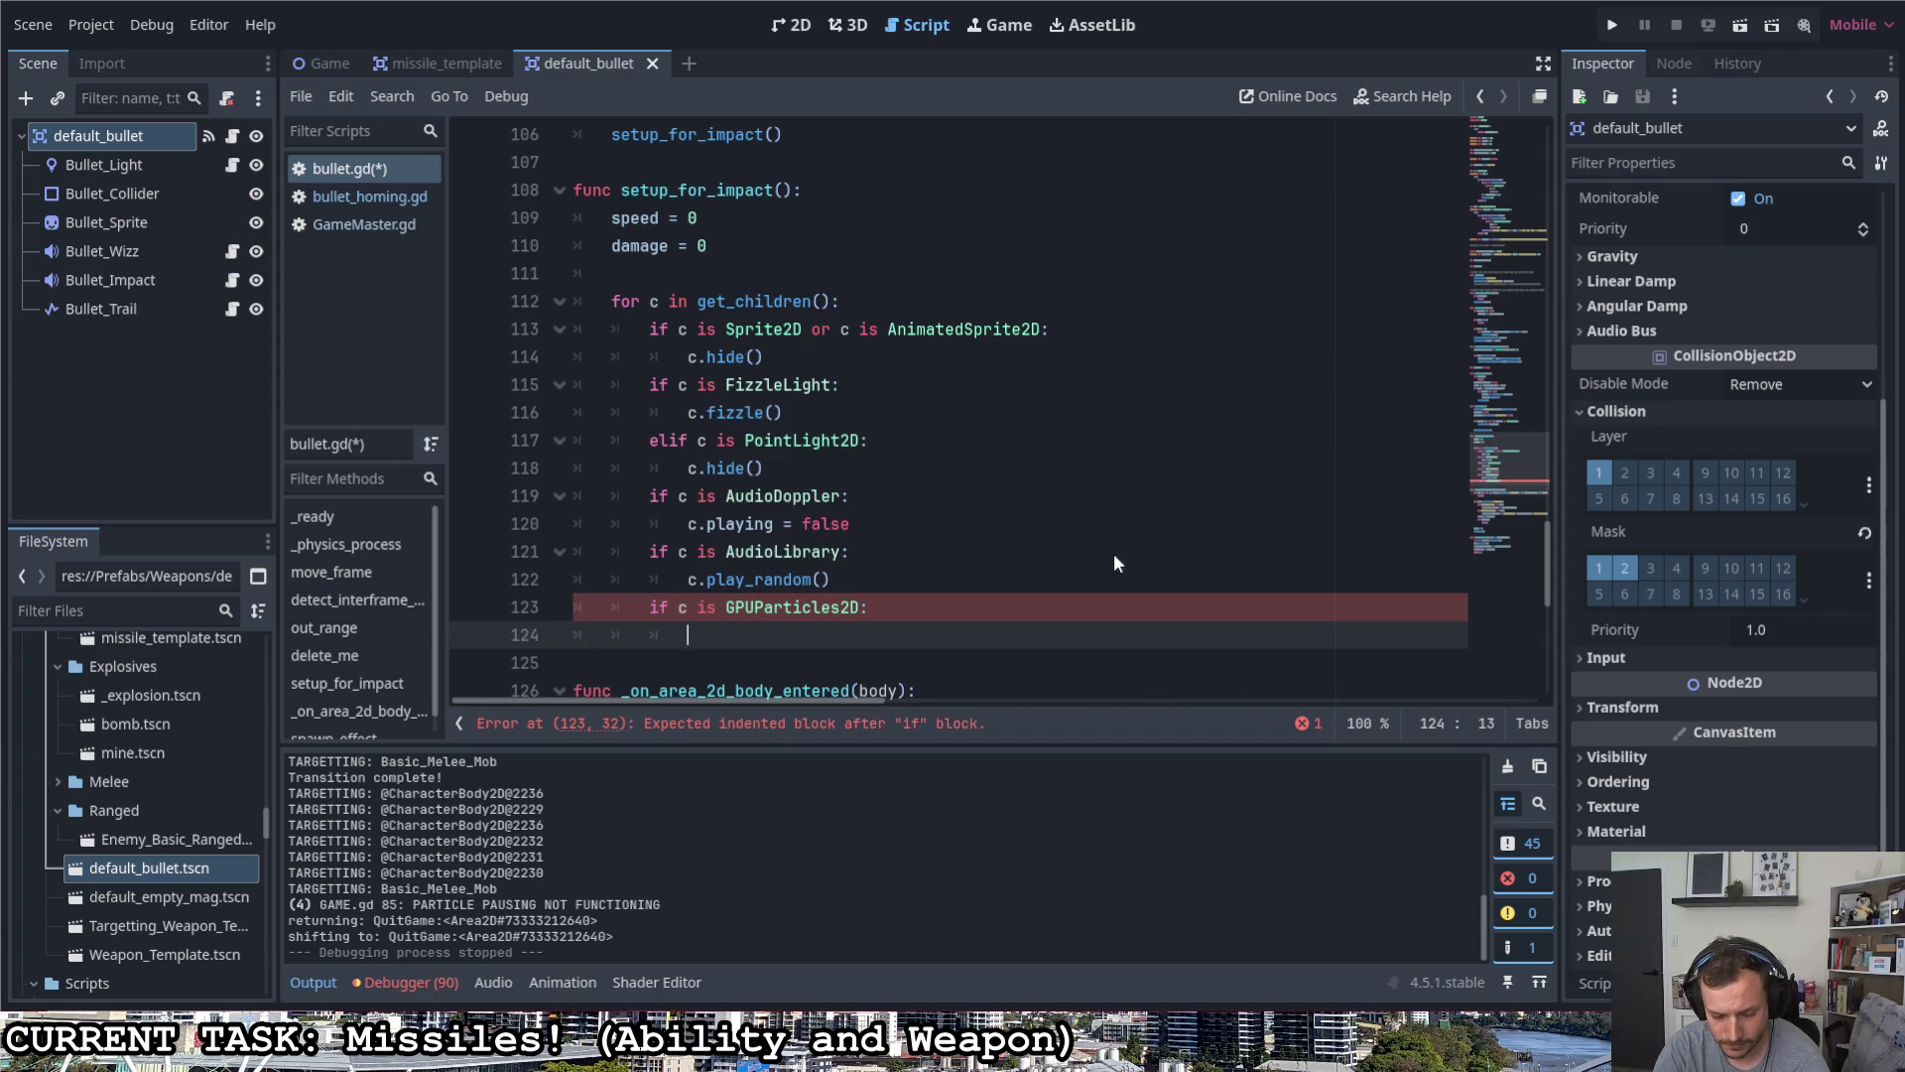
type("c.emitting = ")
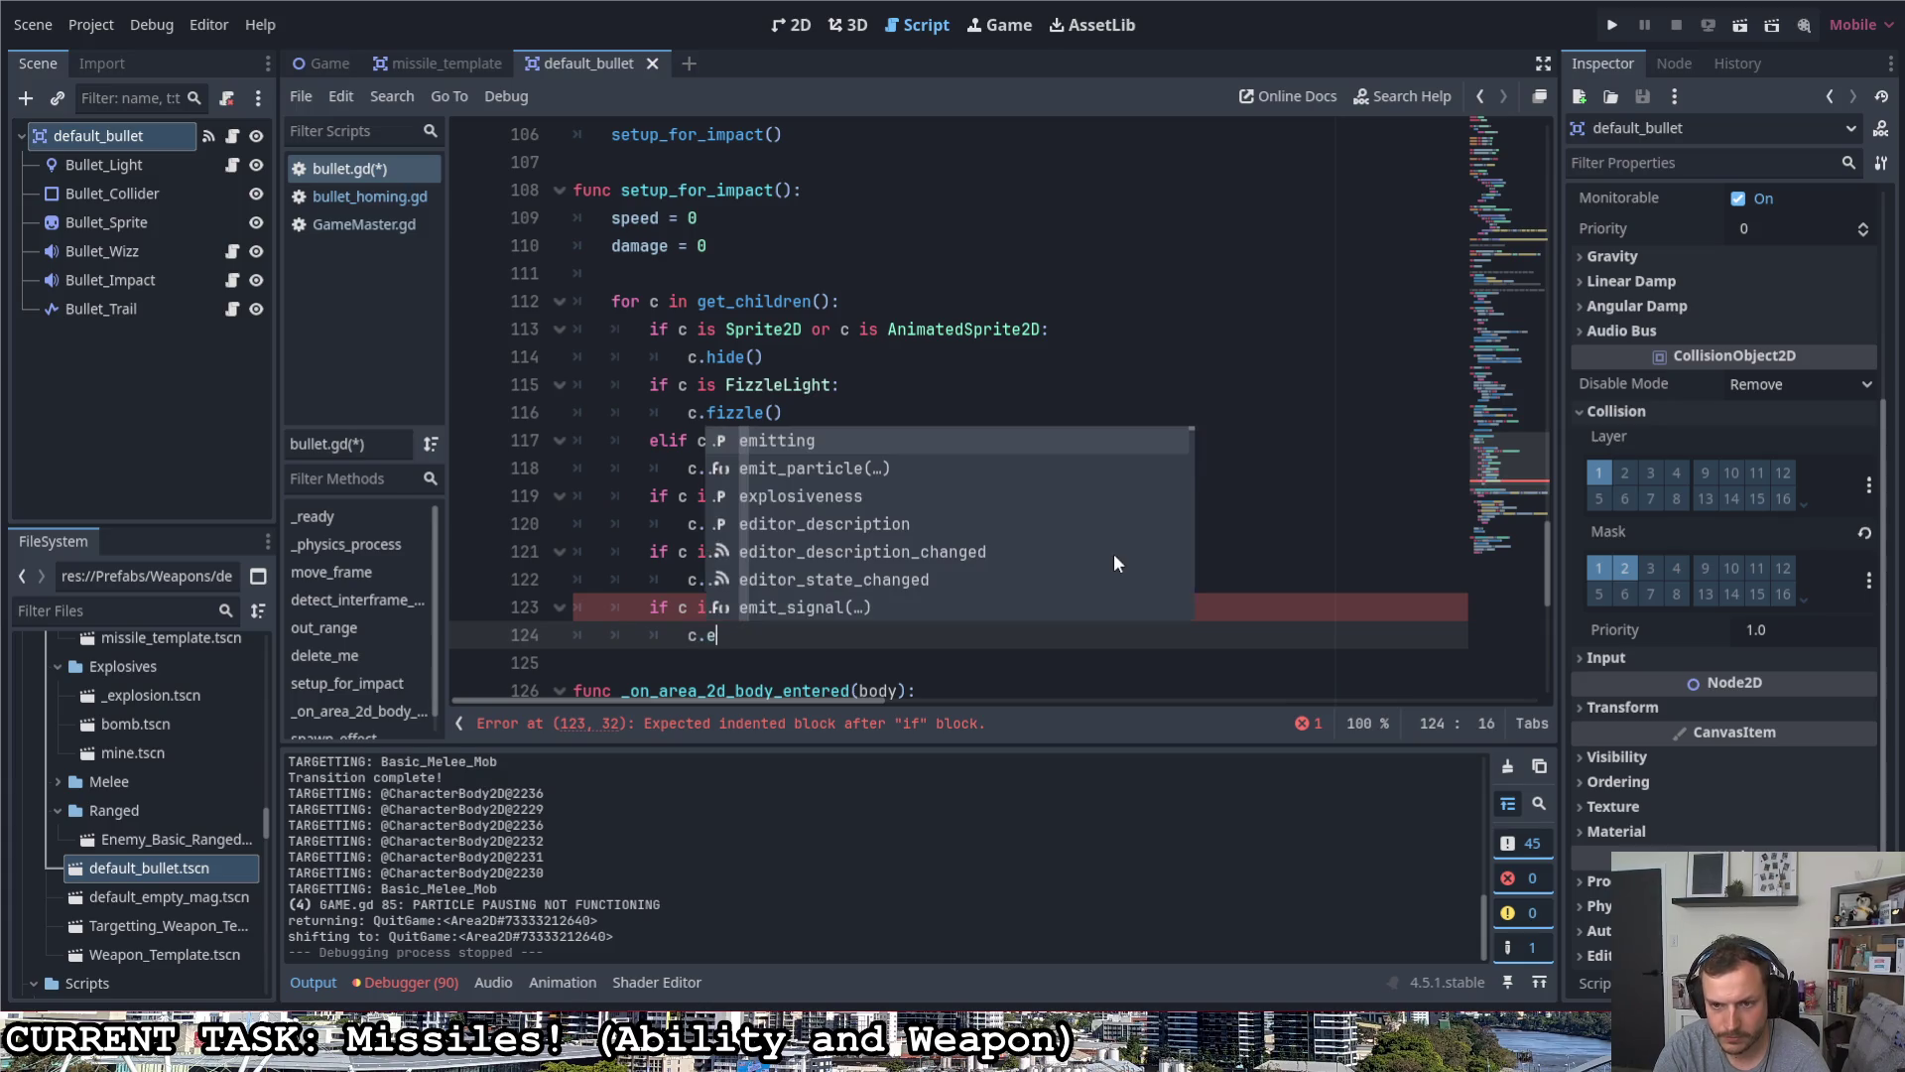
type("false")
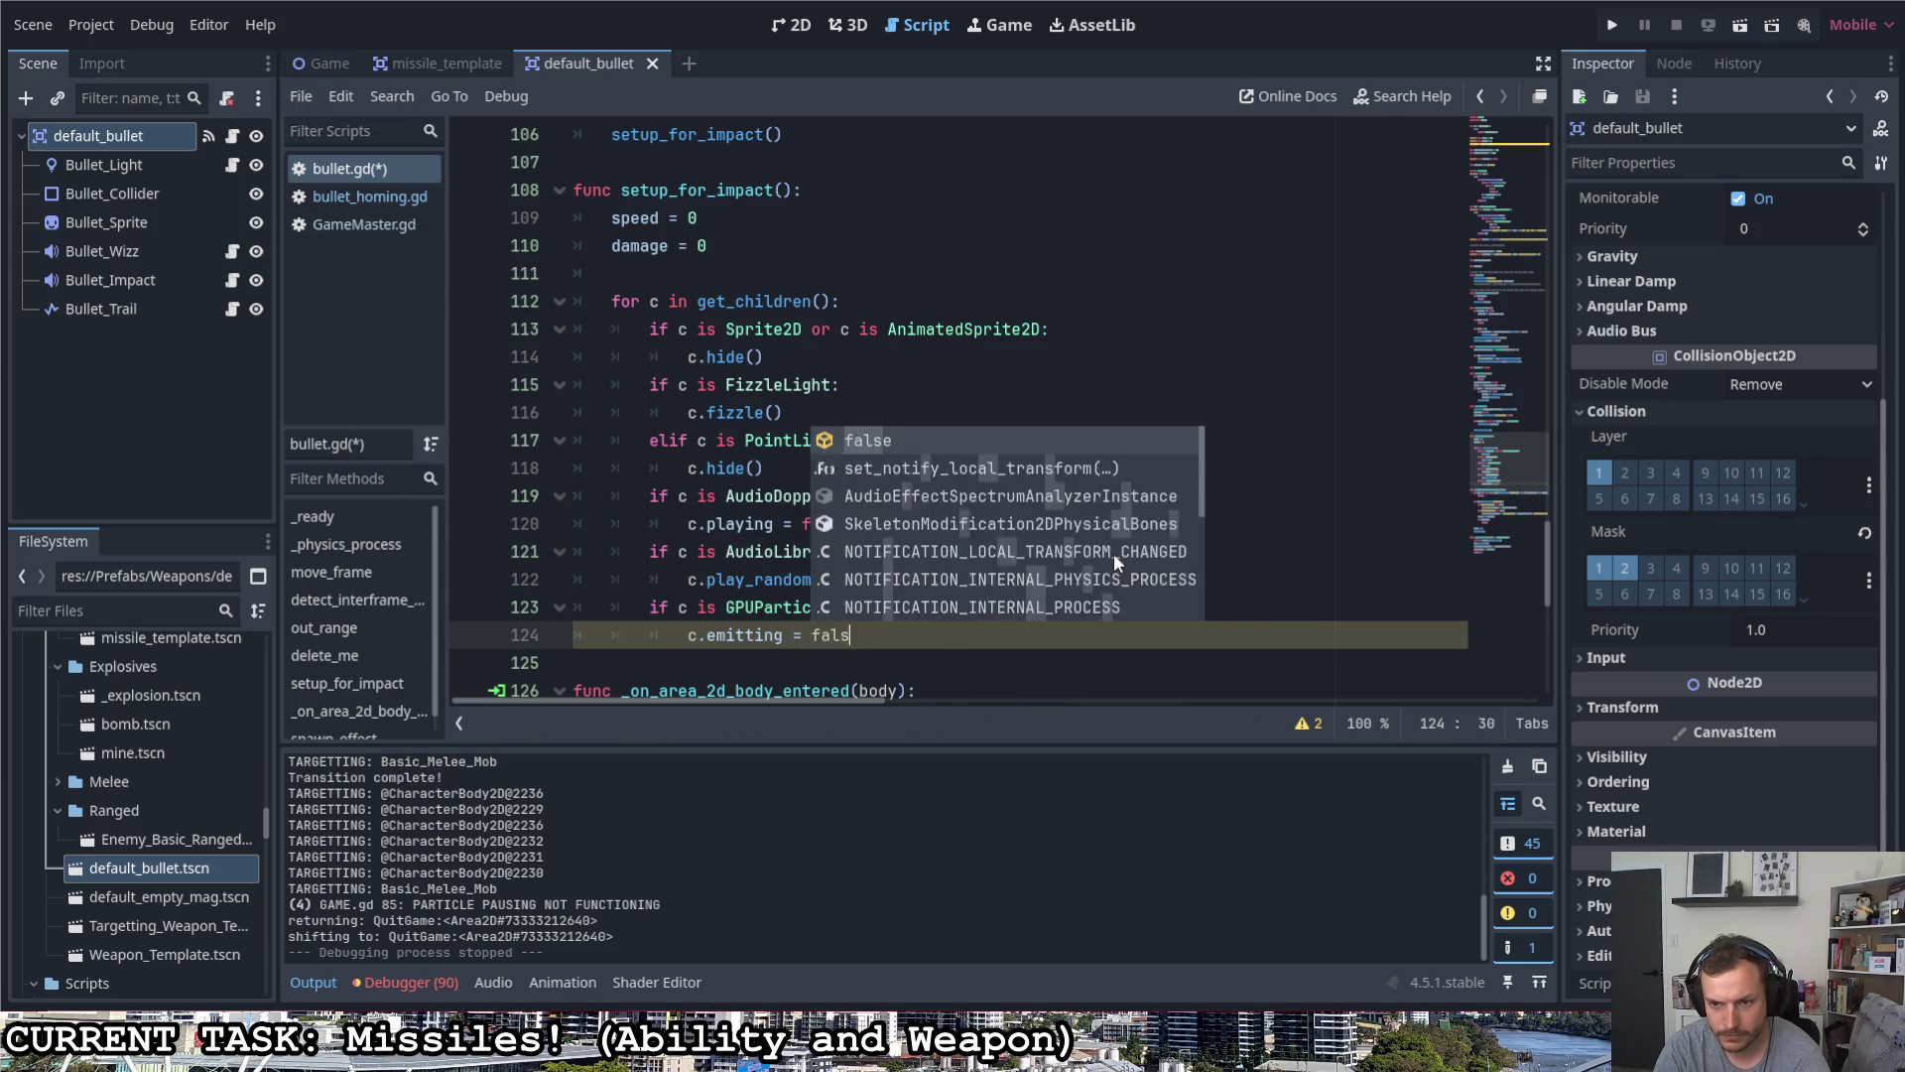
key("ctrl+s")
left_click(1065, 557)
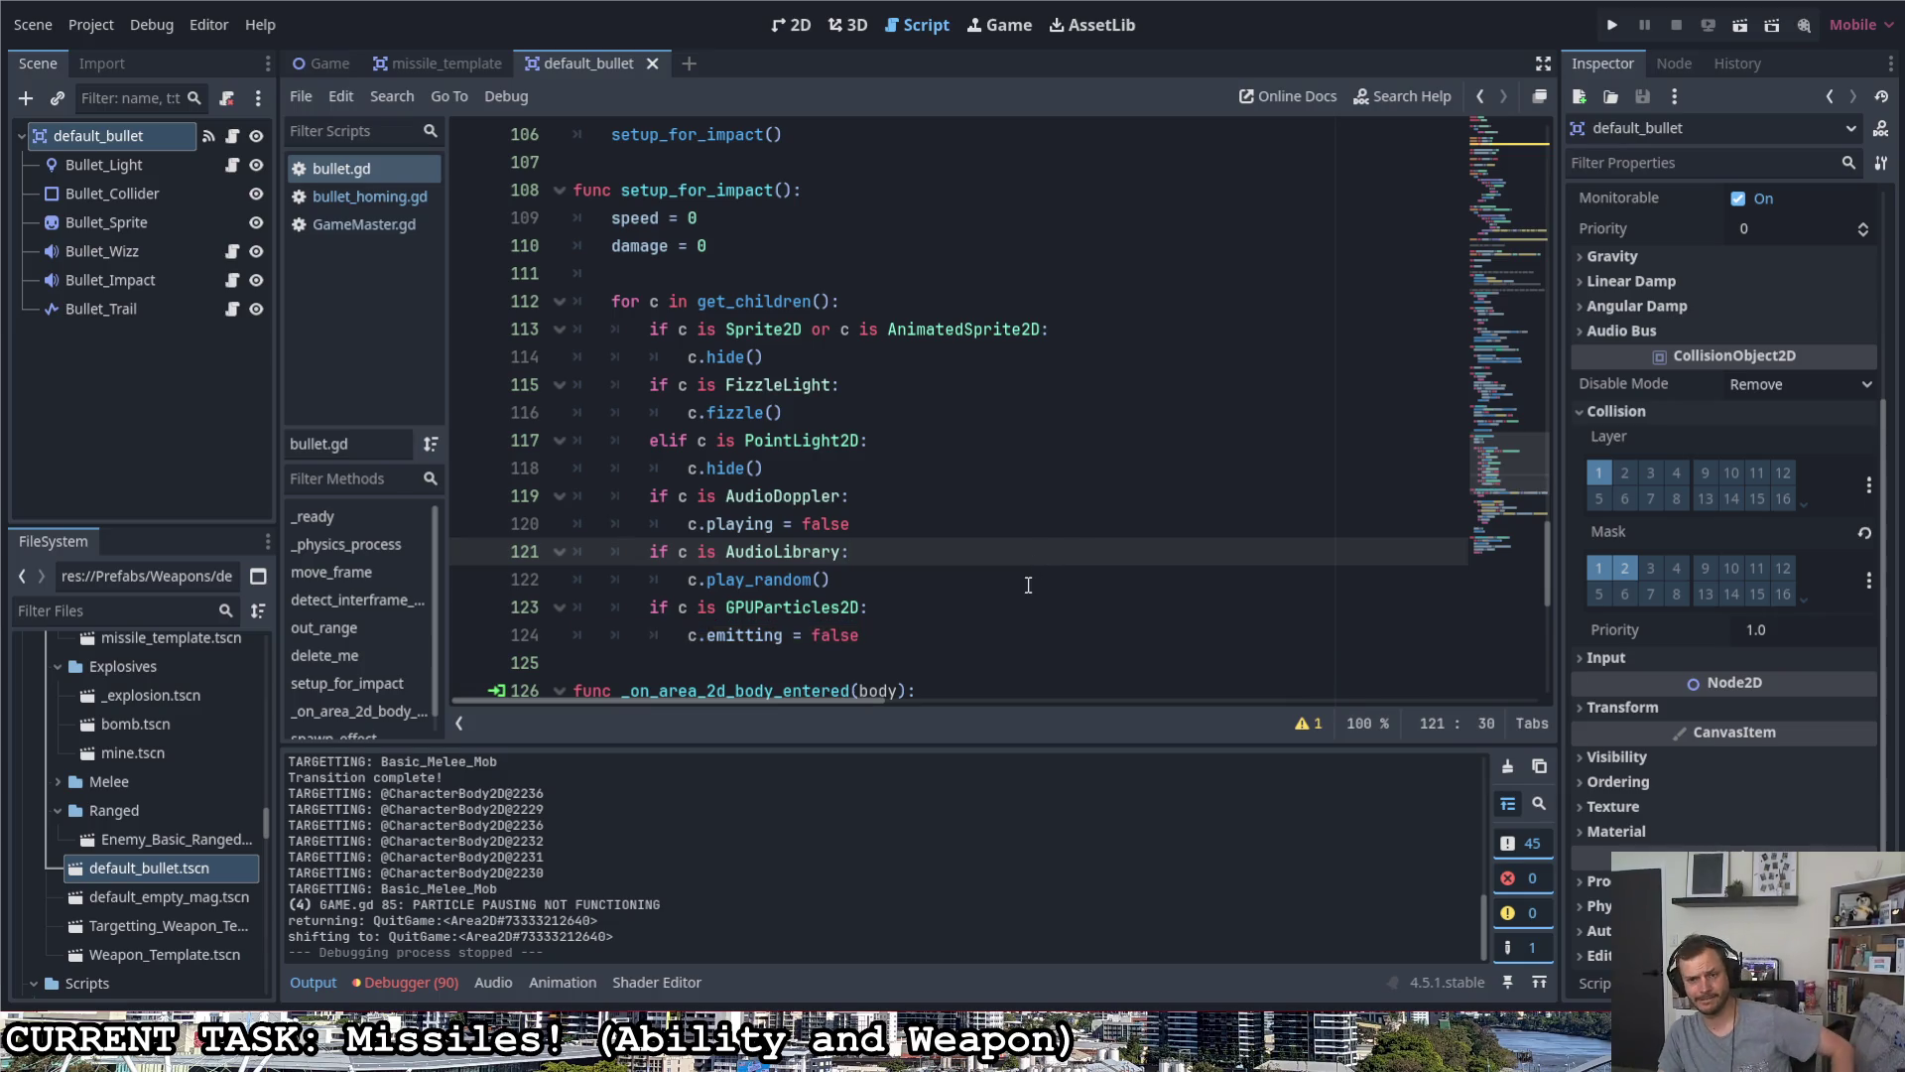
- Run the game and fire missile volleys while moving right through the corridor
left_click(1613, 25)
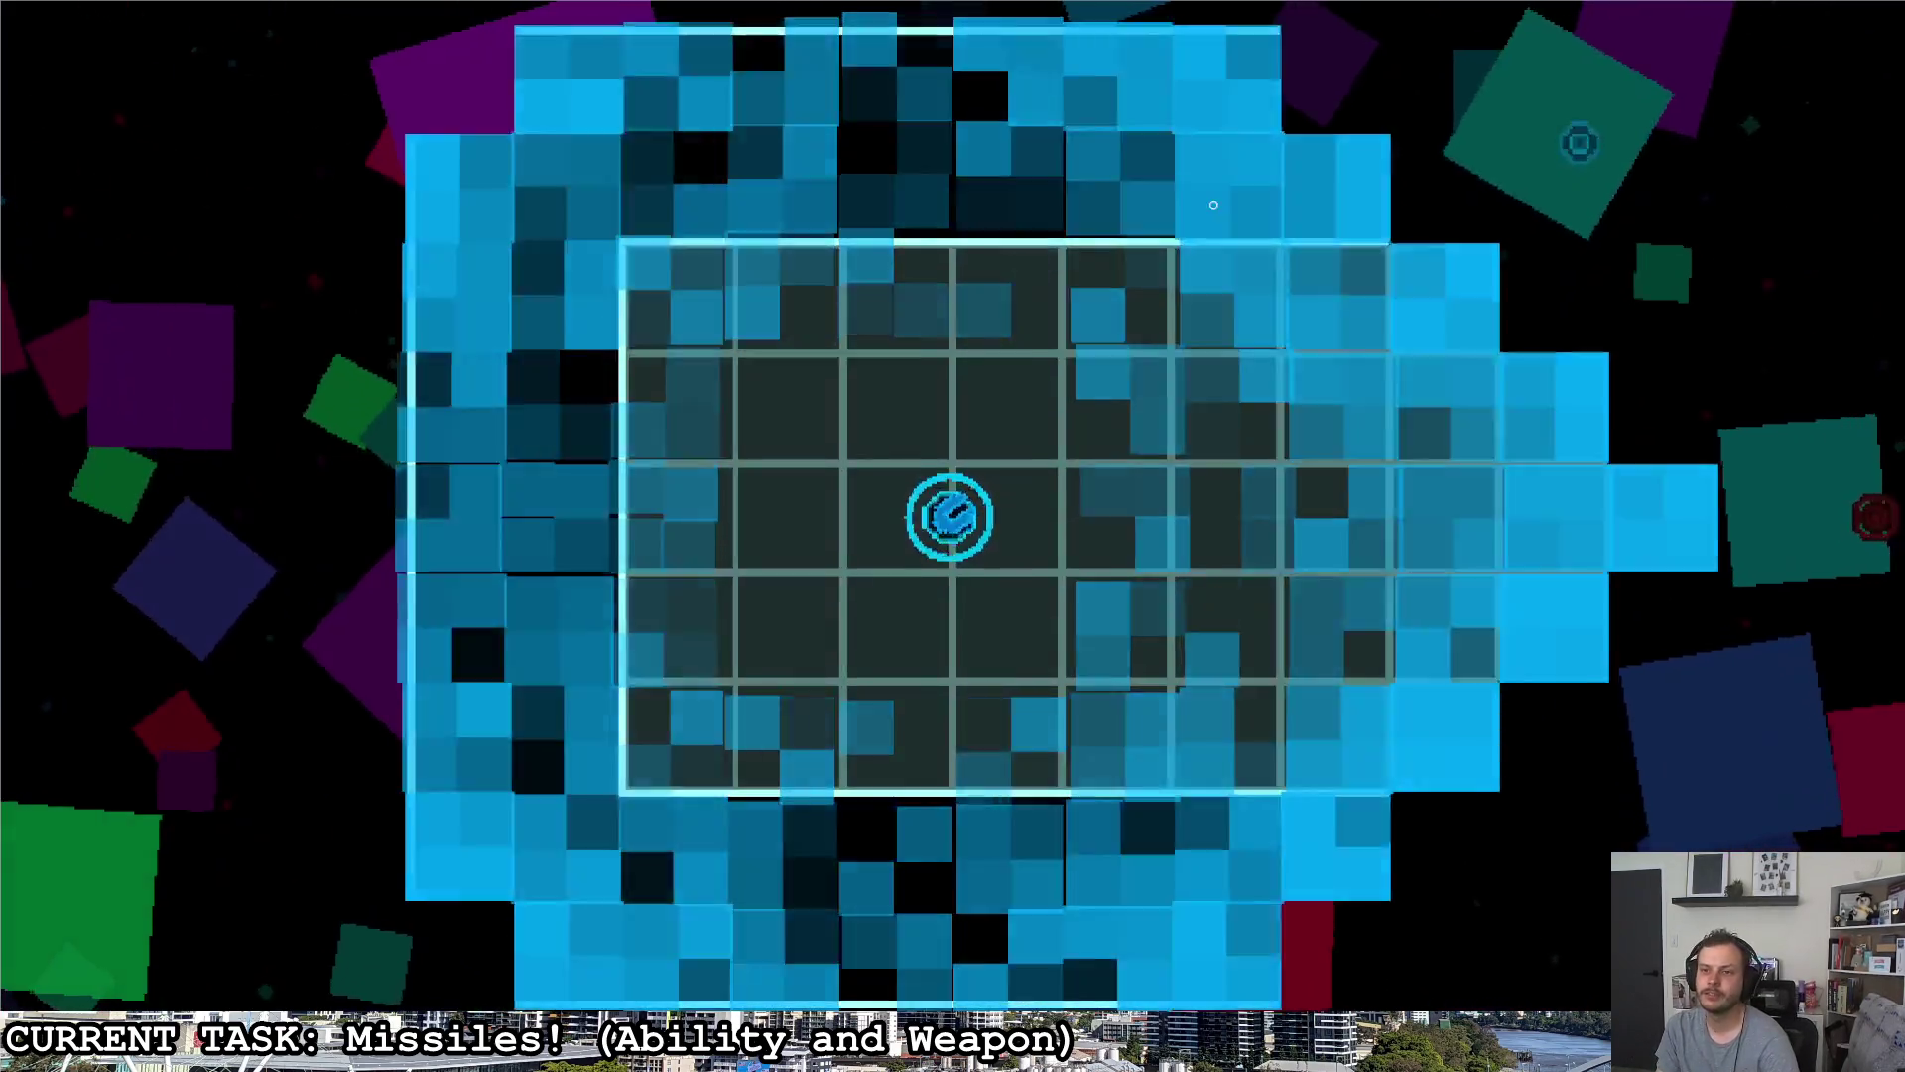
left_click(1214, 205)
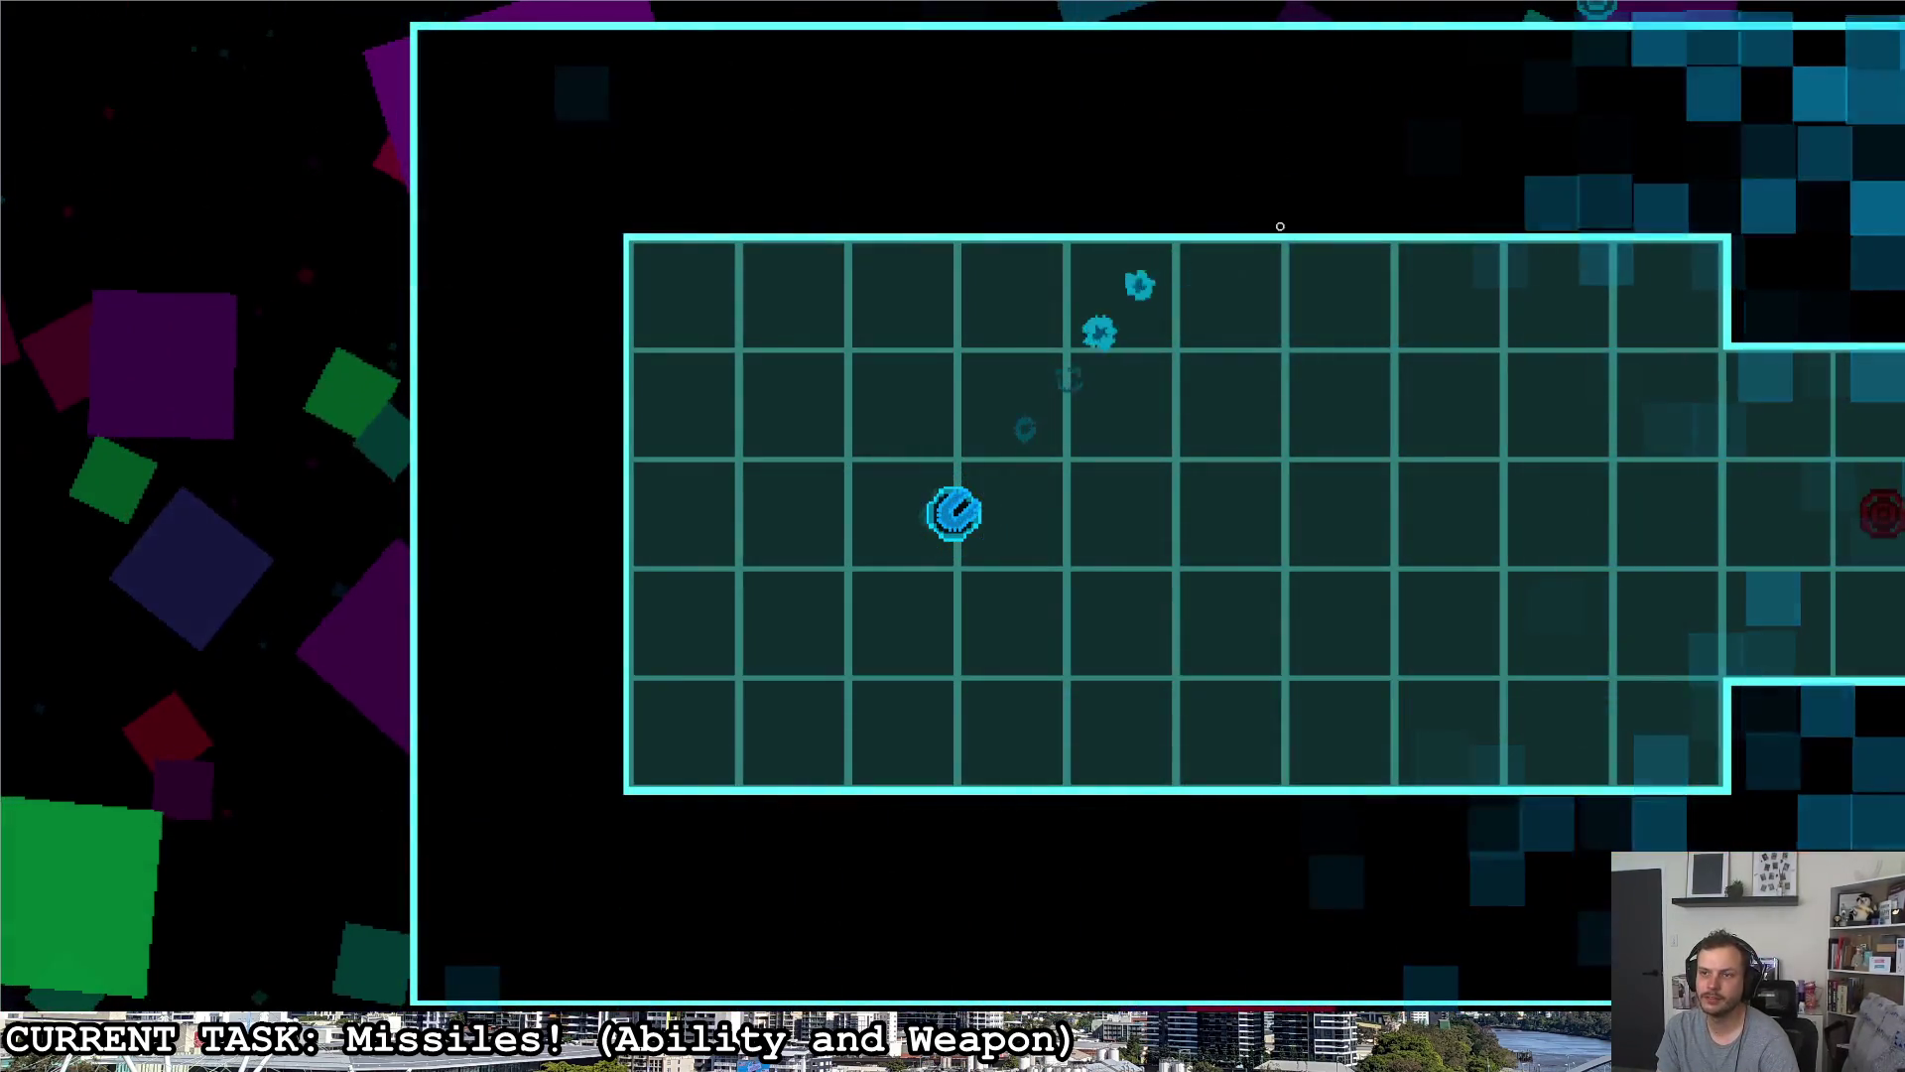
left_click(1645, 282)
key("d")
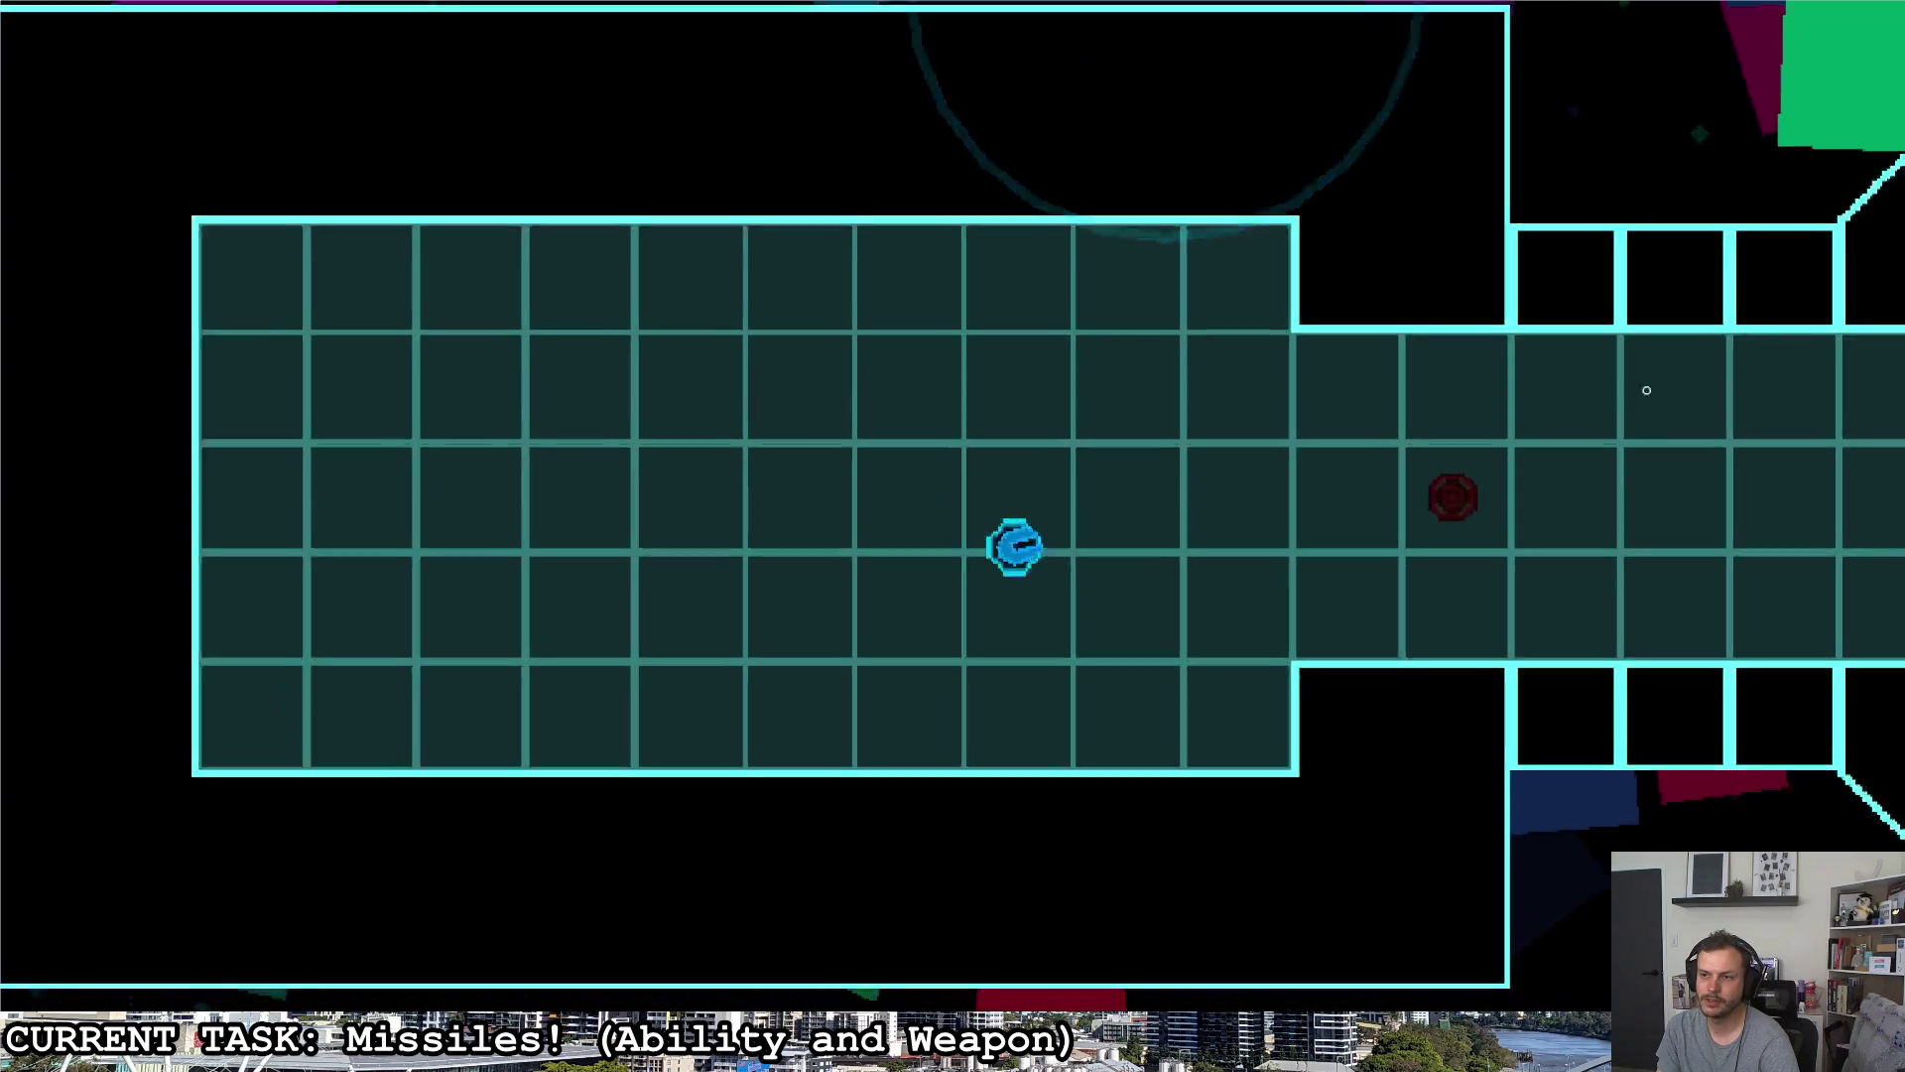
key("d")
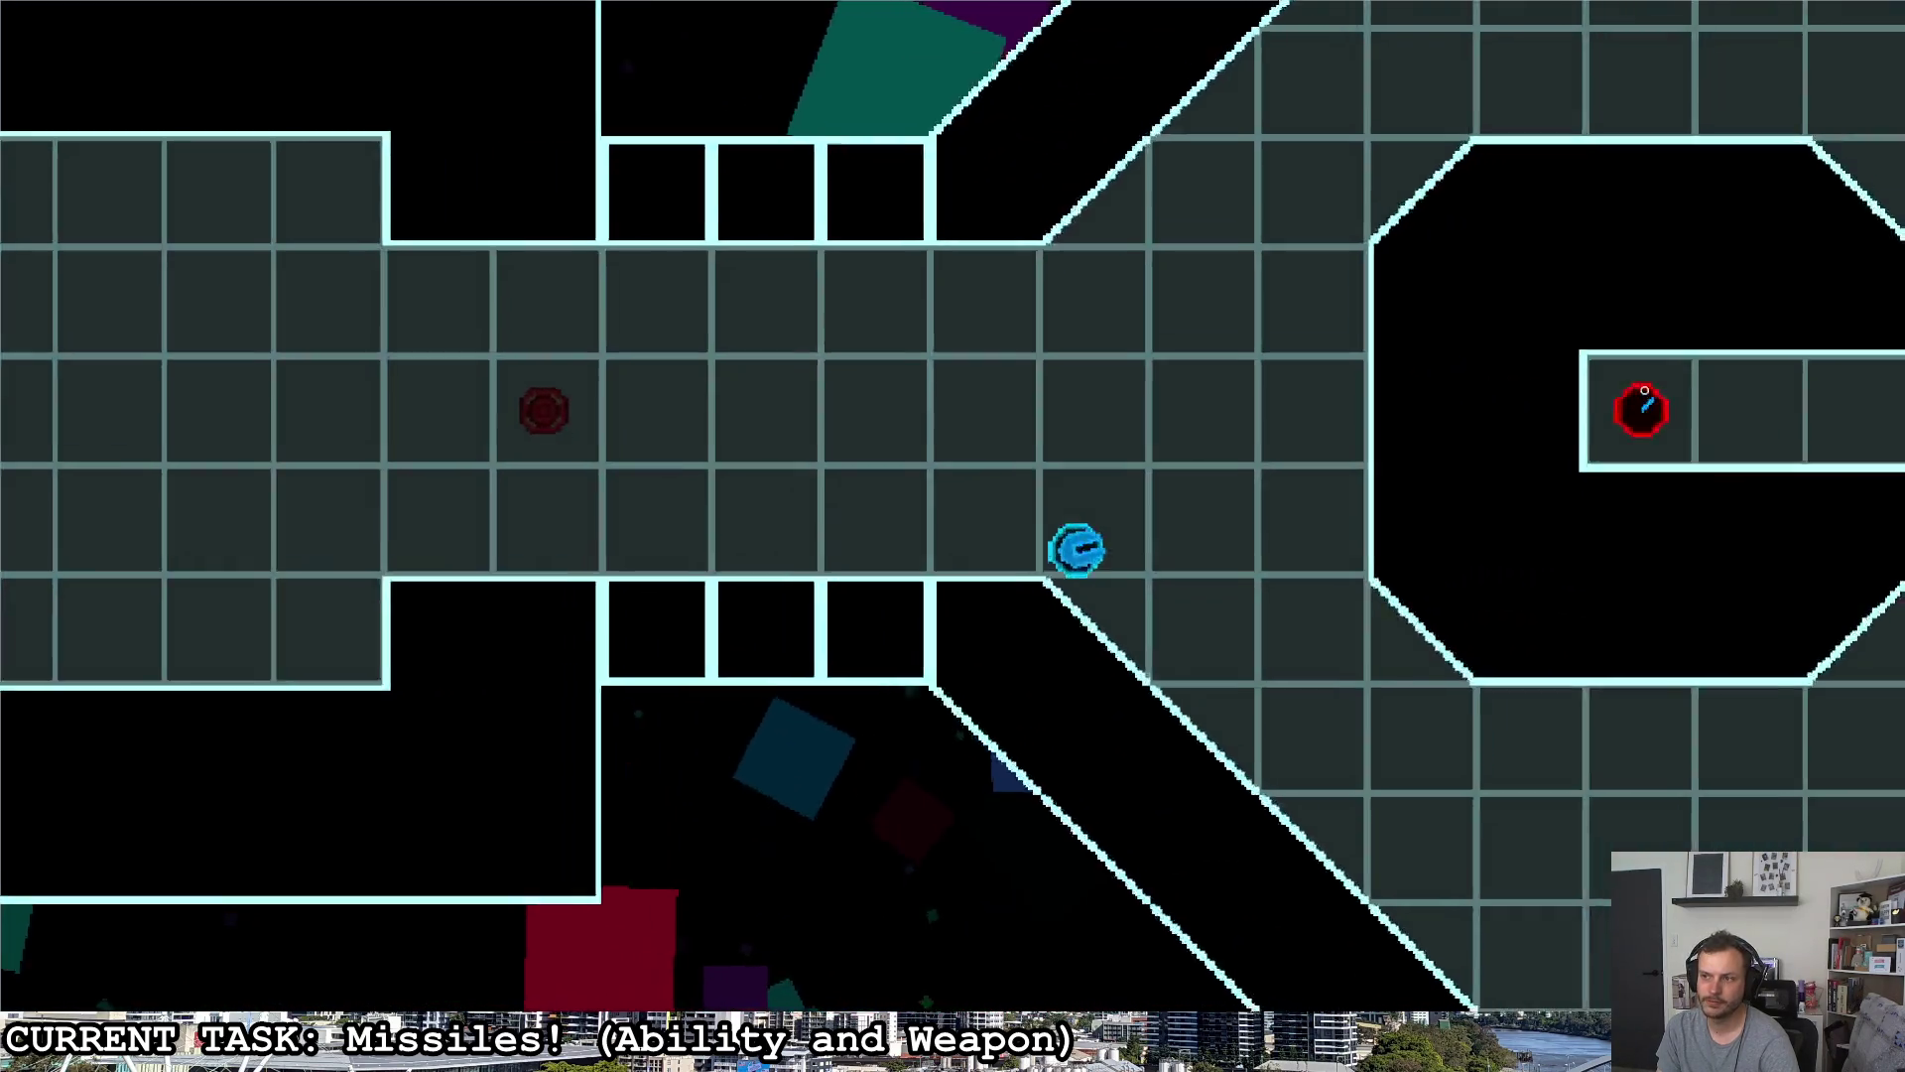
left_click(1629, 373)
key("d")
key("w")
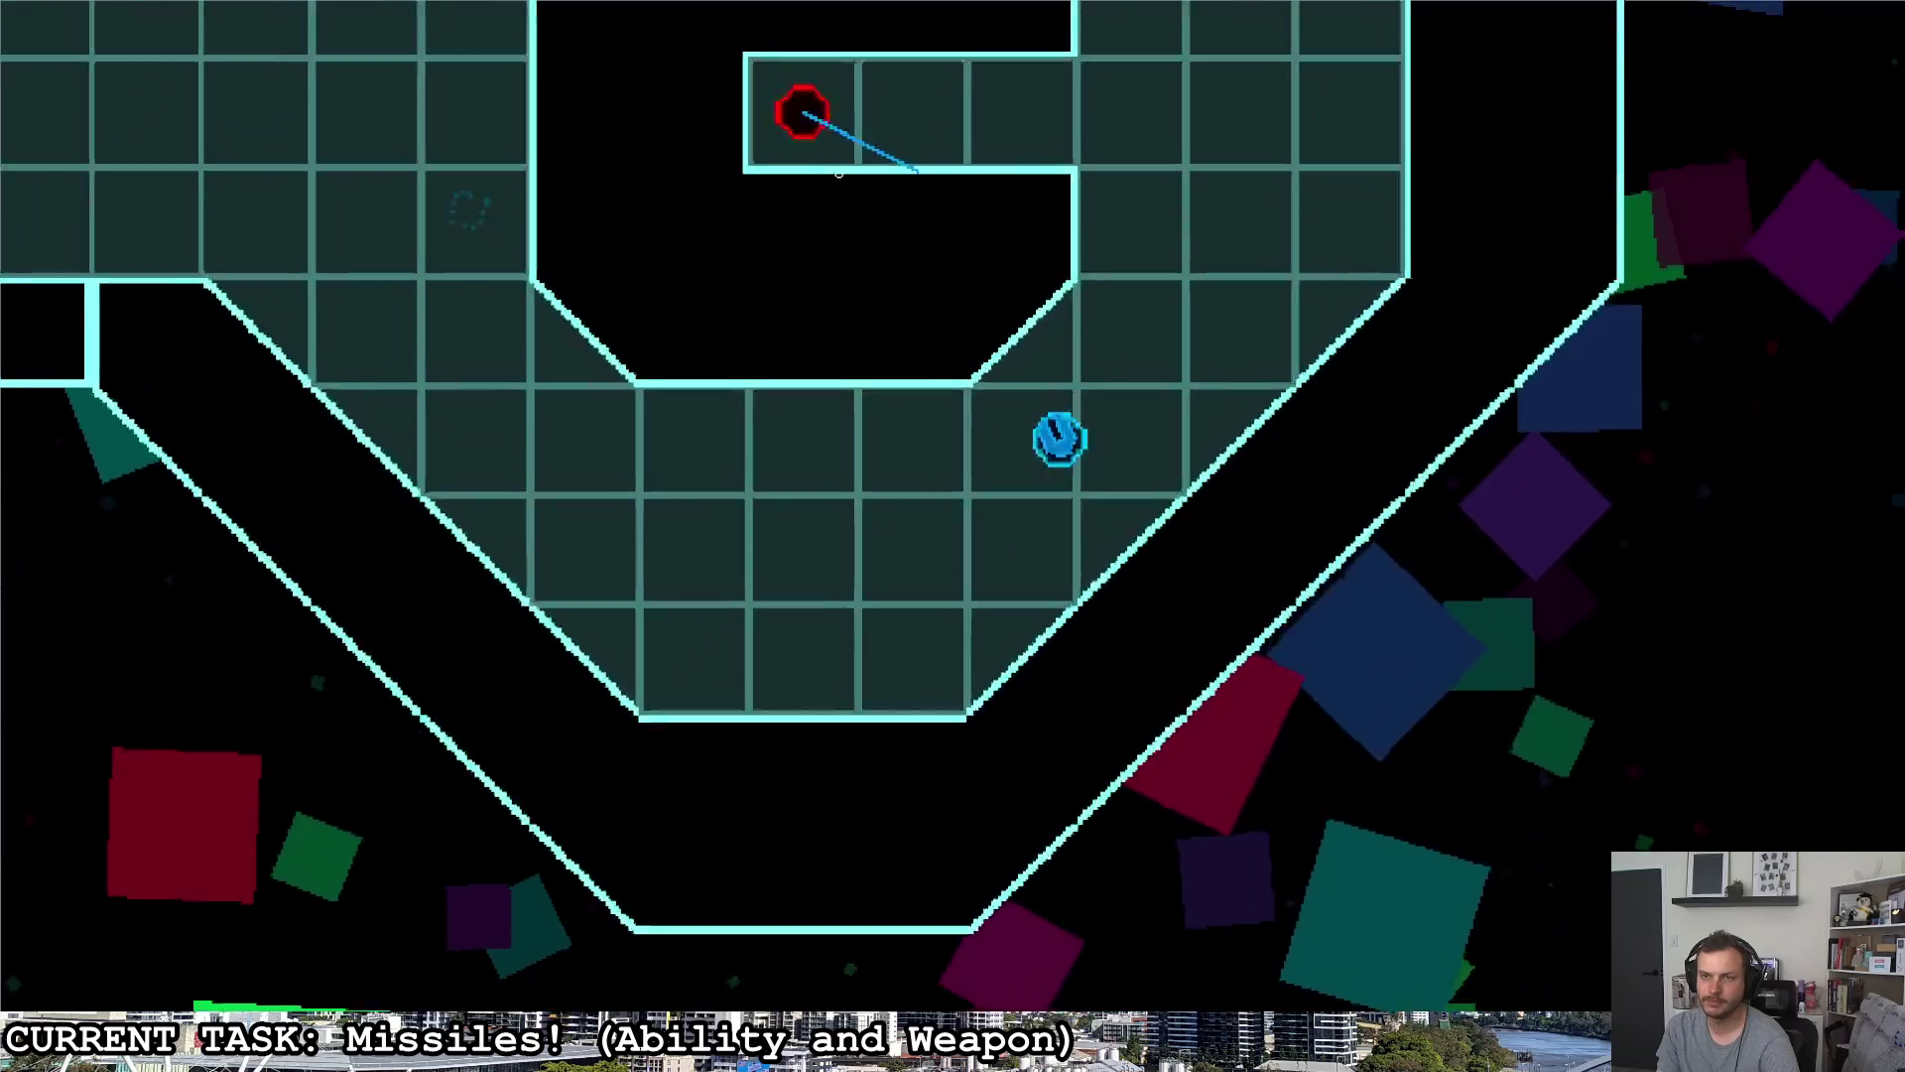
key("d")
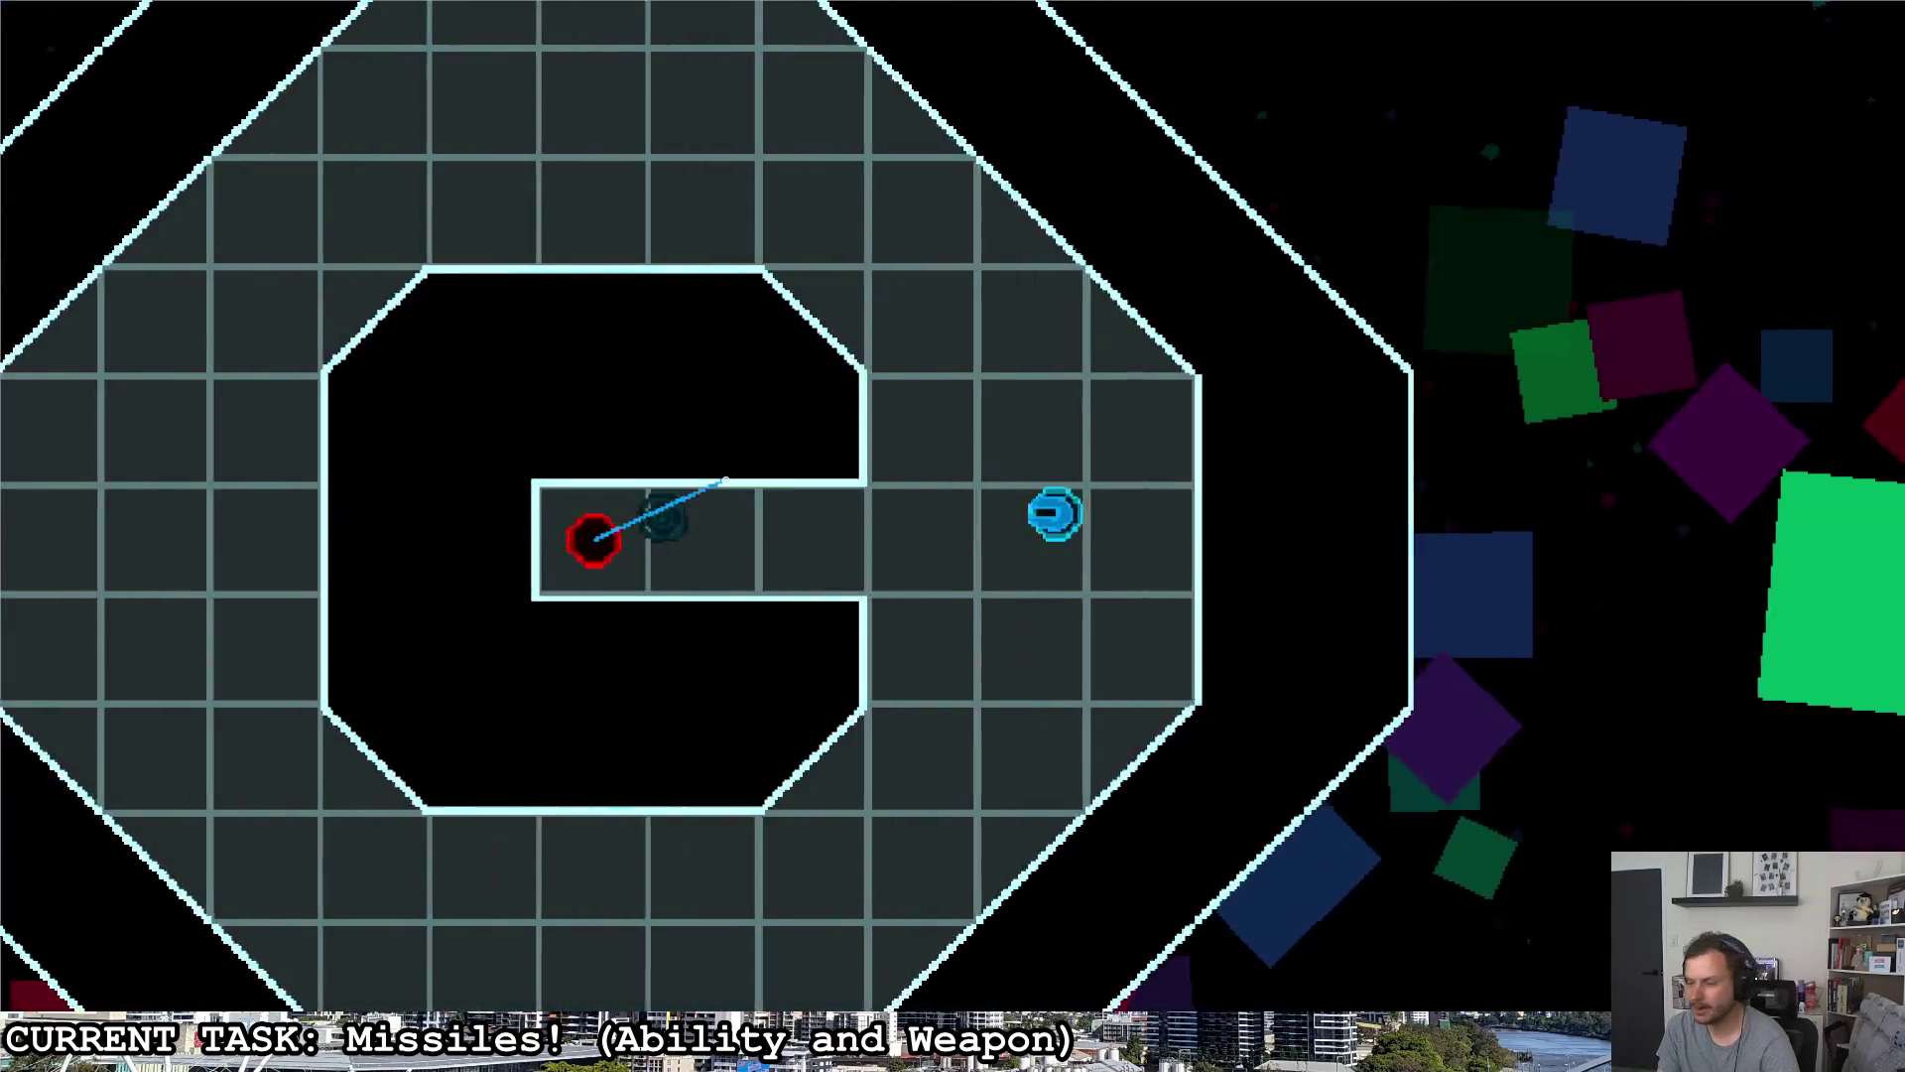
- Destroy a red enemy with a missile, cross the arena, then quit to the editor
left_click(522, 517)
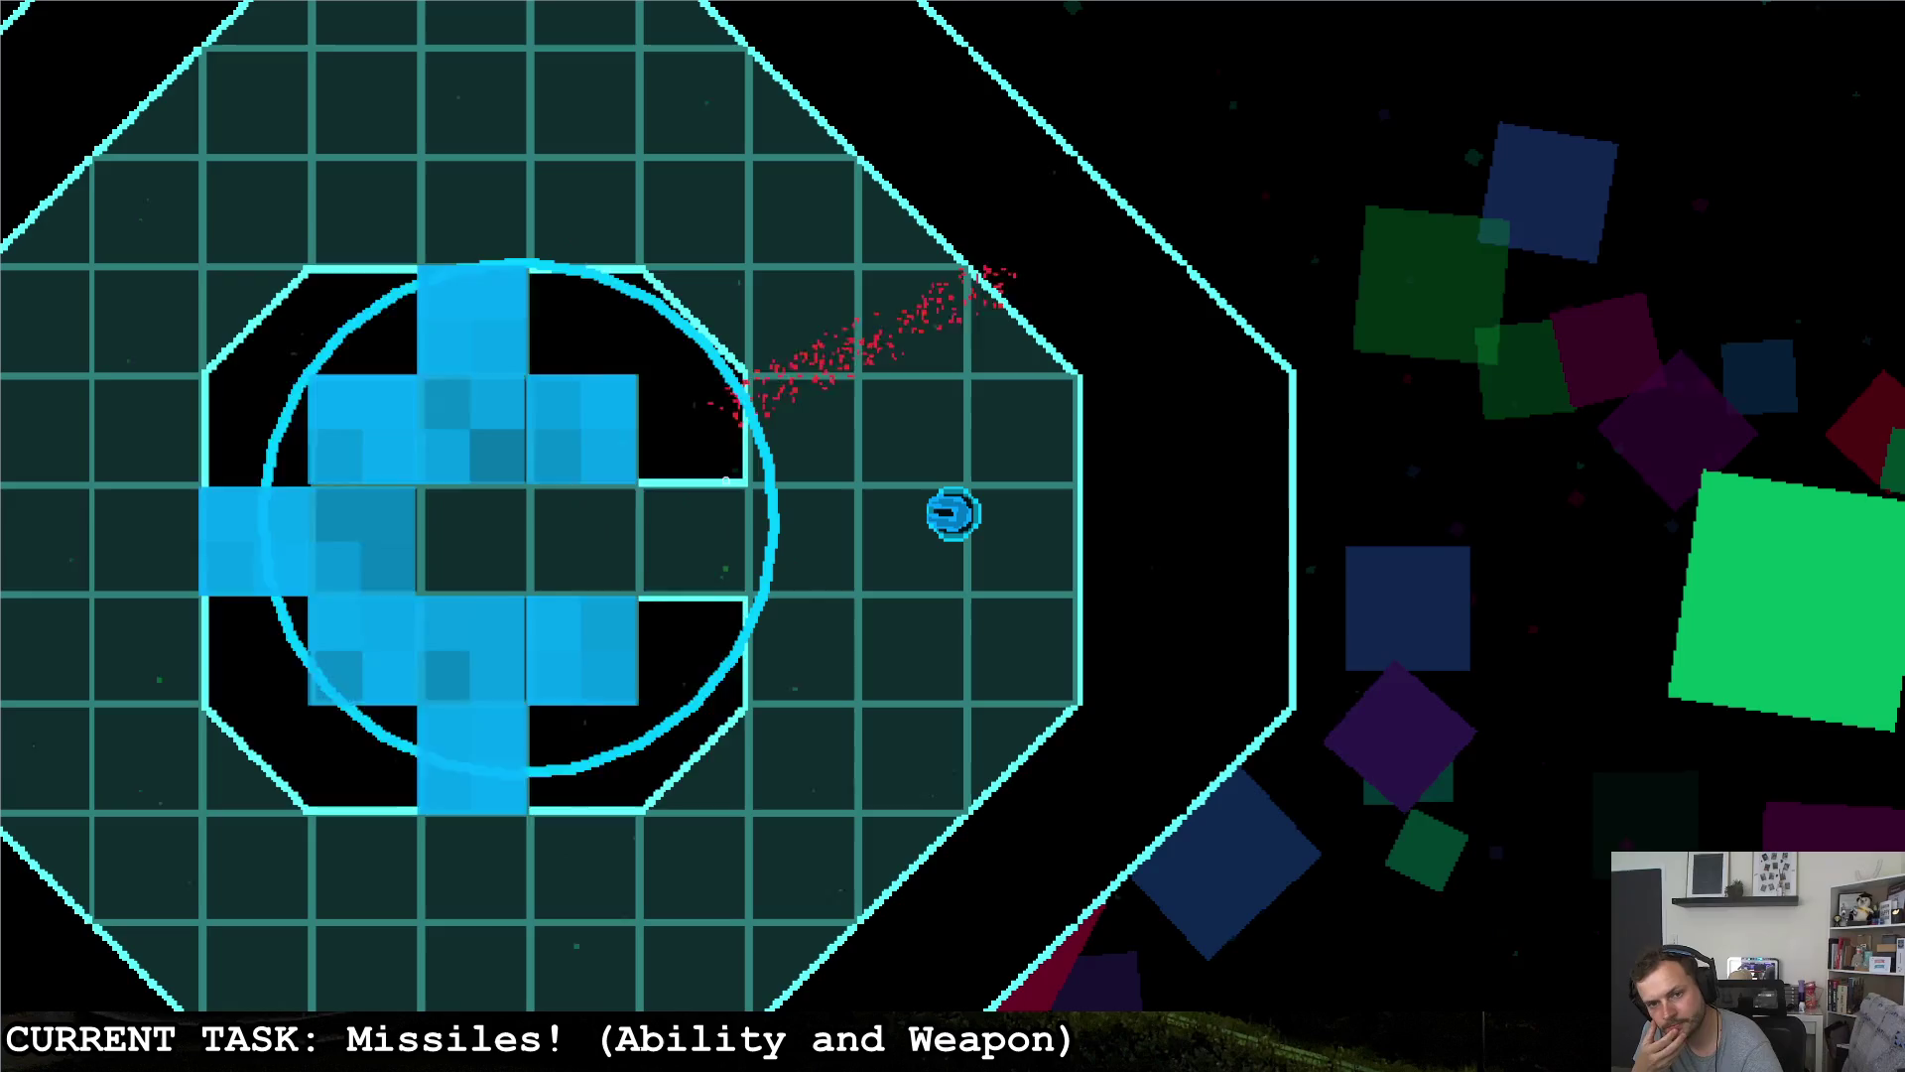
key("d")
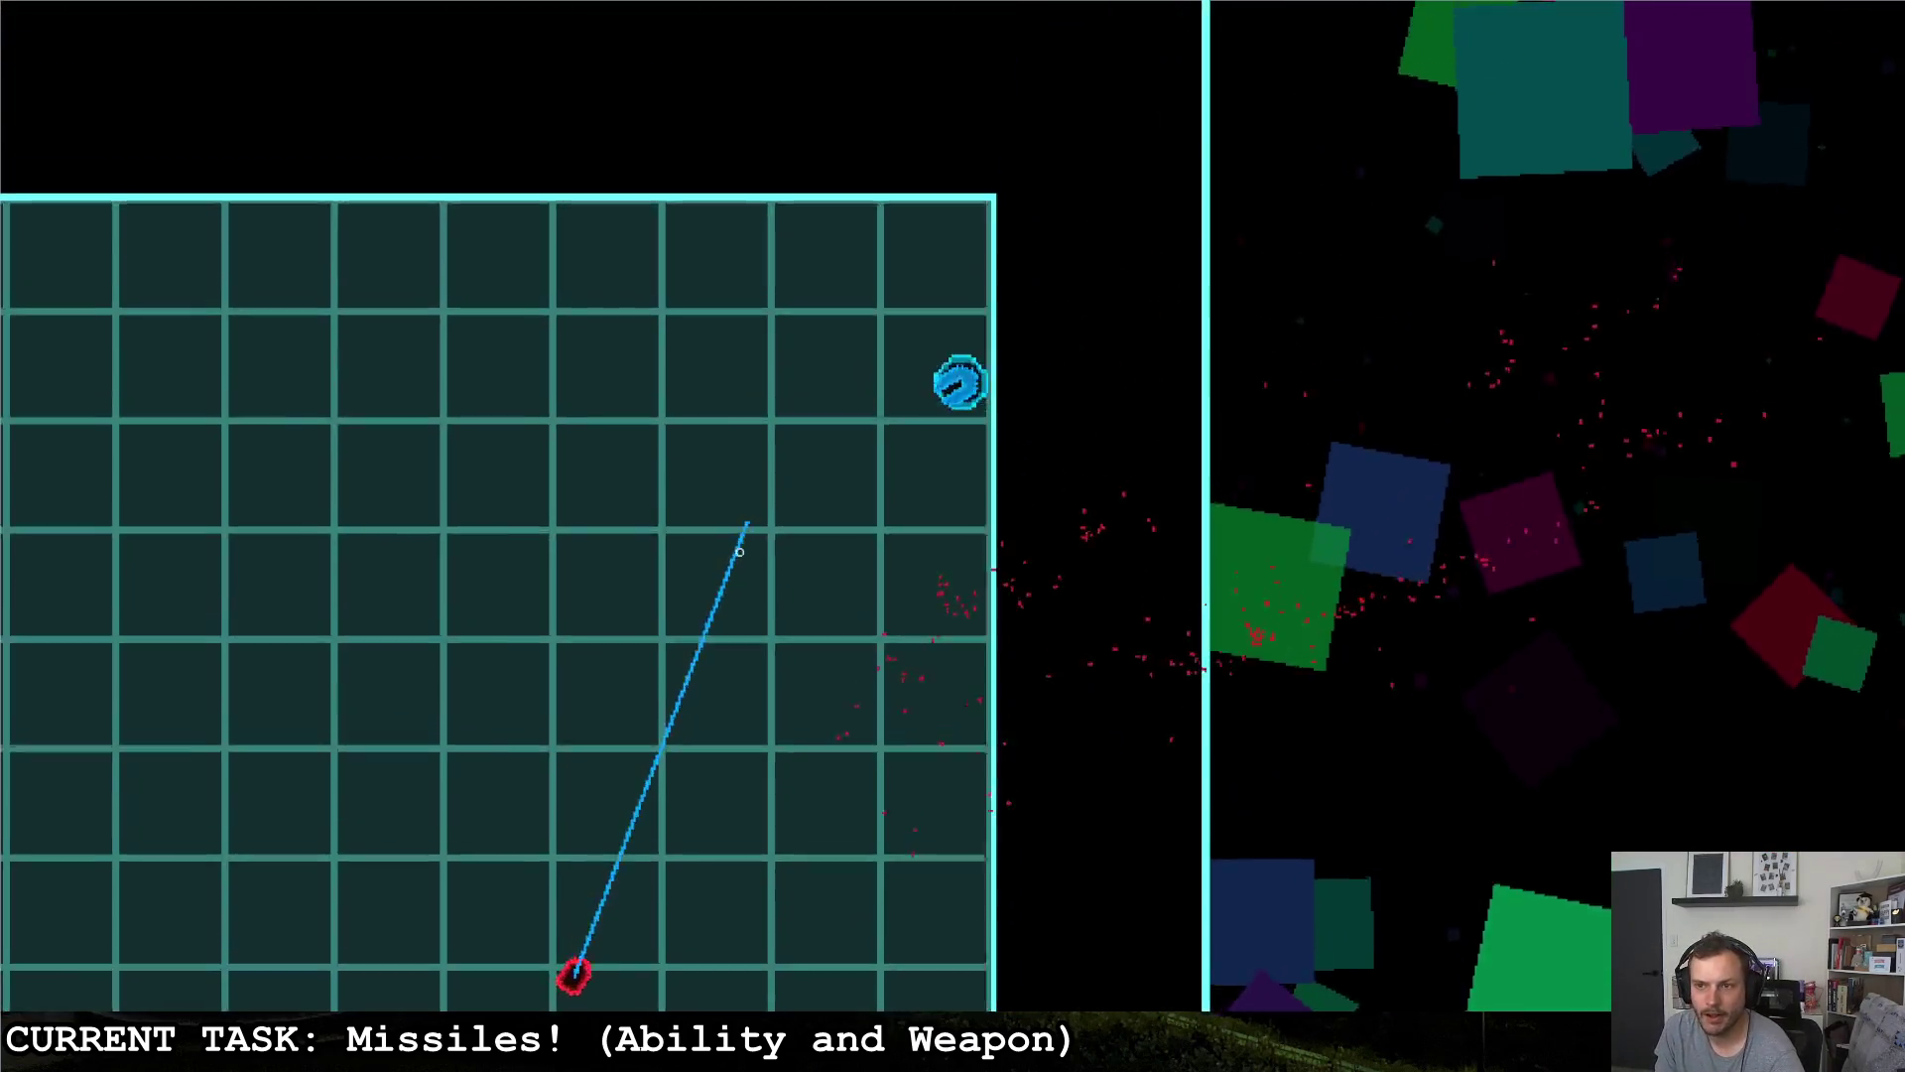
key("w")
key("d")
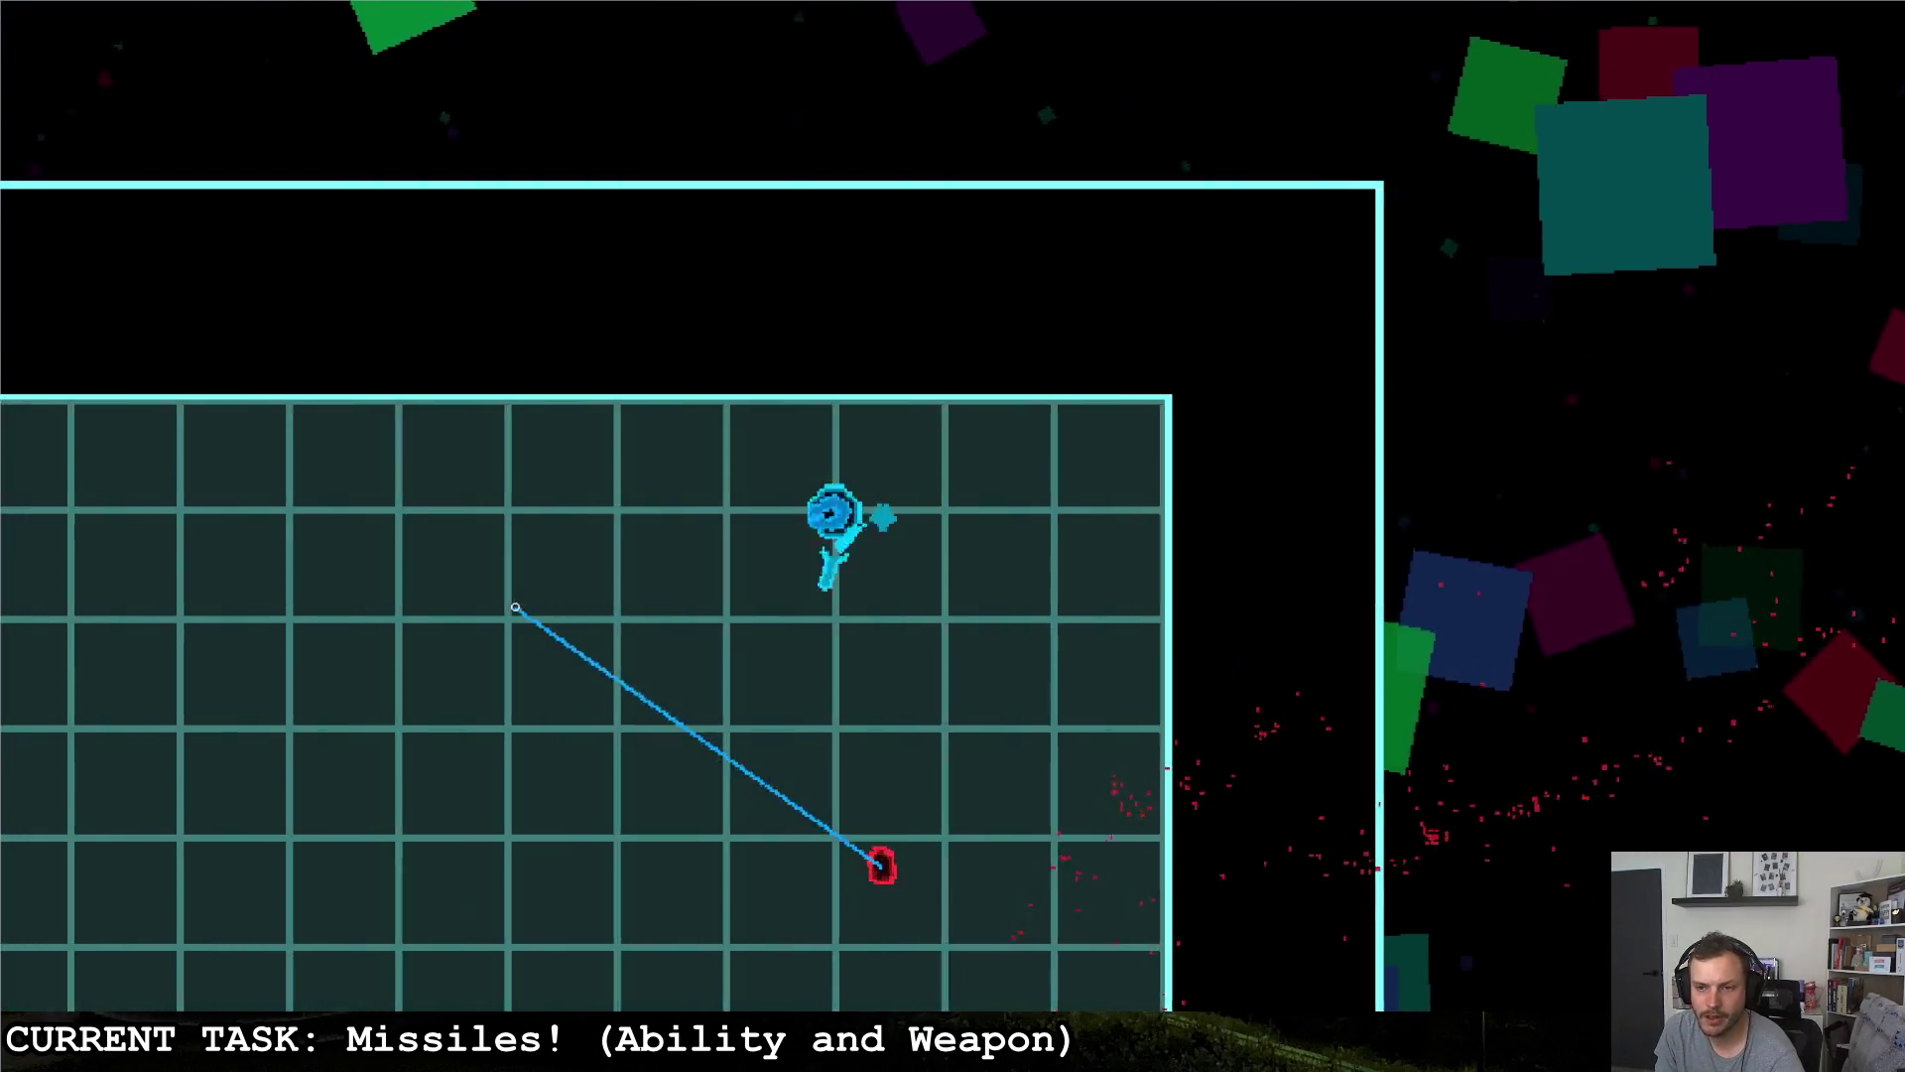
key("a")
key("s")
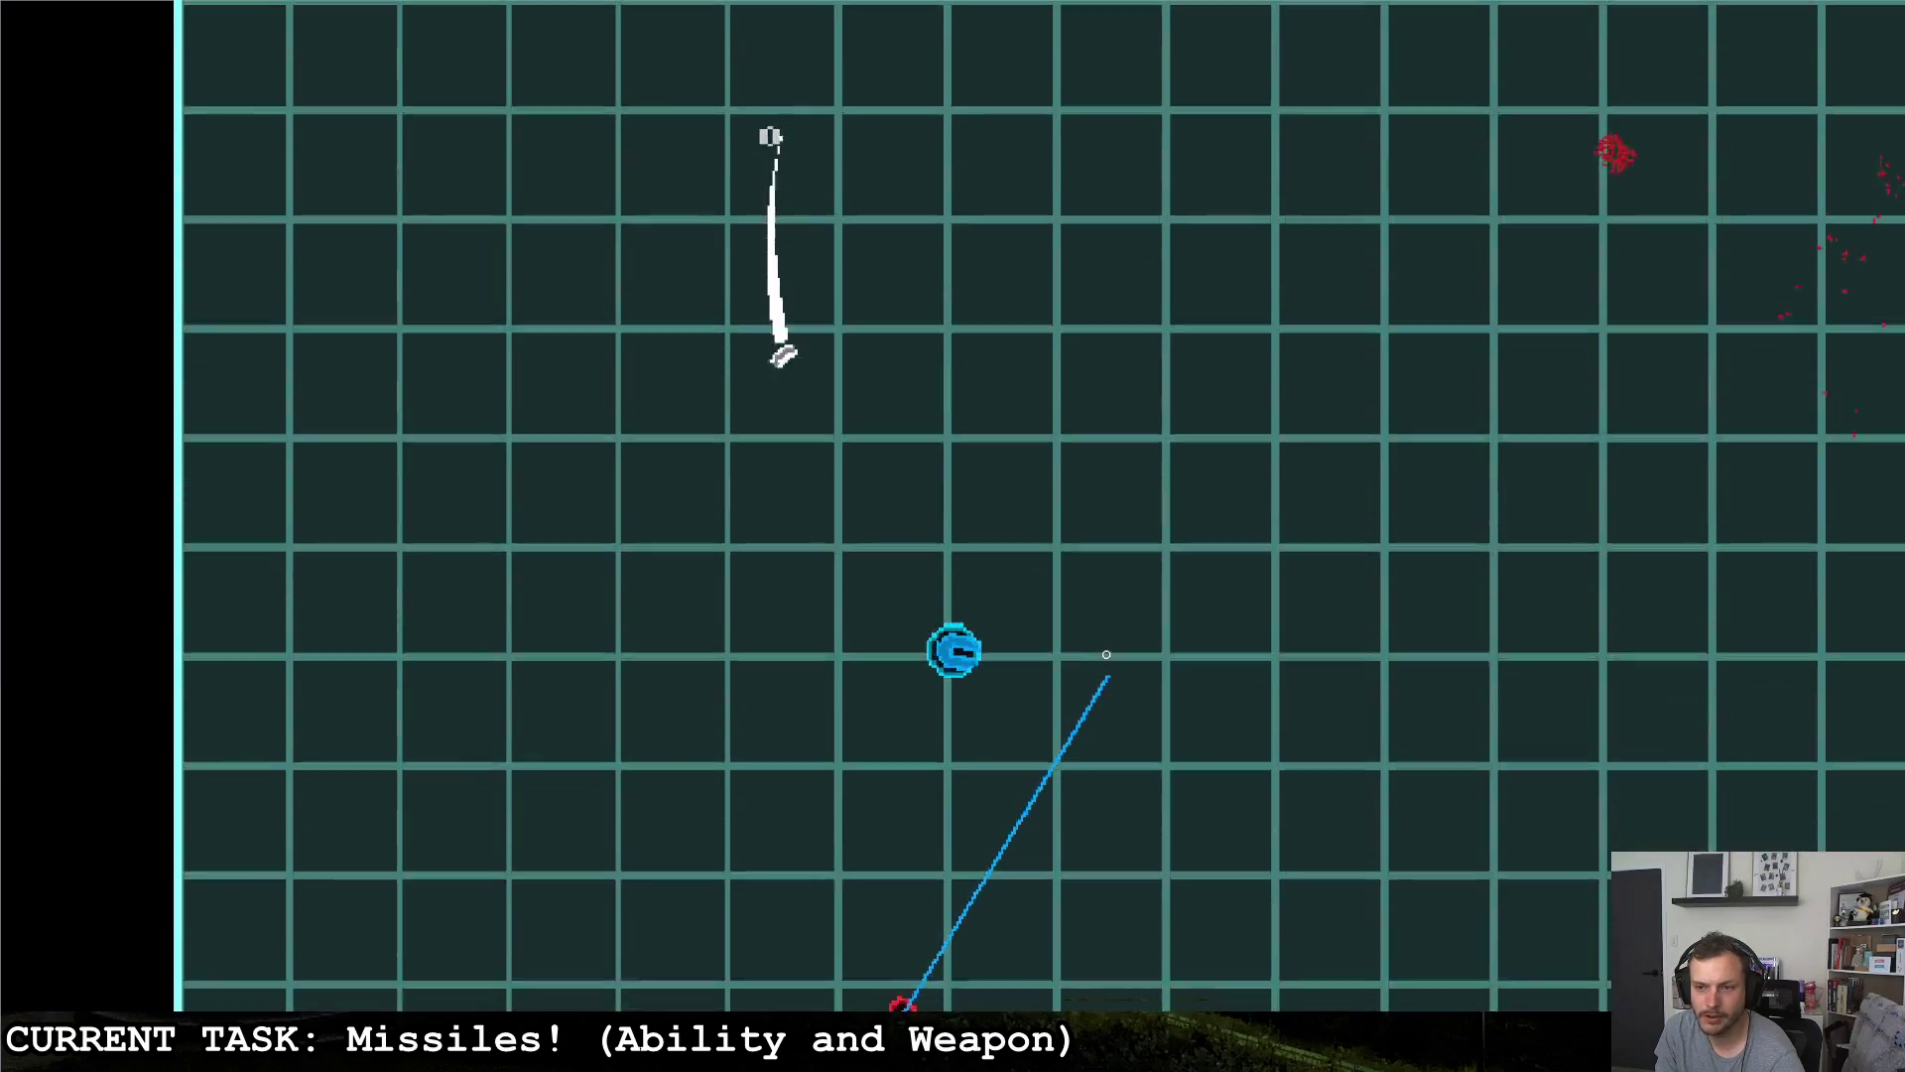
key("d")
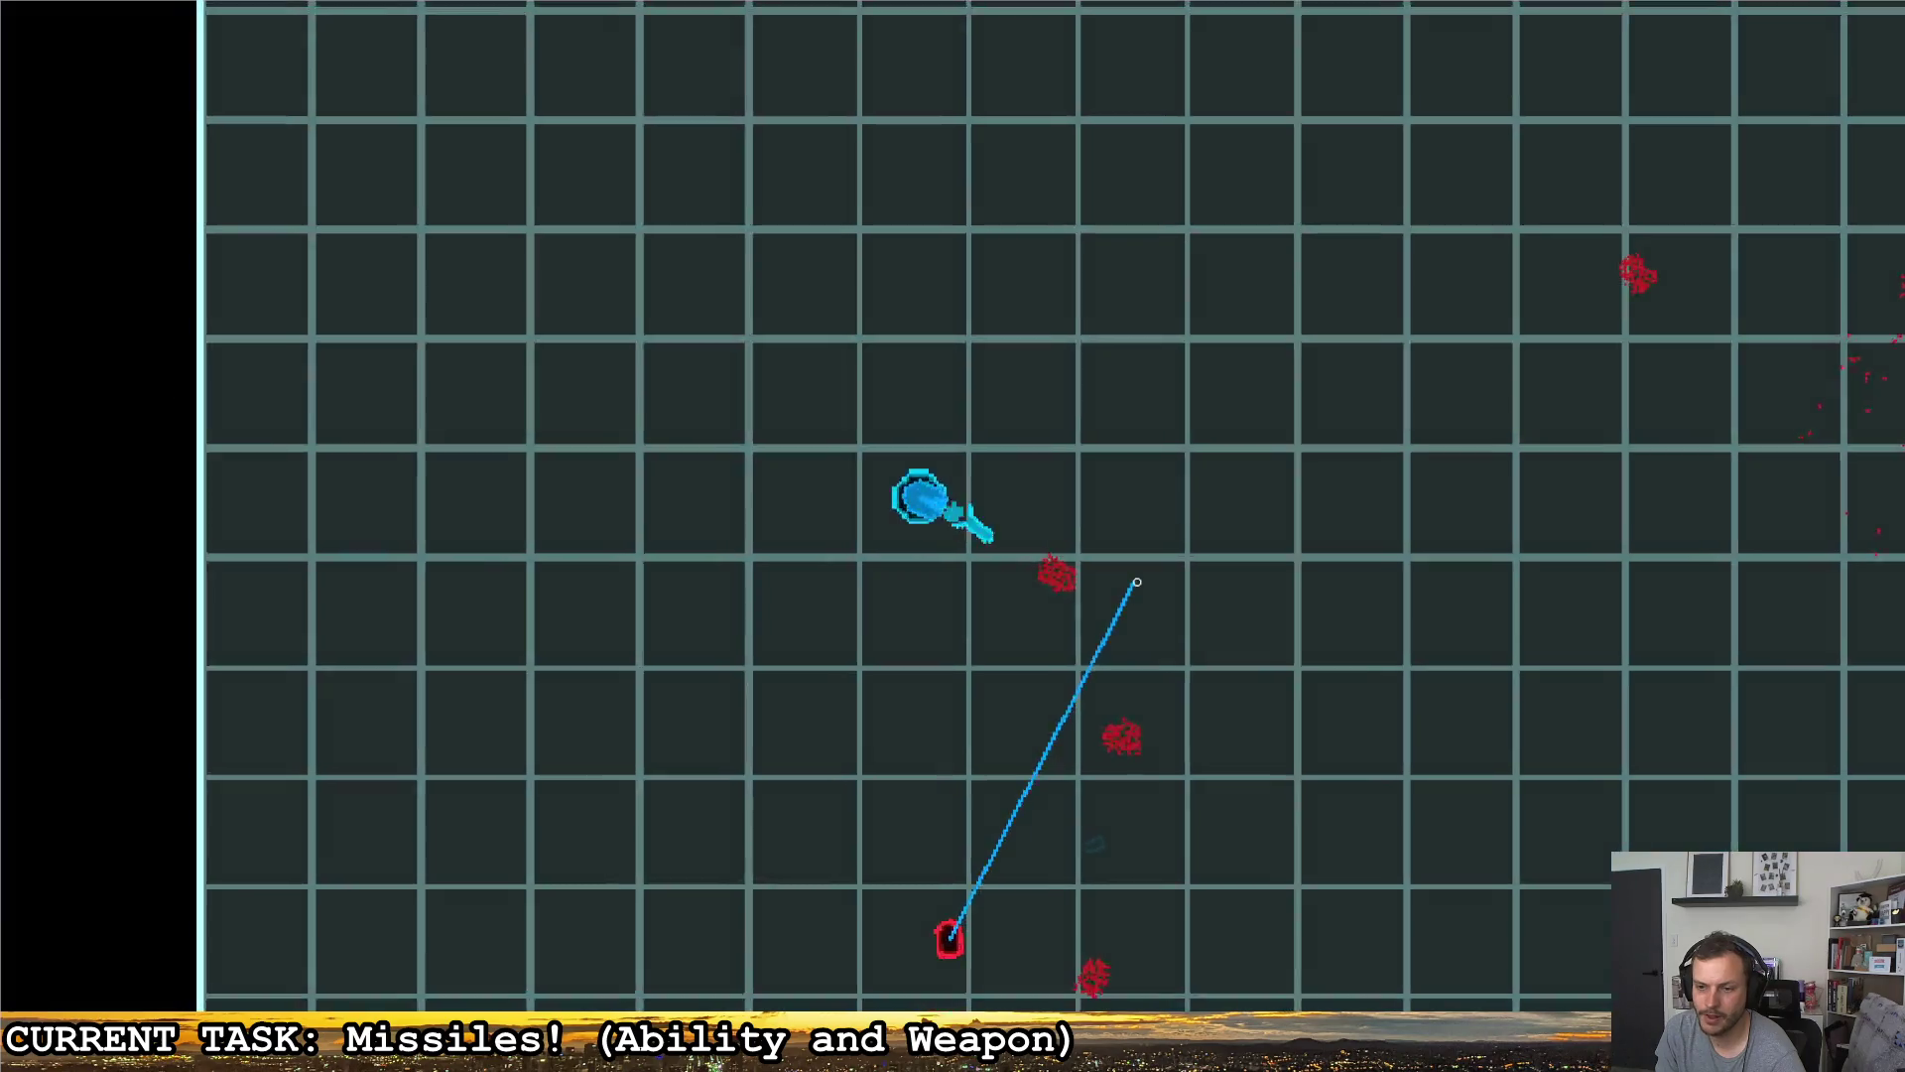
key("Right")
key("Return")
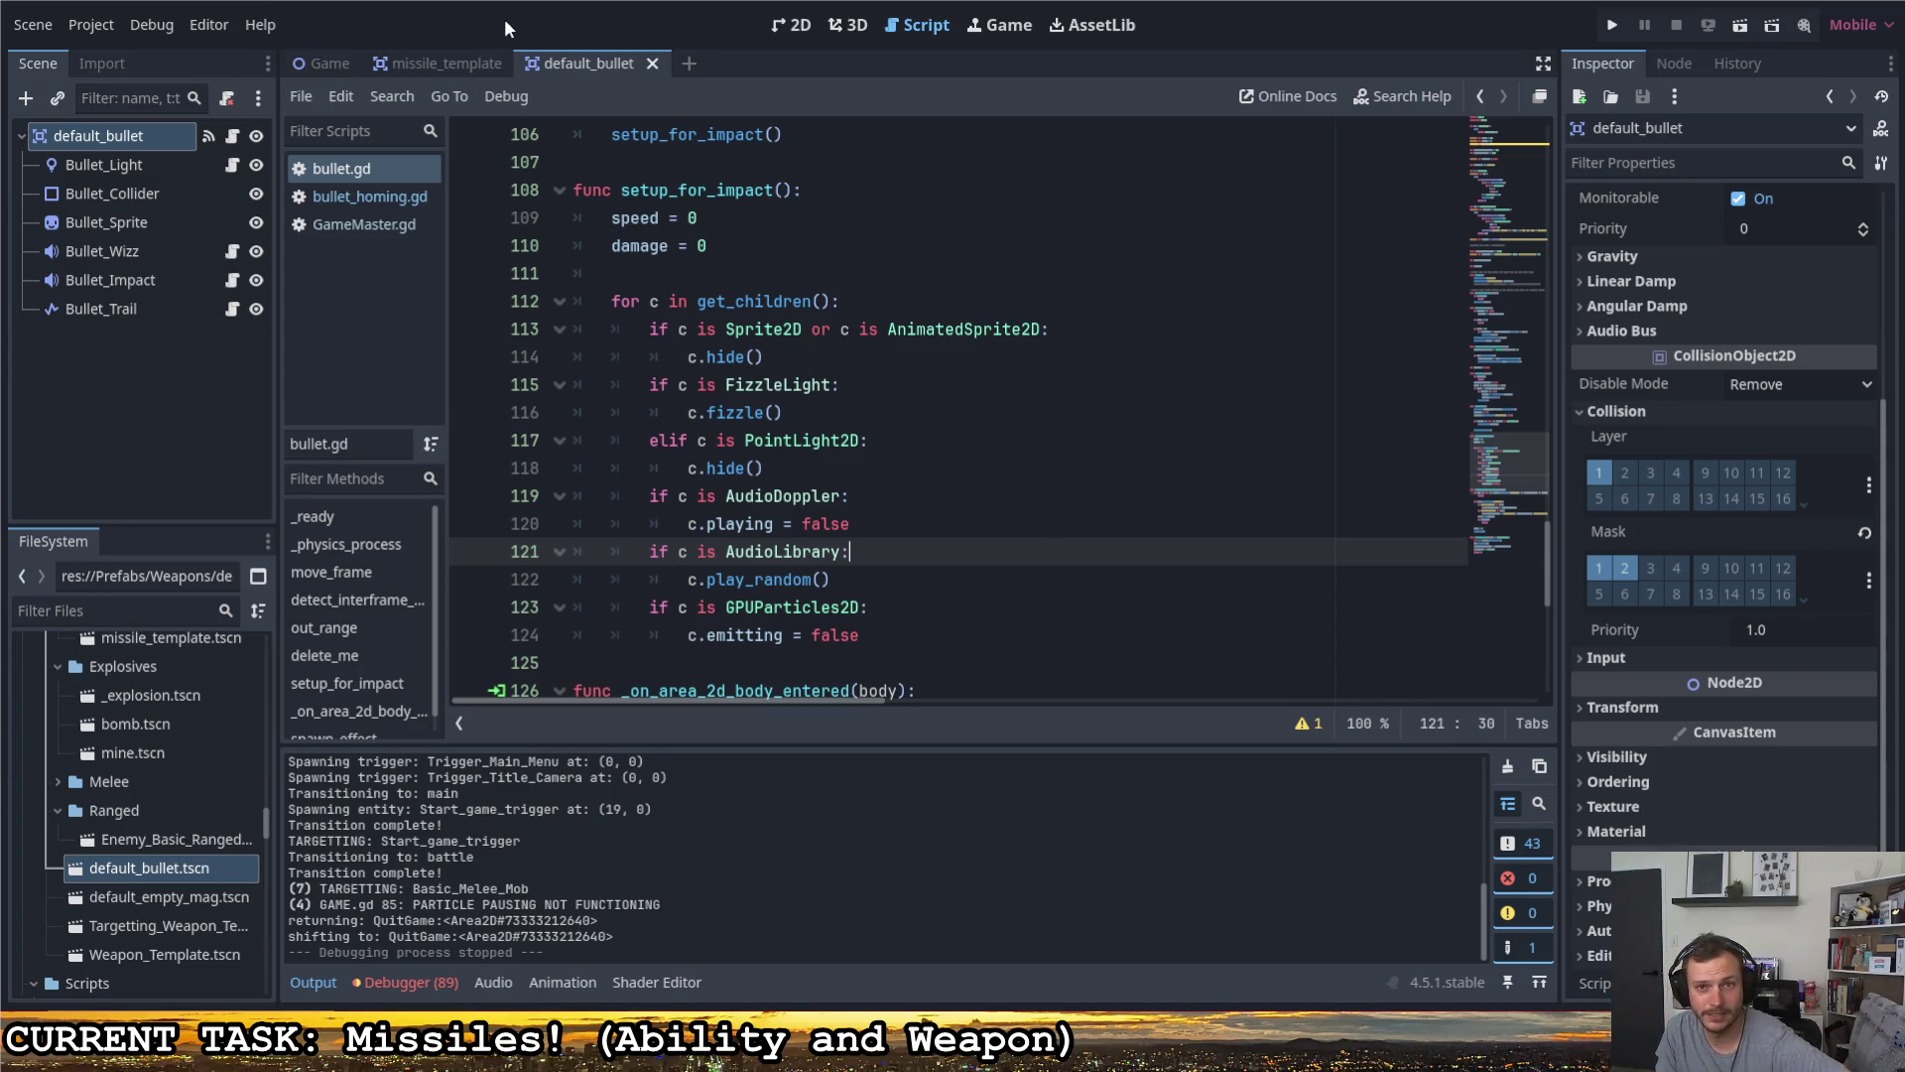
- Switch to the missile_template's homing script and glance over it
left_click(449, 64)
scroll(767, 556, "down", 5)
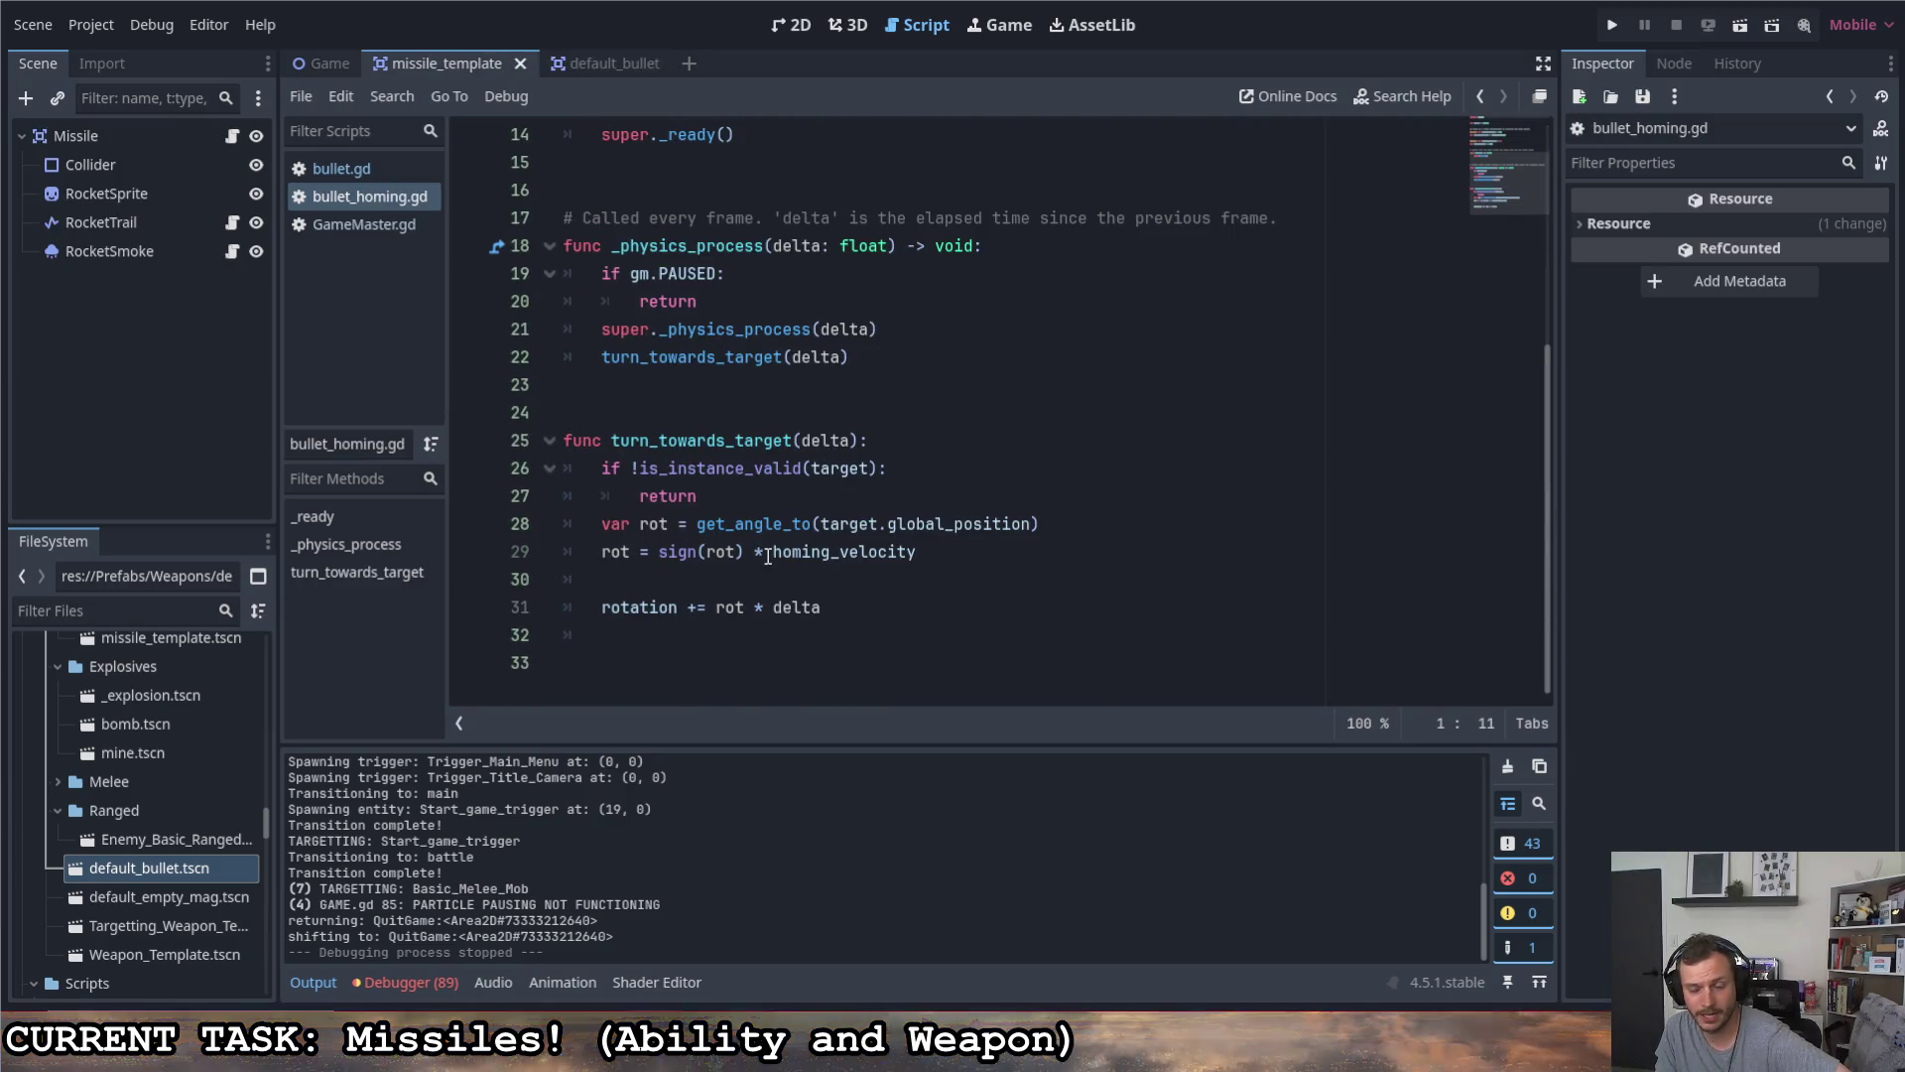
scroll(767, 557, "up", 5)
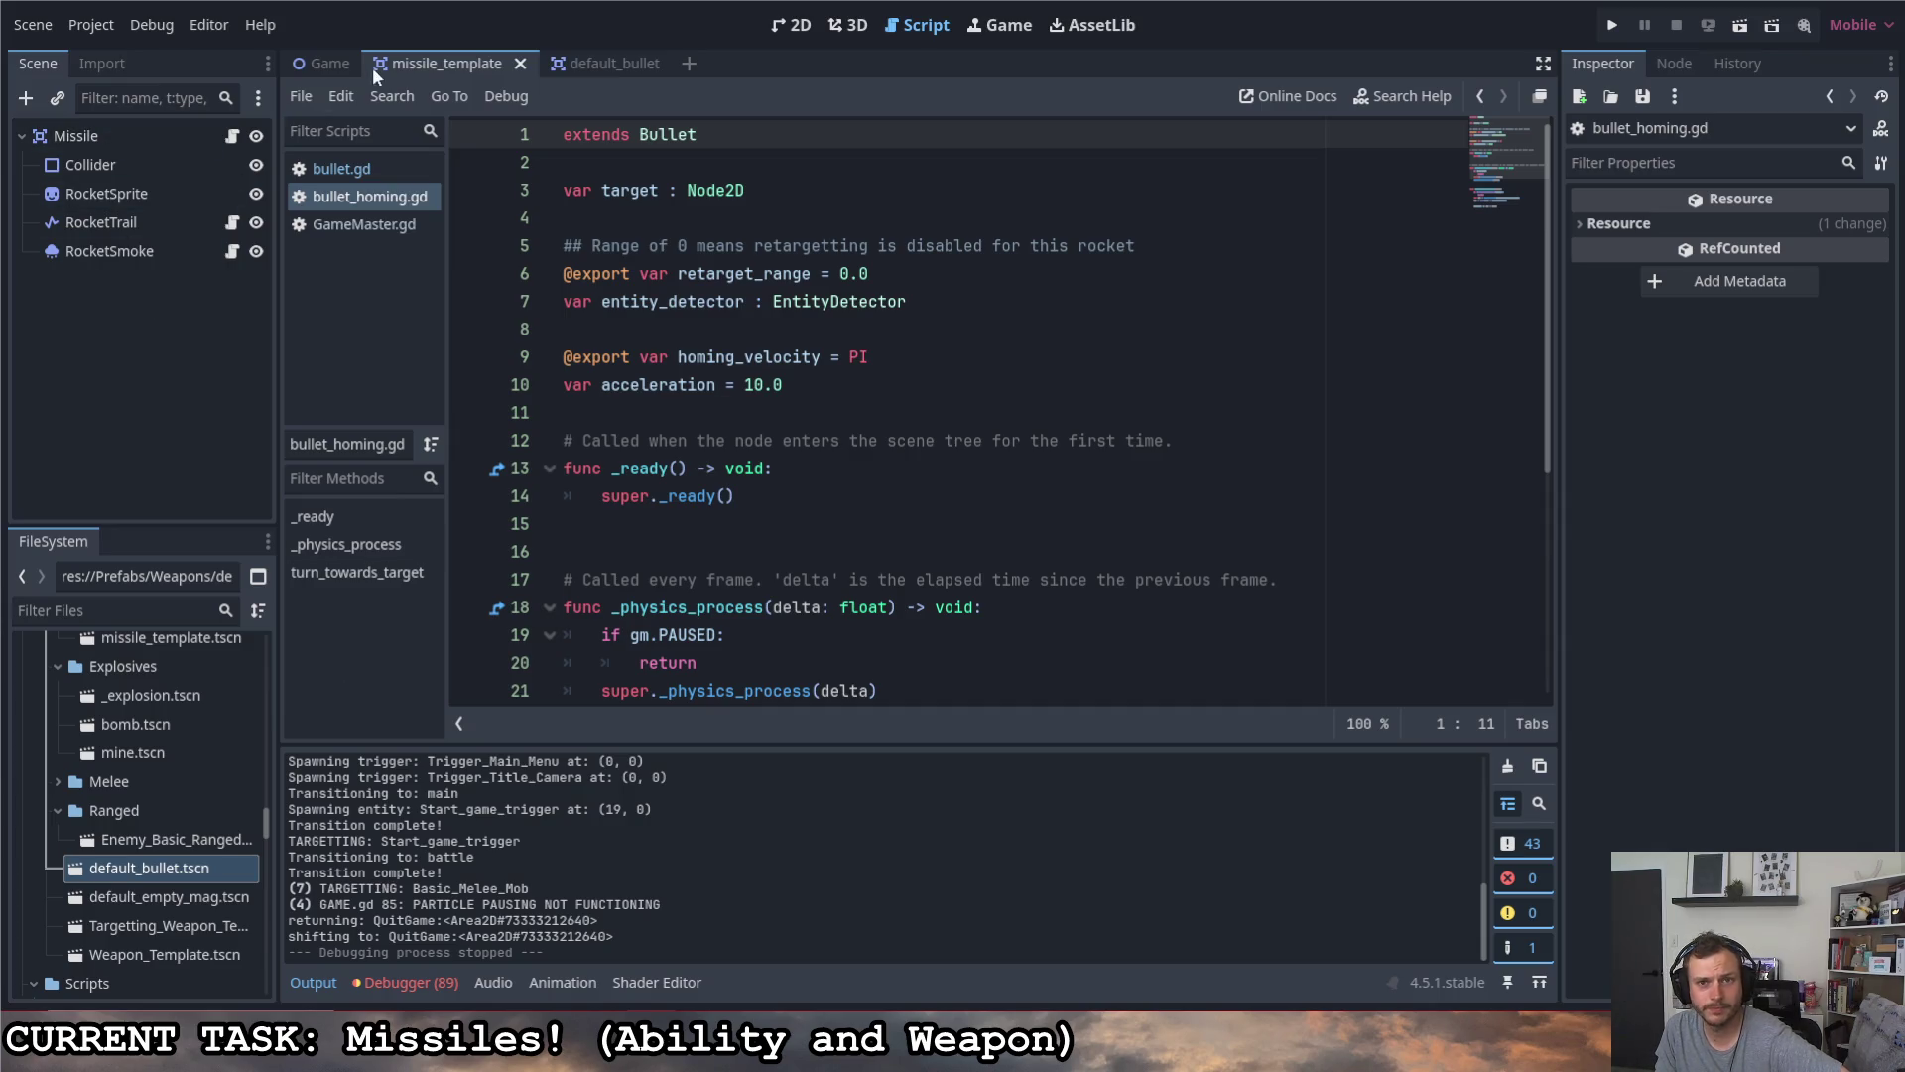
- Switch to the main Game scene and review GameMaster.gd's deleter preload
left_click(323, 59)
scroll(111, 453, "up", 5)
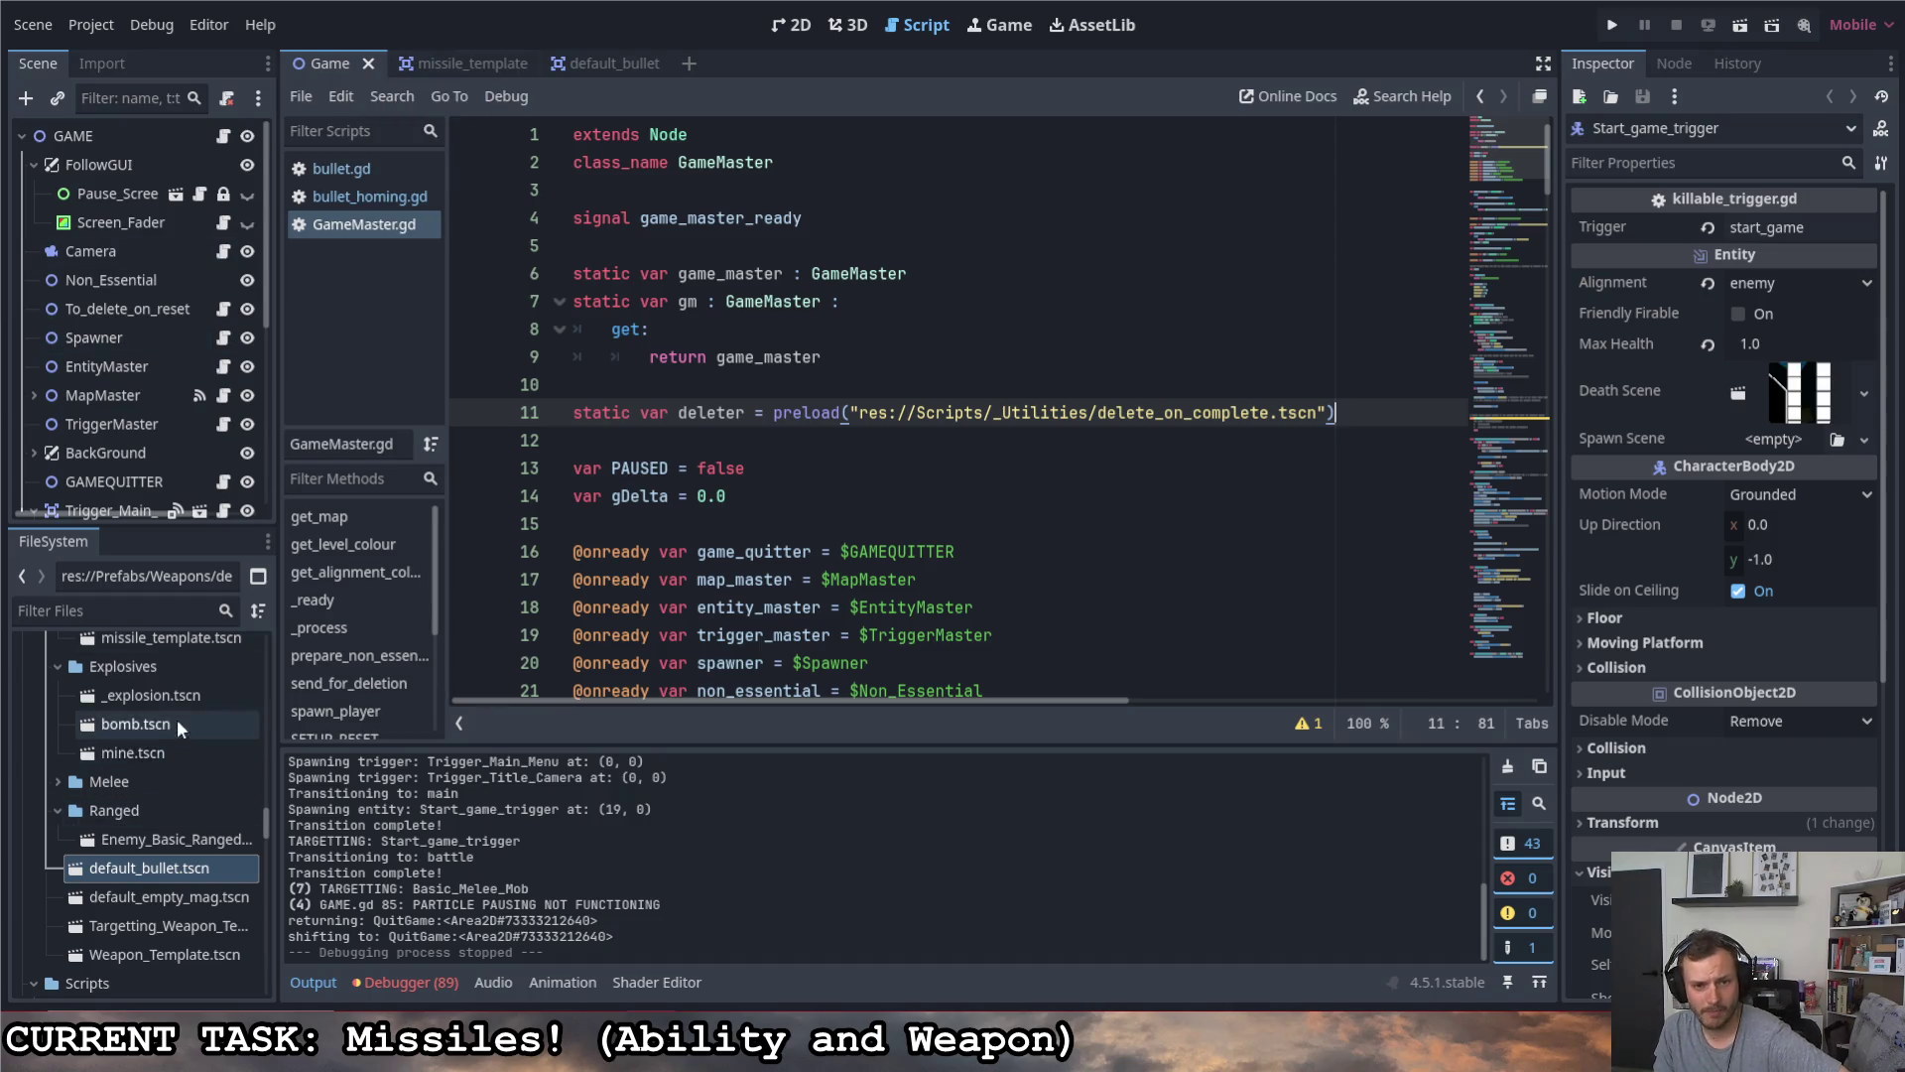
scroll(184, 716, "up", 10)
scroll(169, 762, "down", 8)
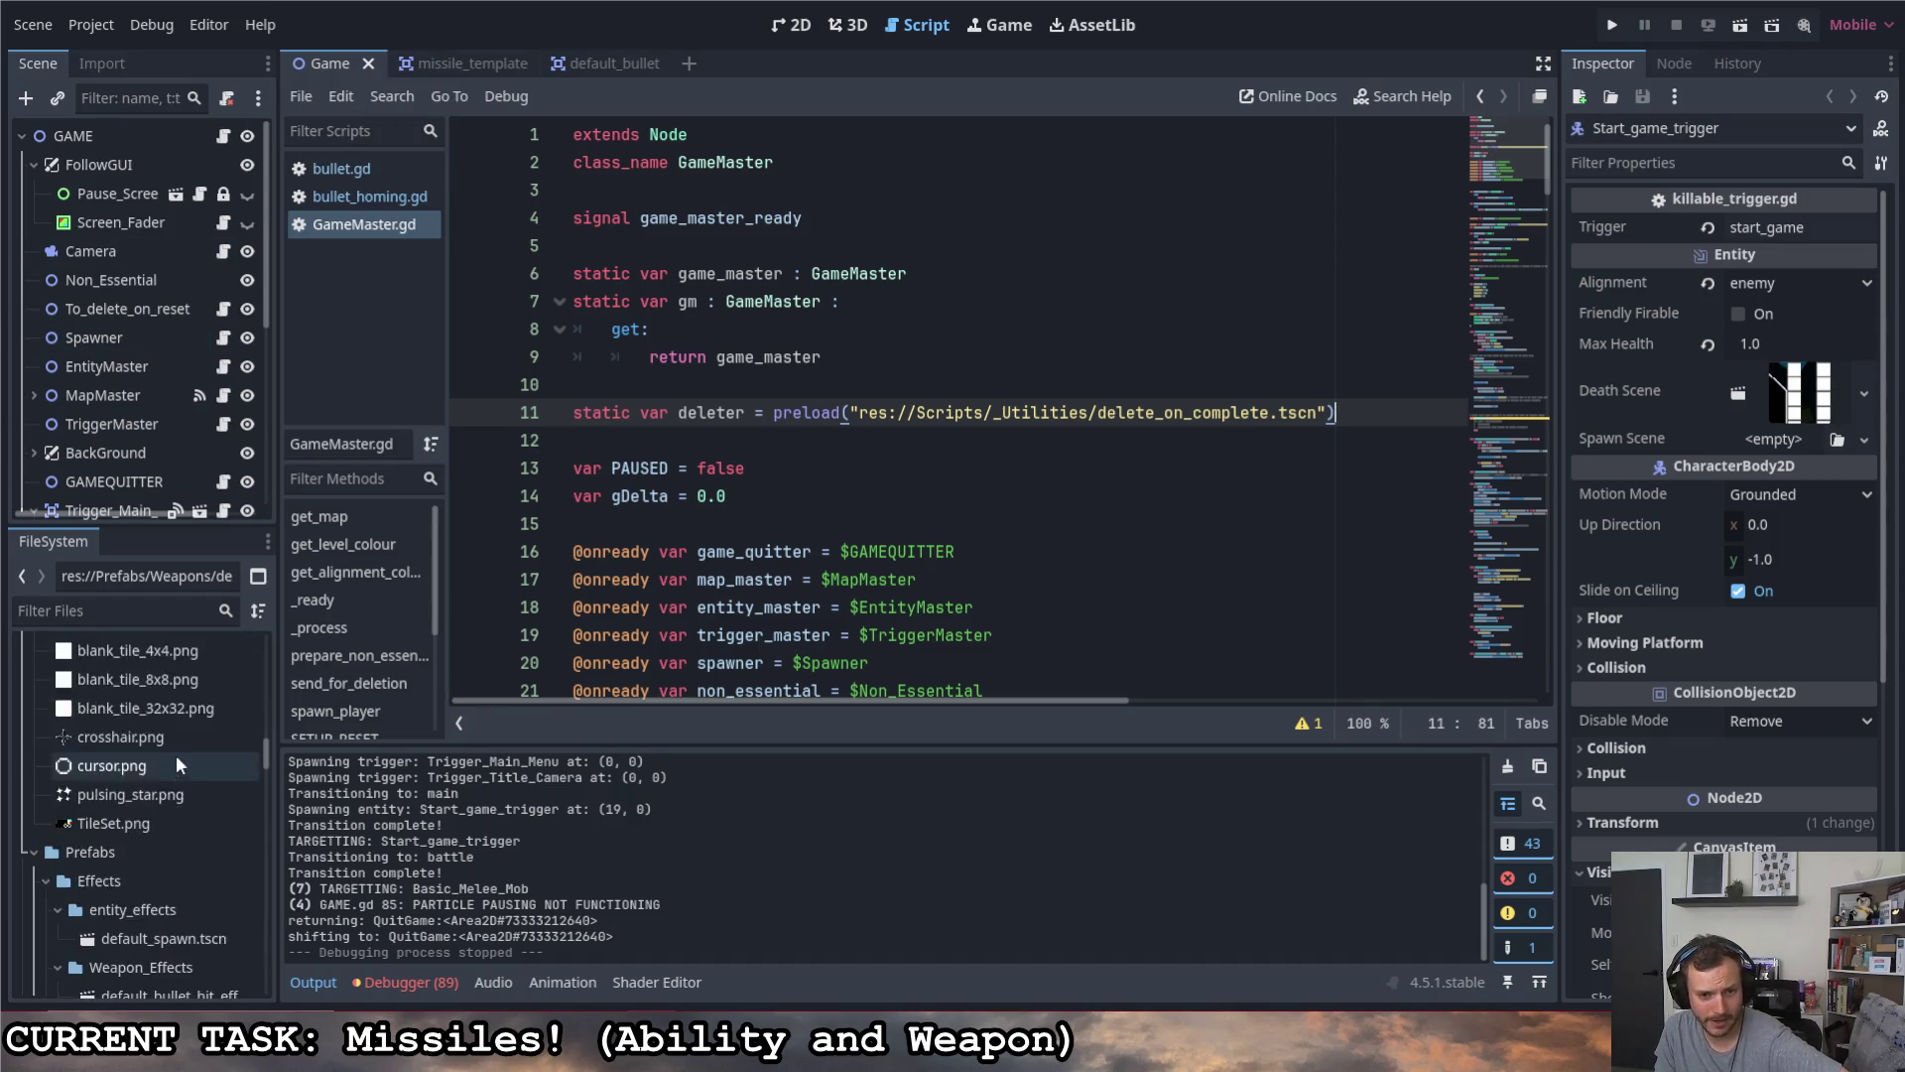
scroll(168, 762, "down", 8)
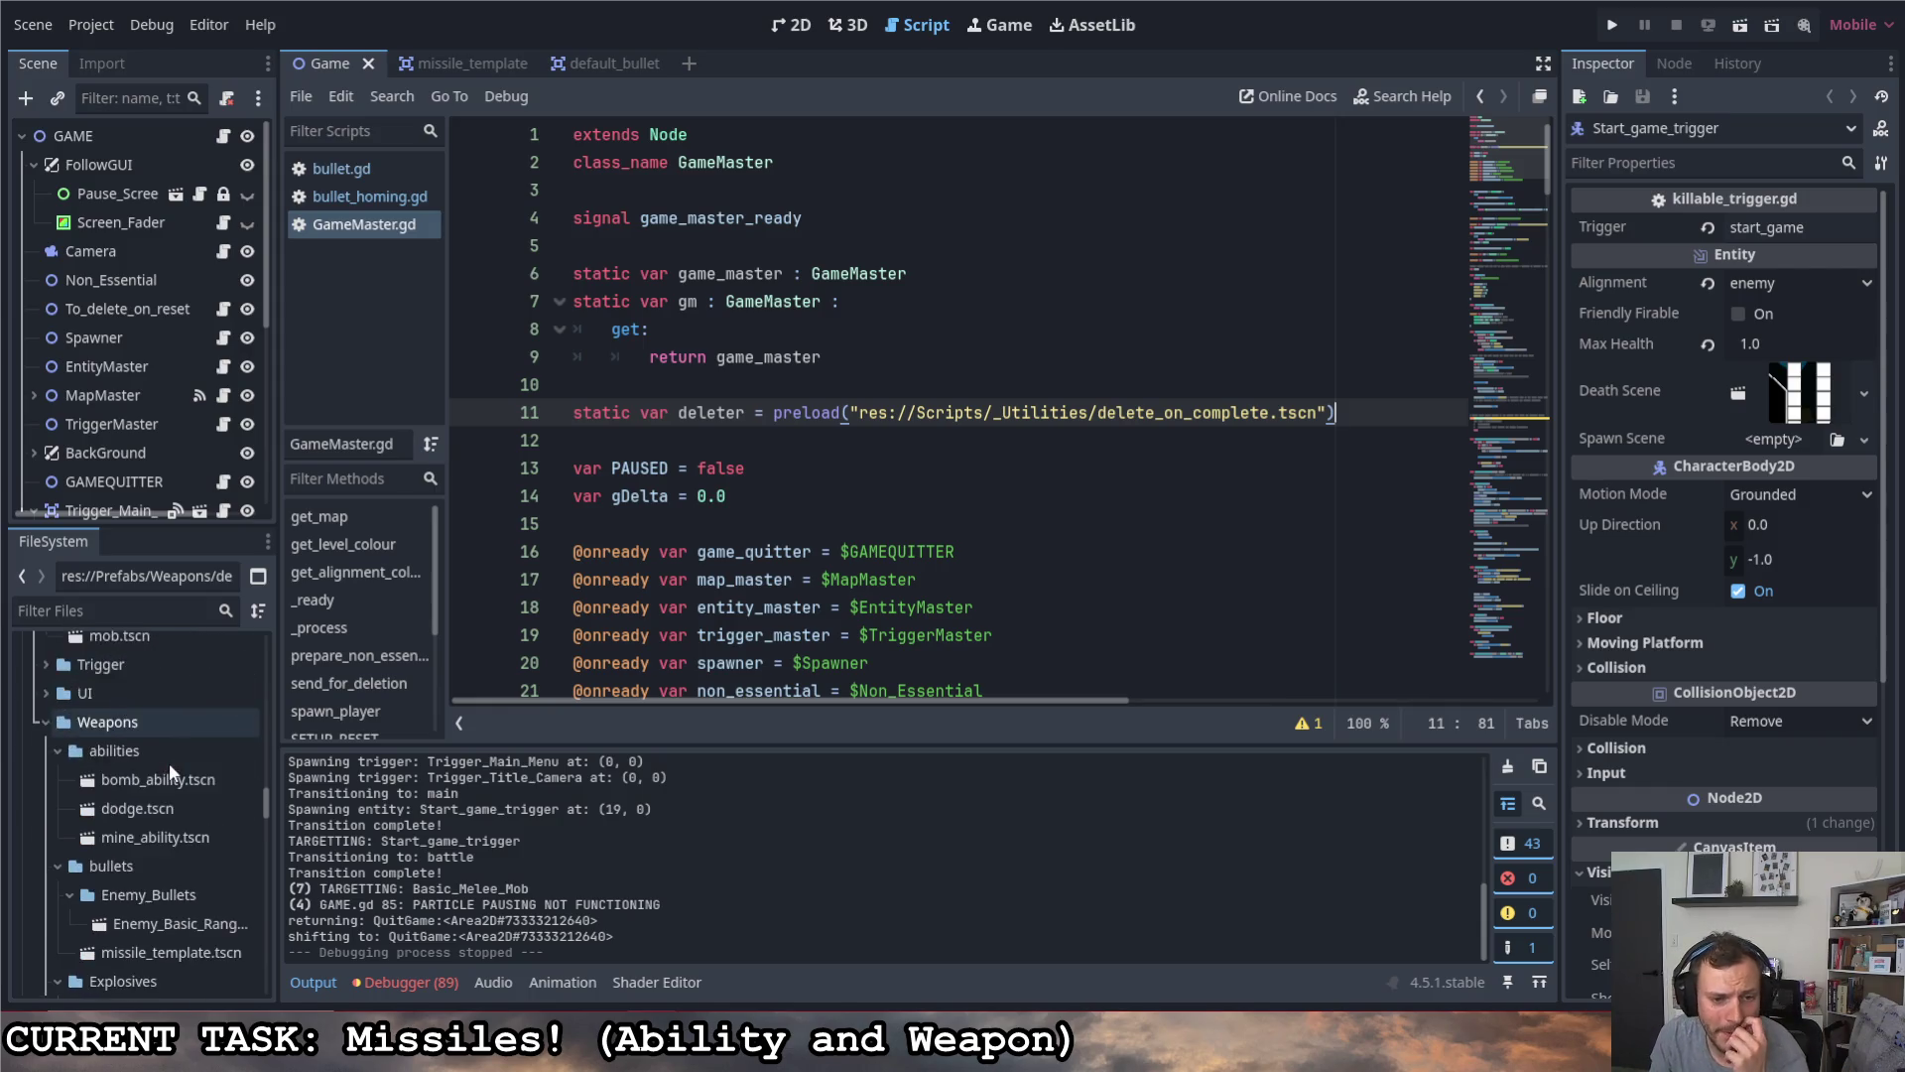
scroll(161, 777, "down", 10)
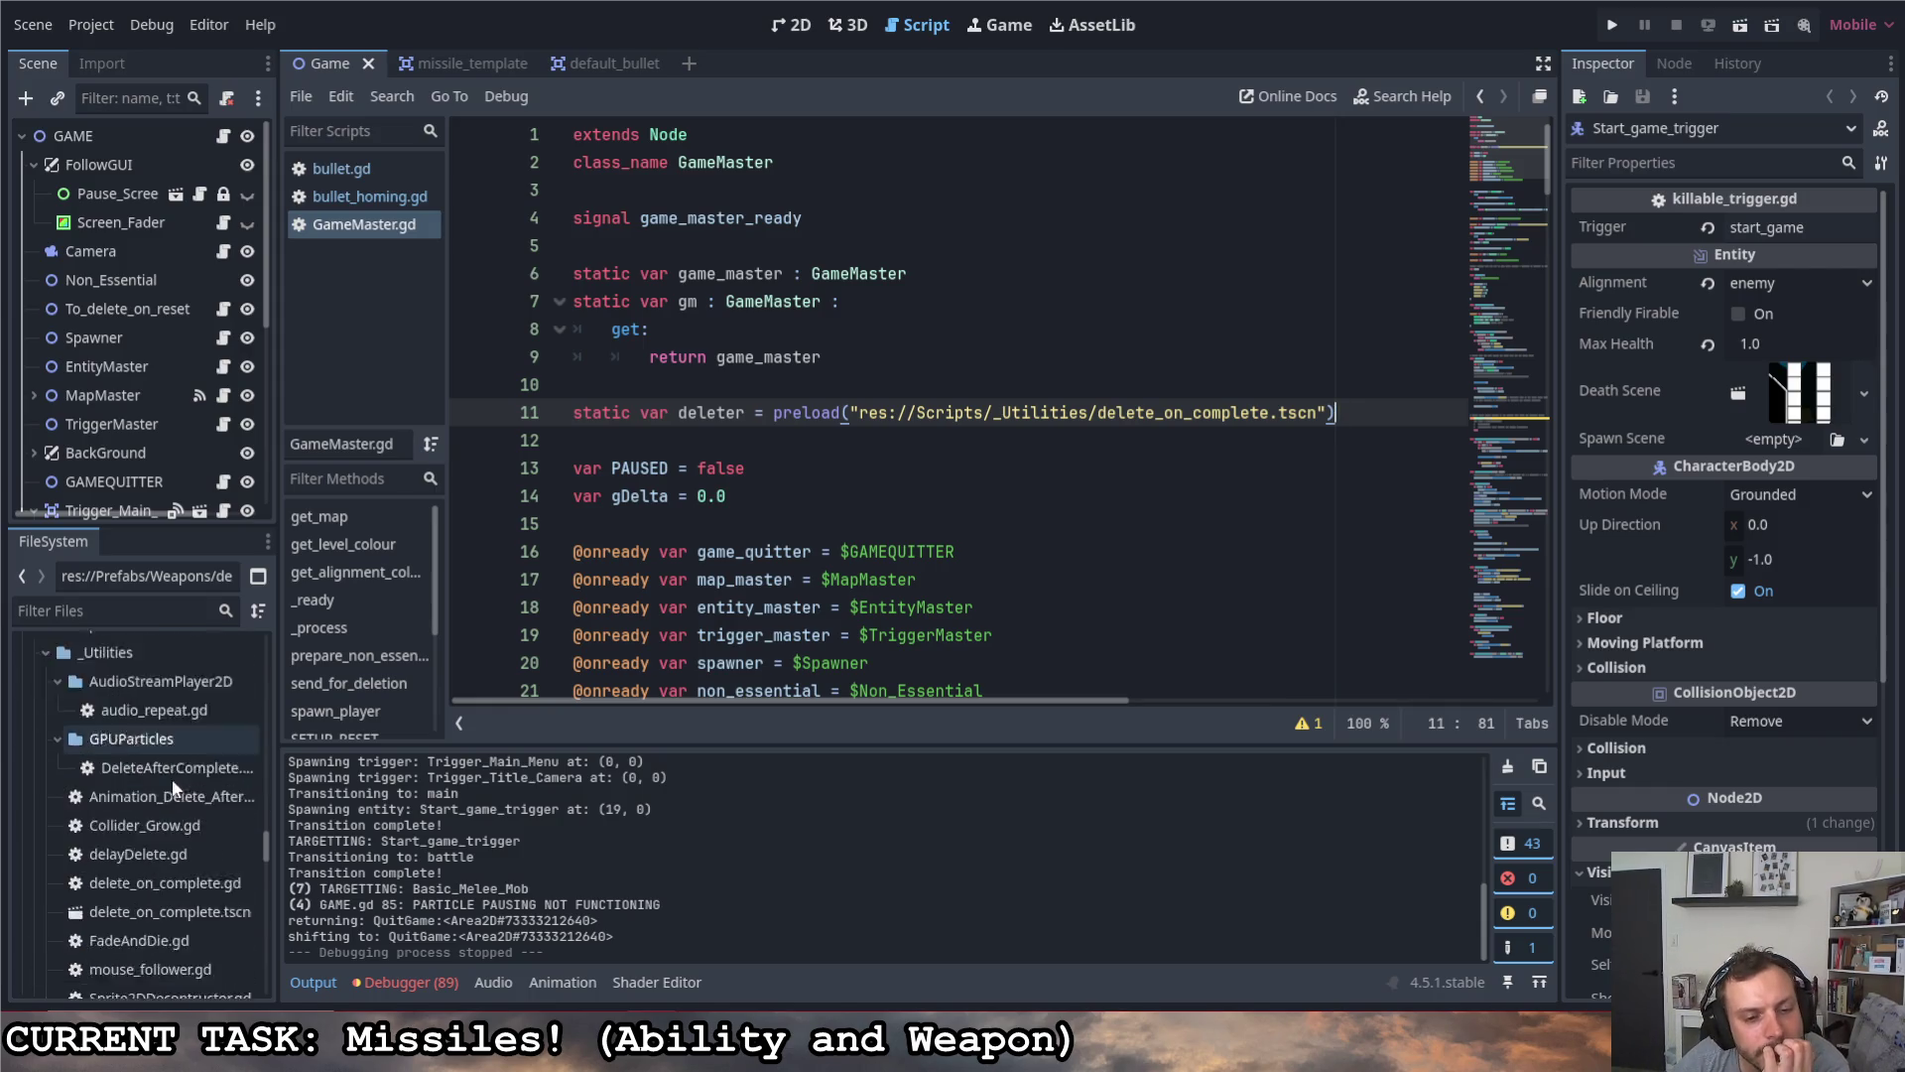
scroll(161, 790, "up", 10)
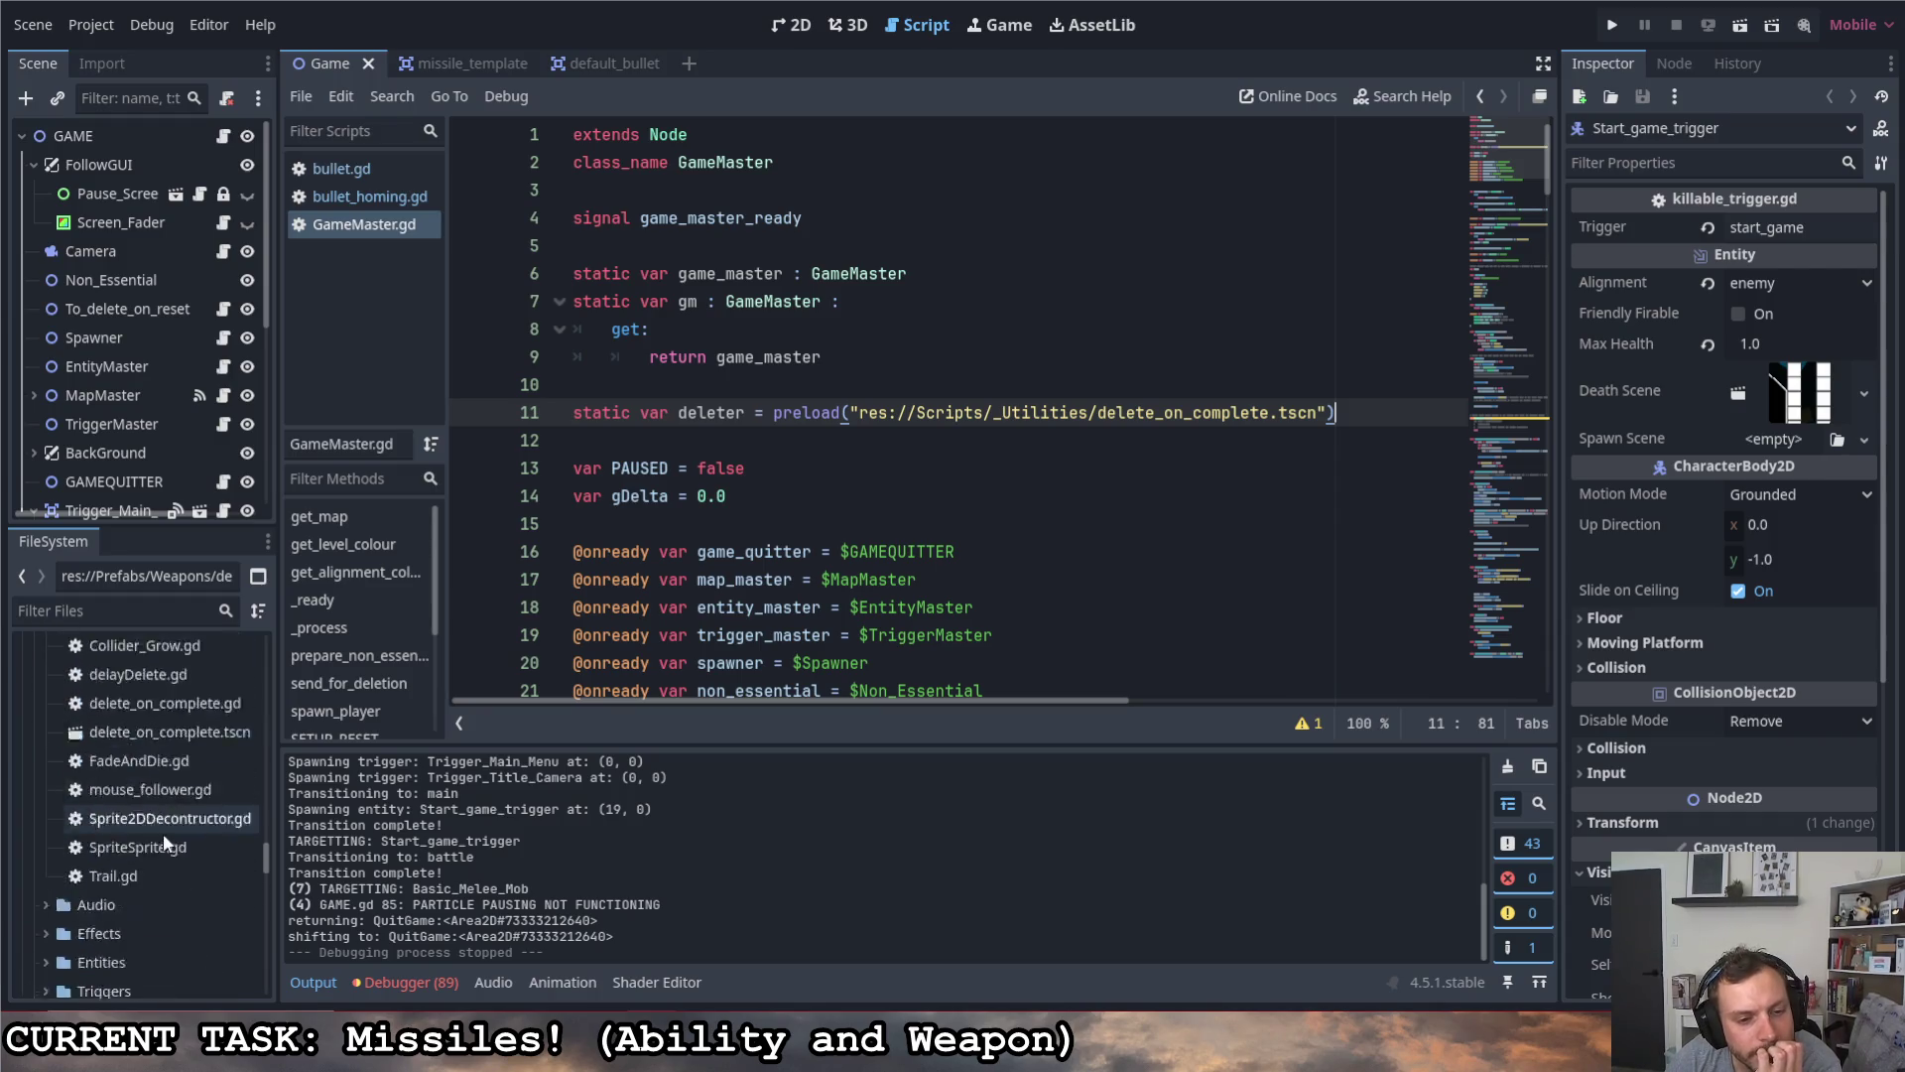
scroll(175, 801, "up", 6)
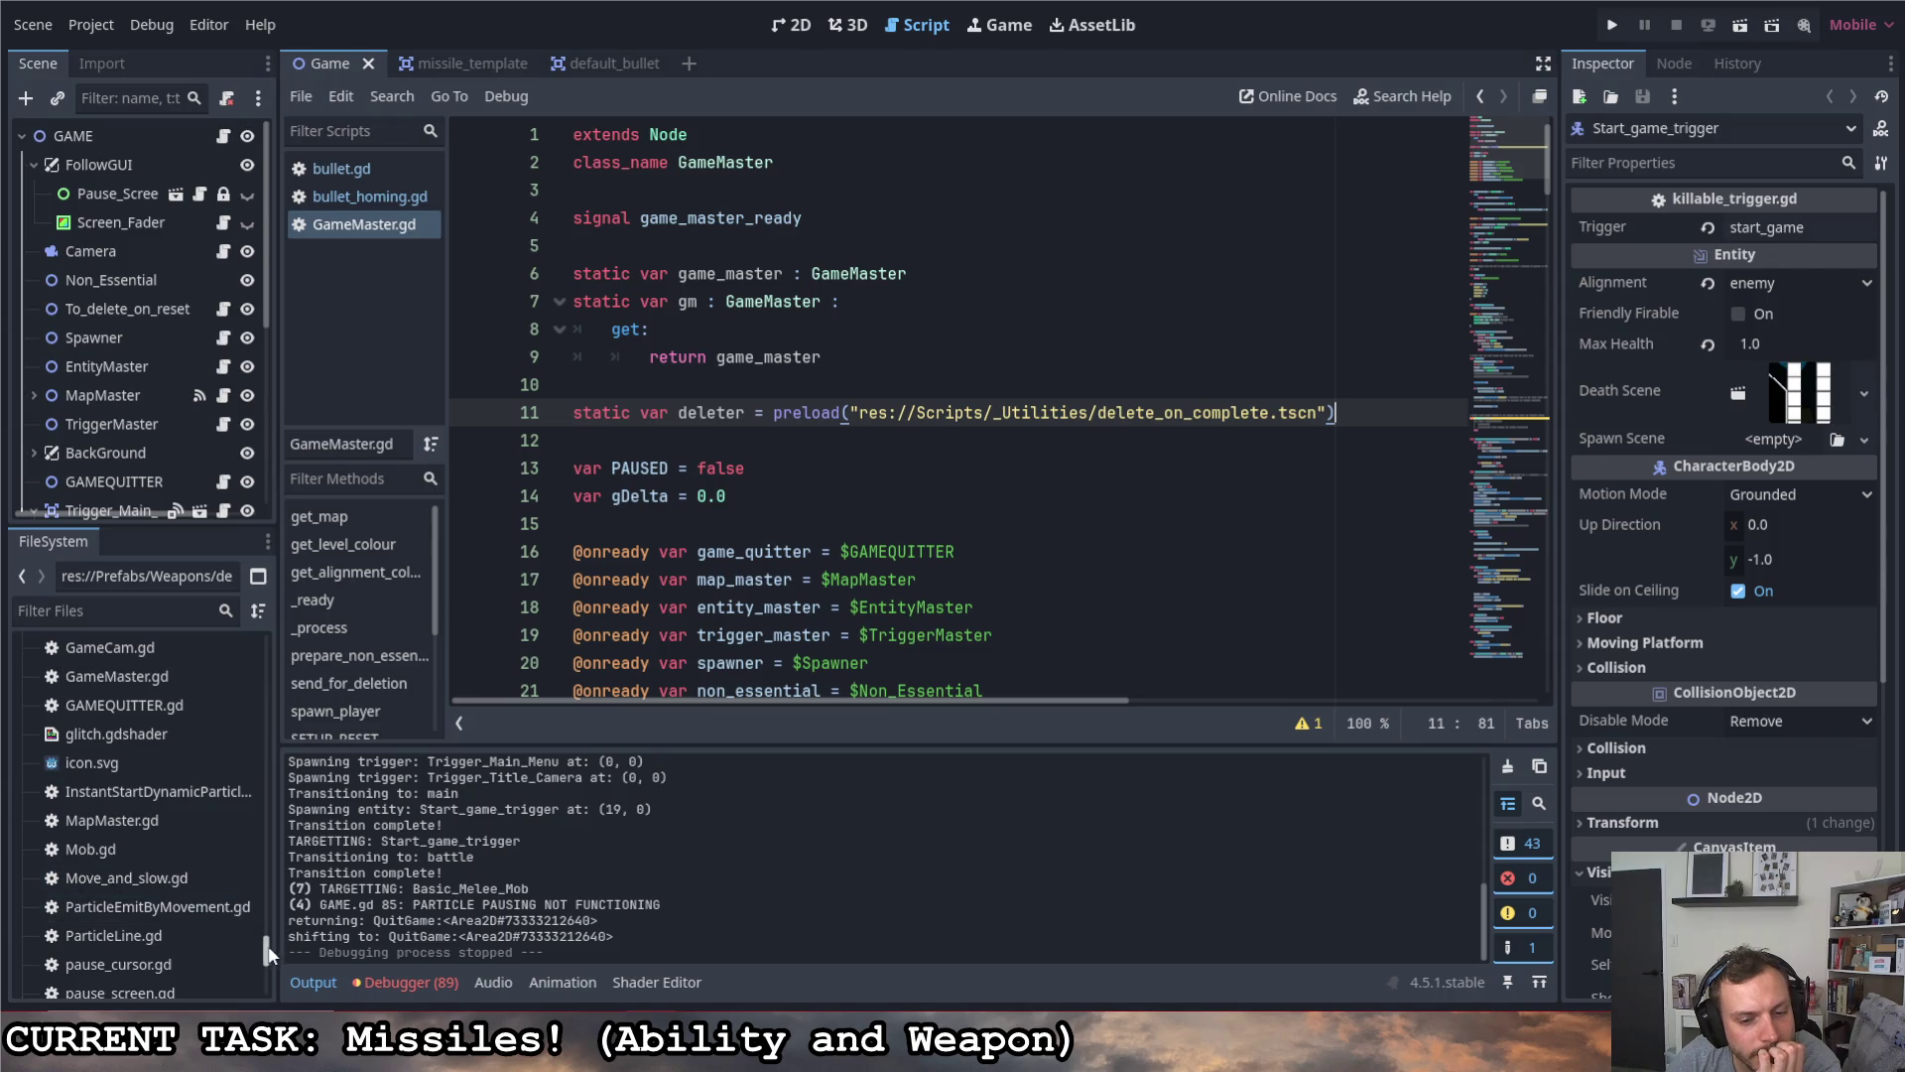
mouse_move(266, 943)
left_mouse_down()
mouse_move(276, 629)
mouse_move(260, 976)
left_mouse_up()
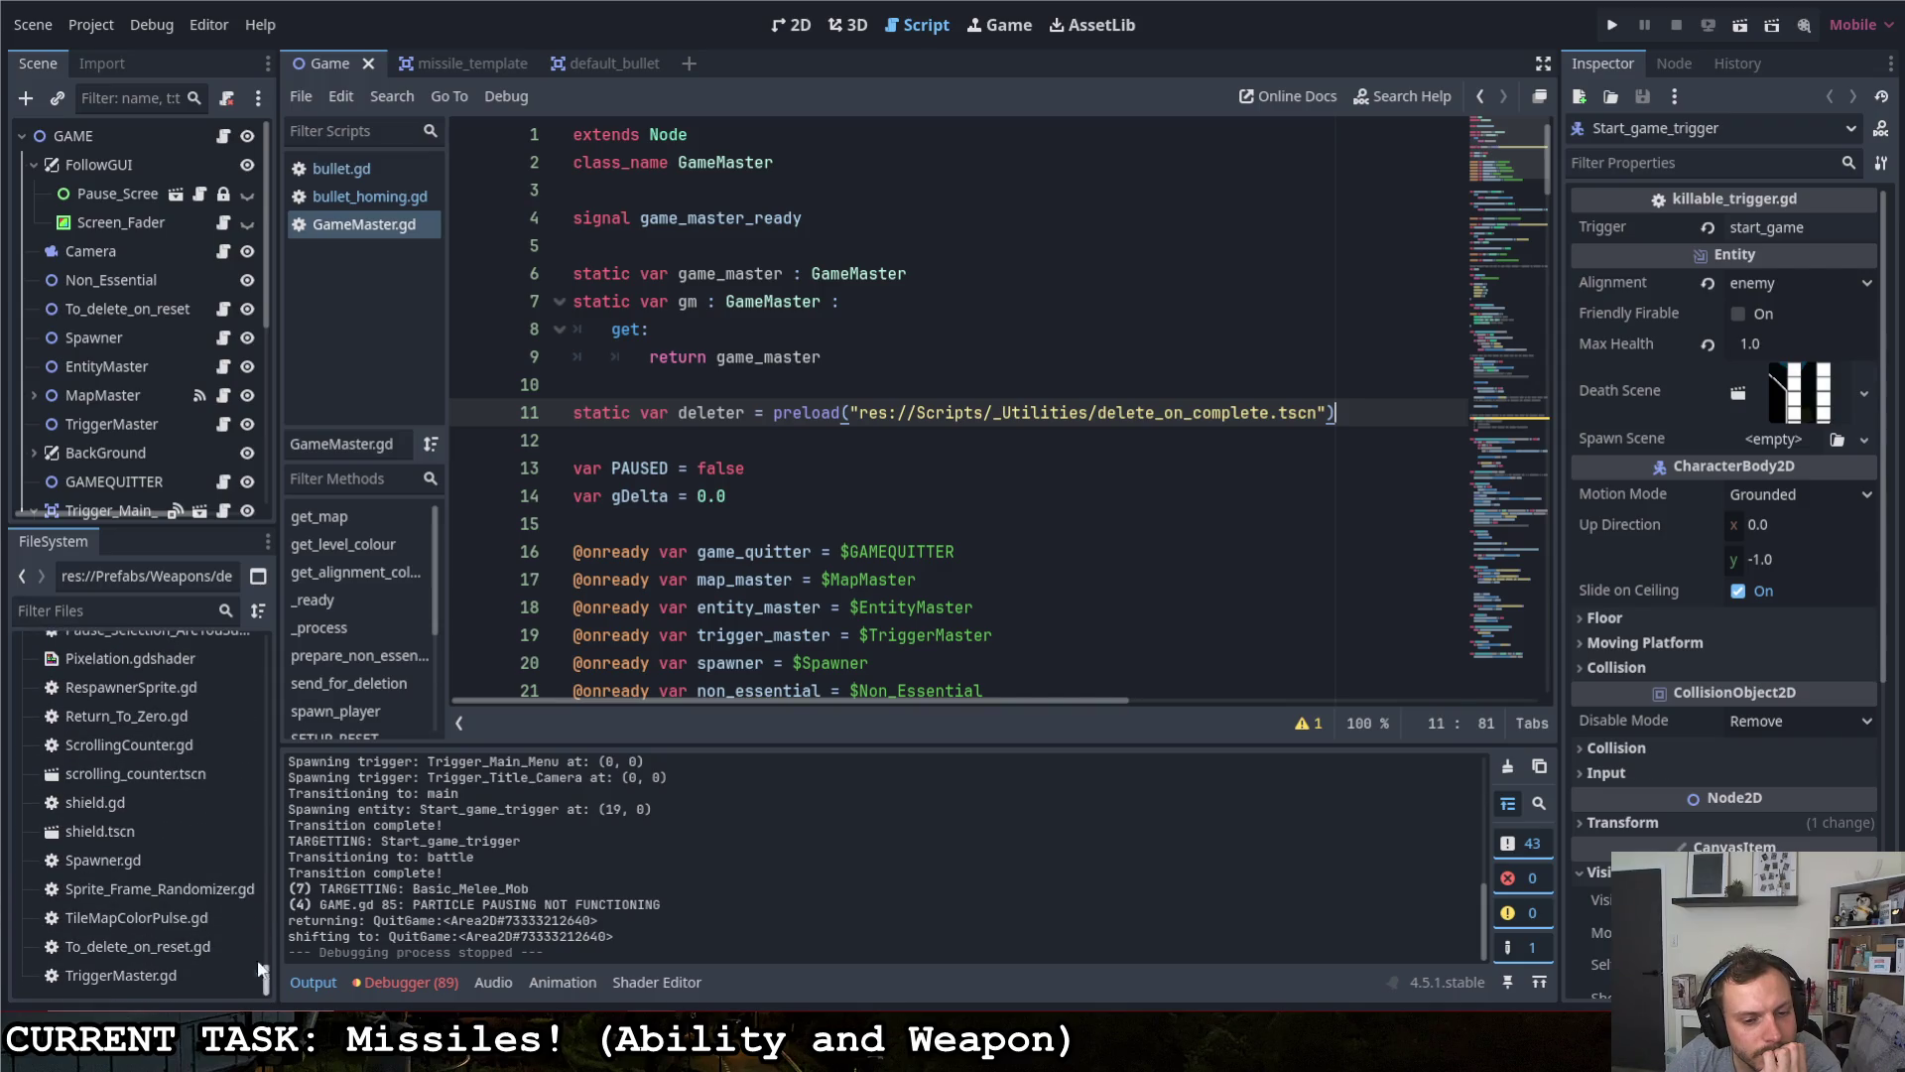
- Filter the FileSystem dock's files by 'player'
left_click(116, 611)
type("player")
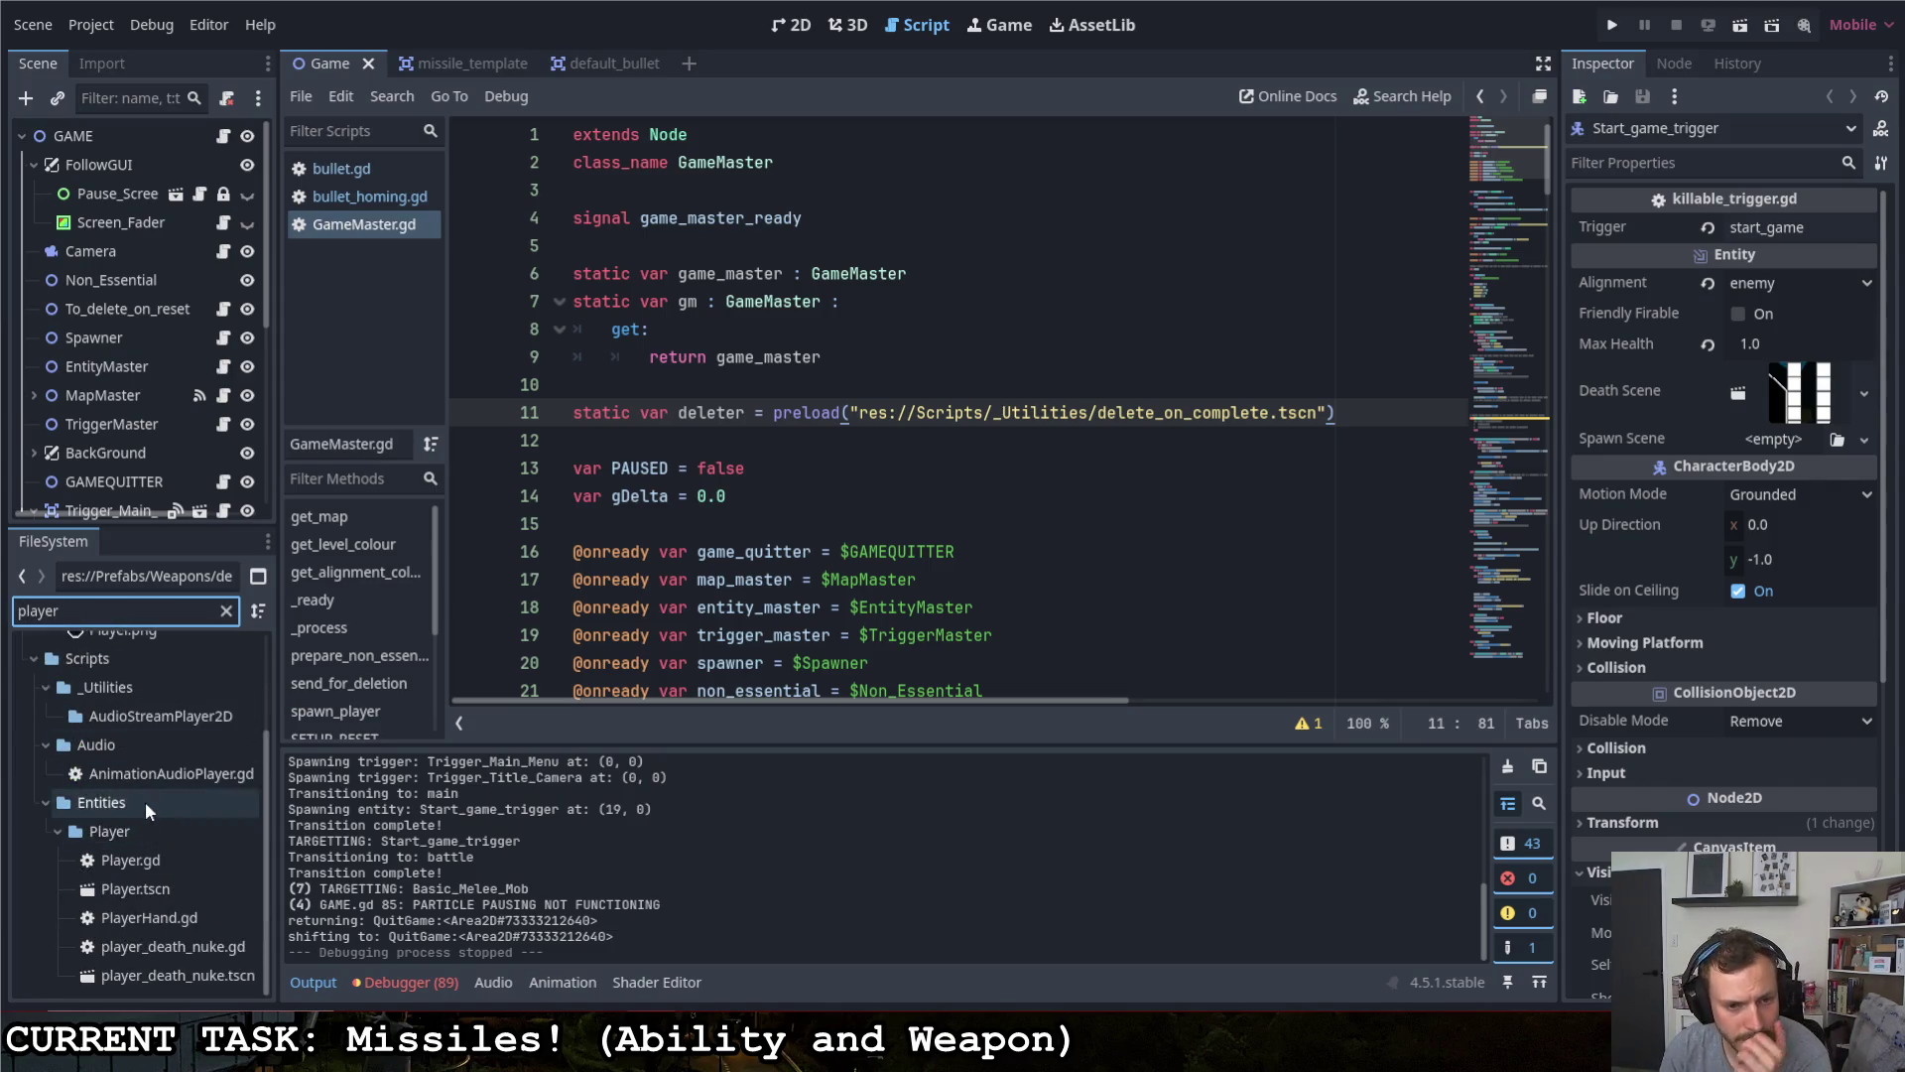
scroll(145, 801, "up", 3)
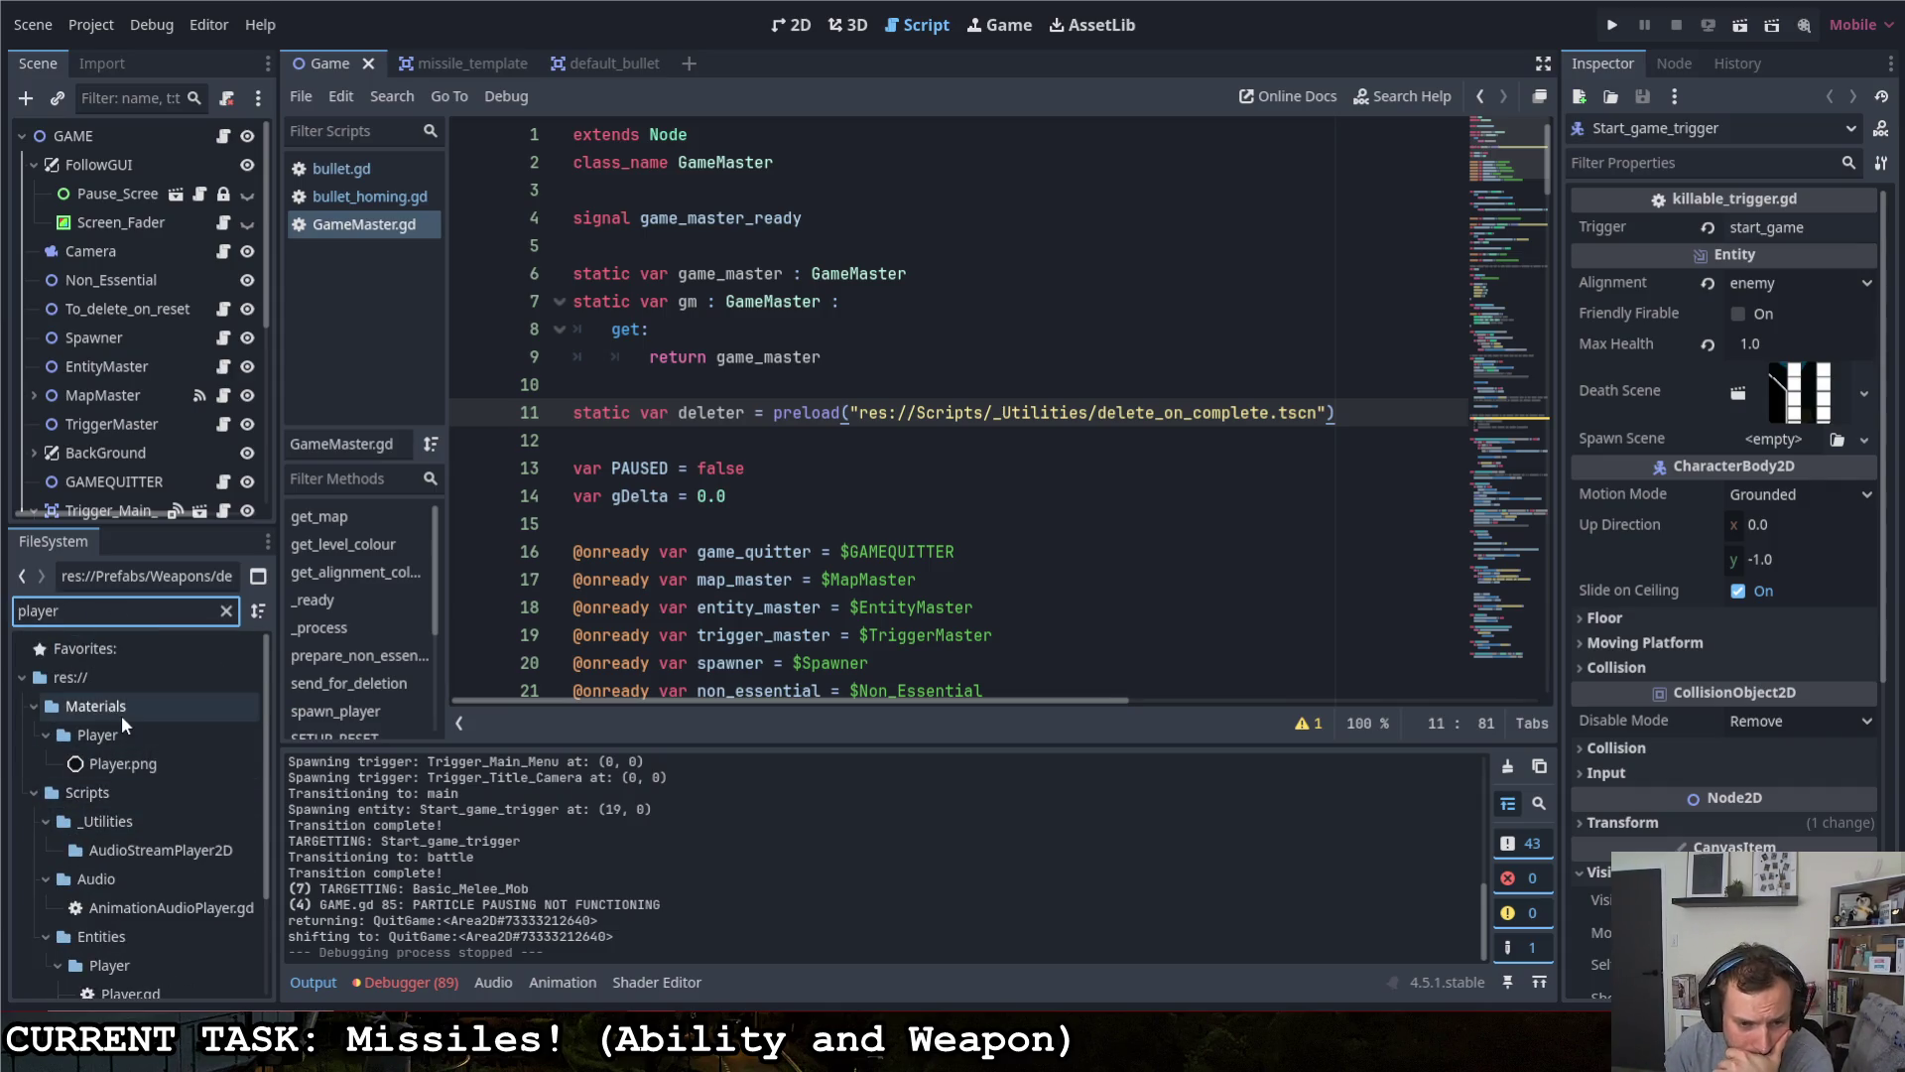
scroll(116, 712, "down", 3)
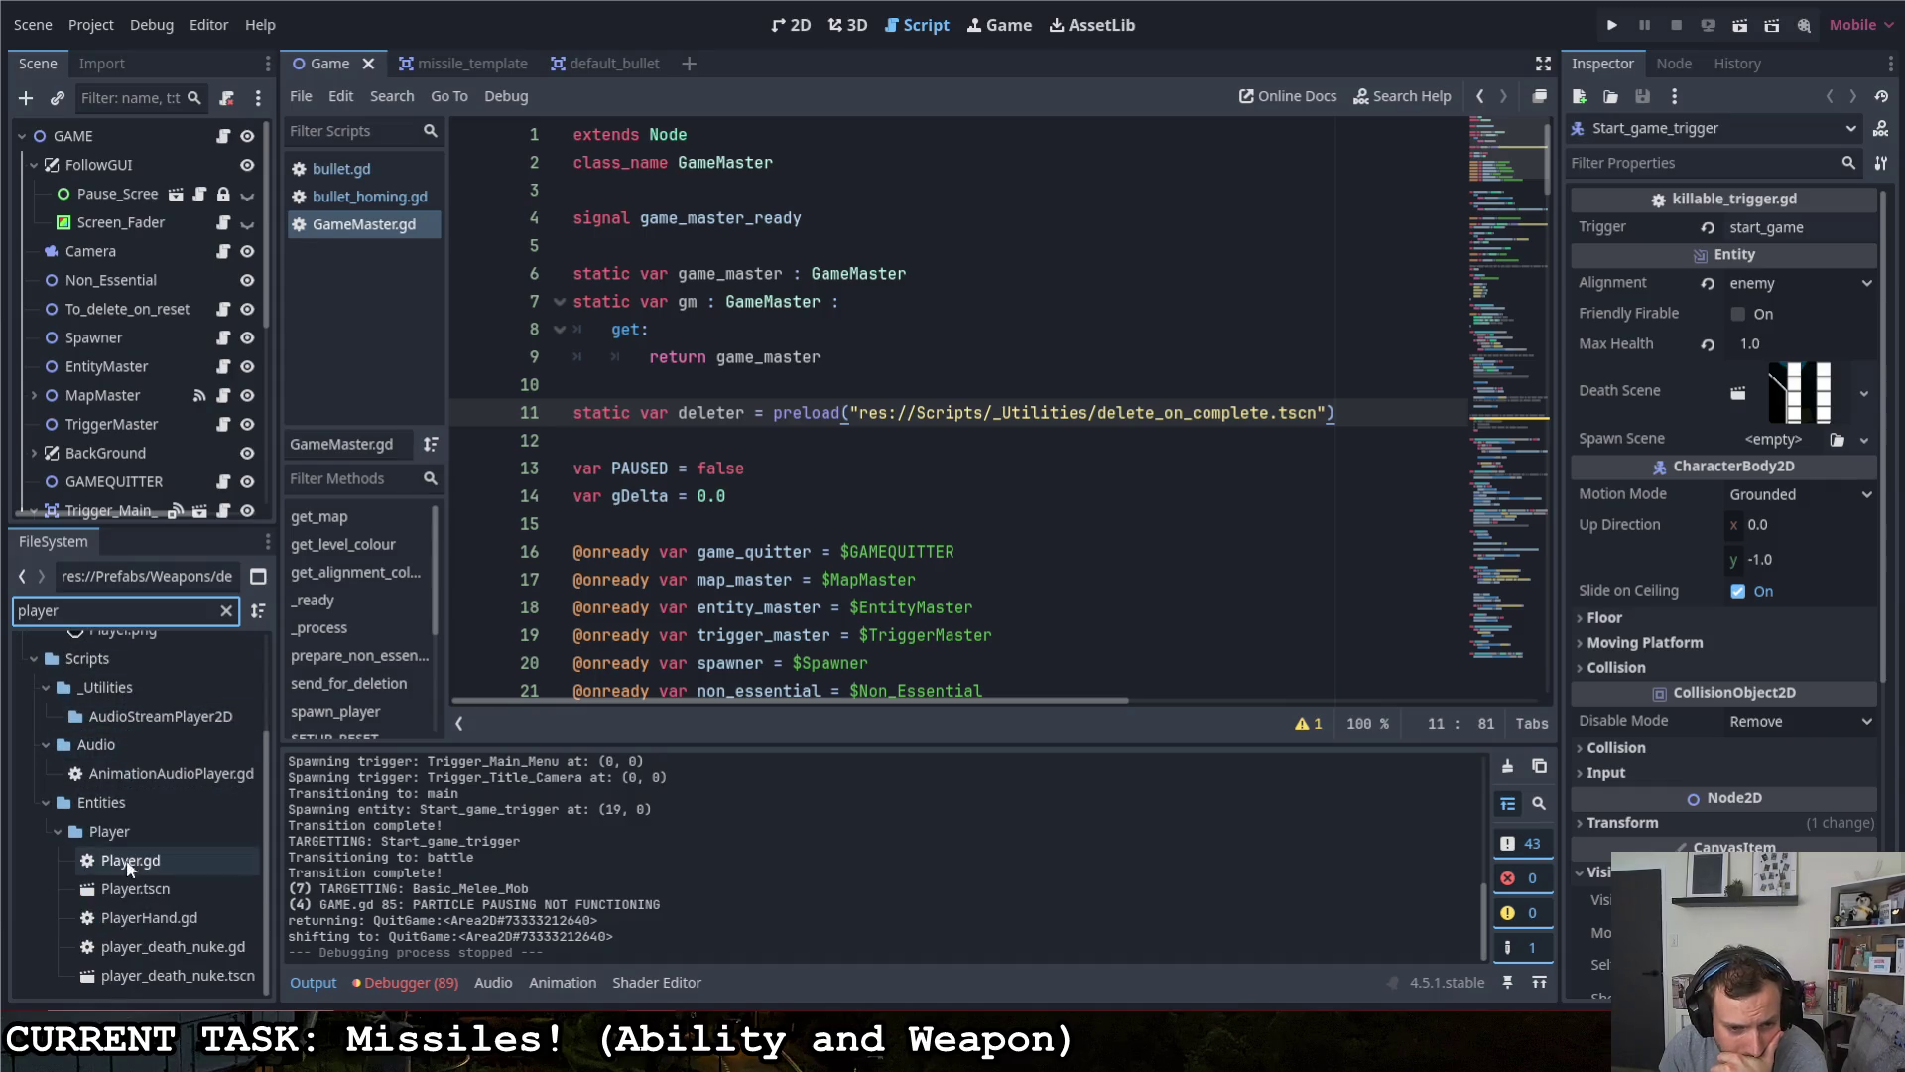
- Open Player.tscn, move its tab beside Game, and open Targetting_Weapon's script
double_click(127, 896)
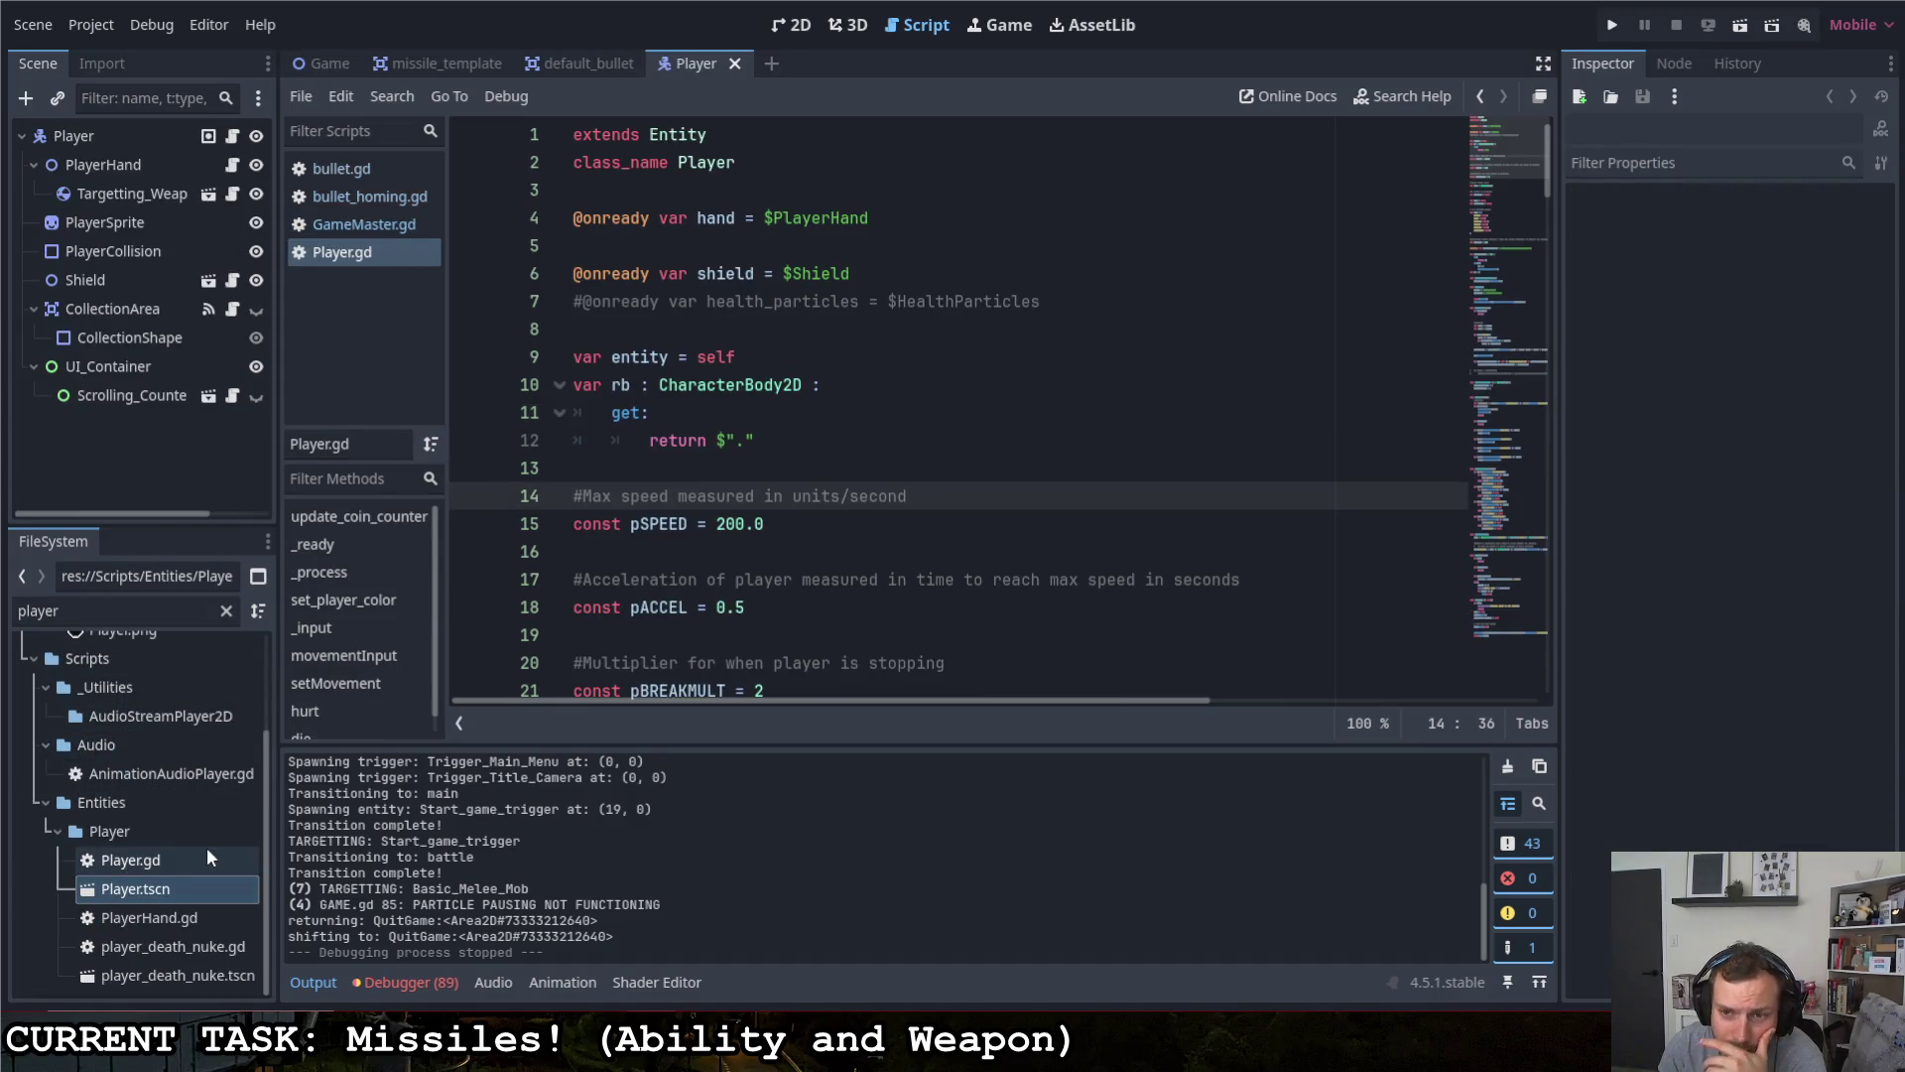
mouse_move(663, 51)
left_mouse_down()
mouse_move(516, 77)
mouse_move(333, 71)
left_mouse_up()
left_click(133, 197)
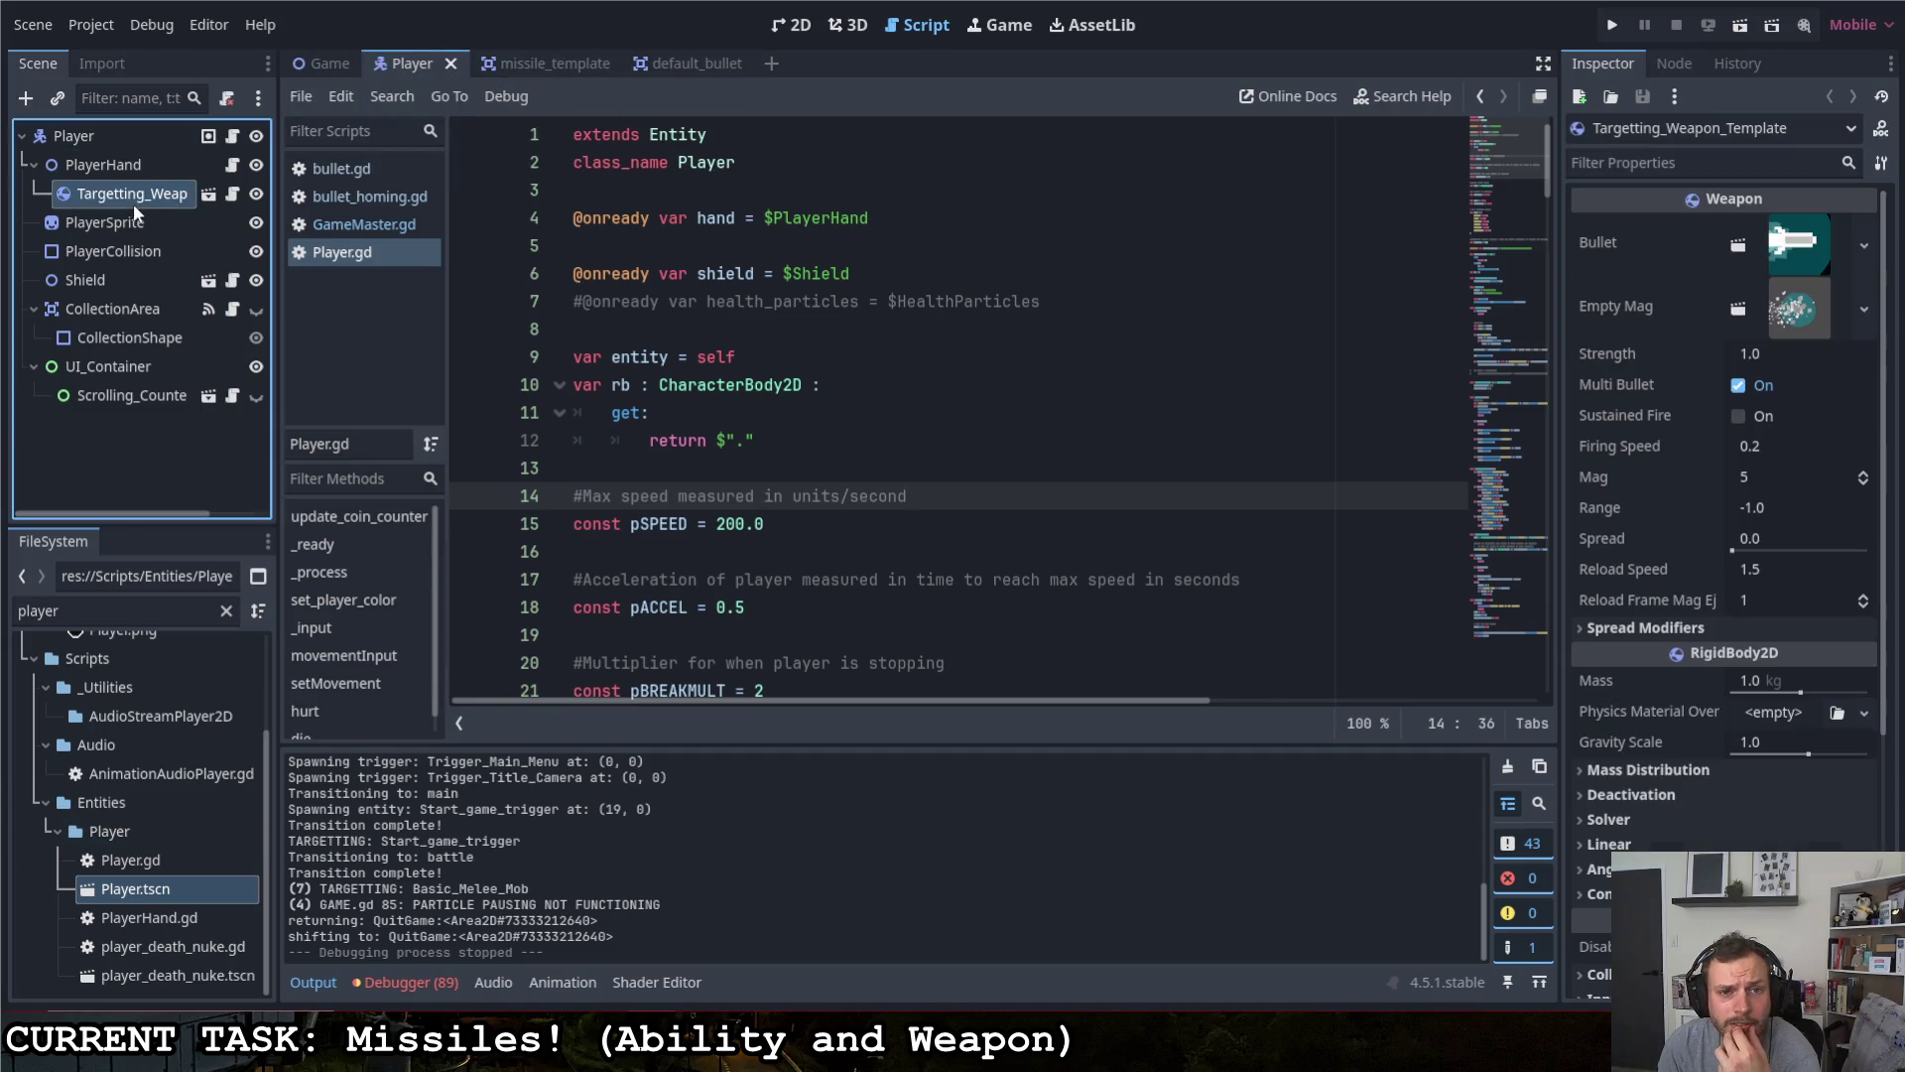
left_click(231, 195)
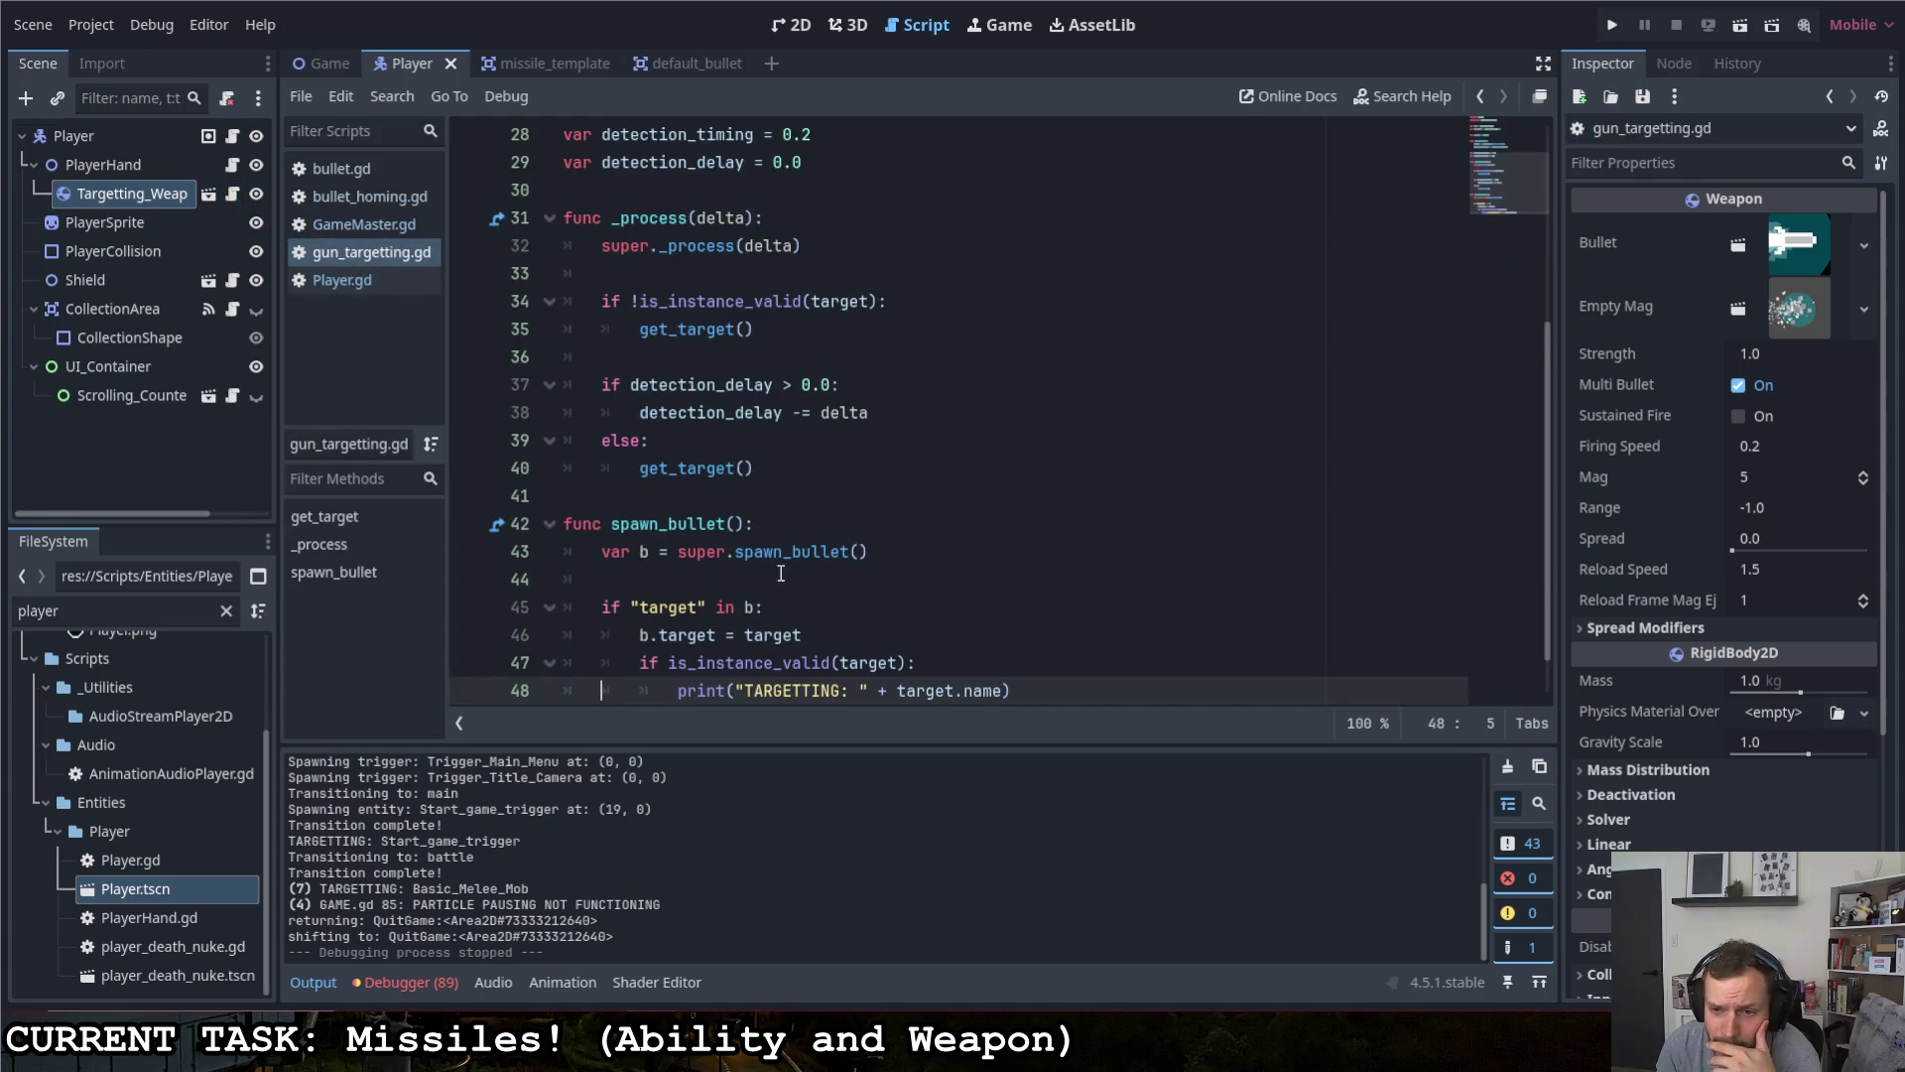
- Delete the target-validity check and TARGETTING debug print from spawn_bullet
scroll(781, 574, "down", 1)
left_click_drag(1012, 635, 472, 631)
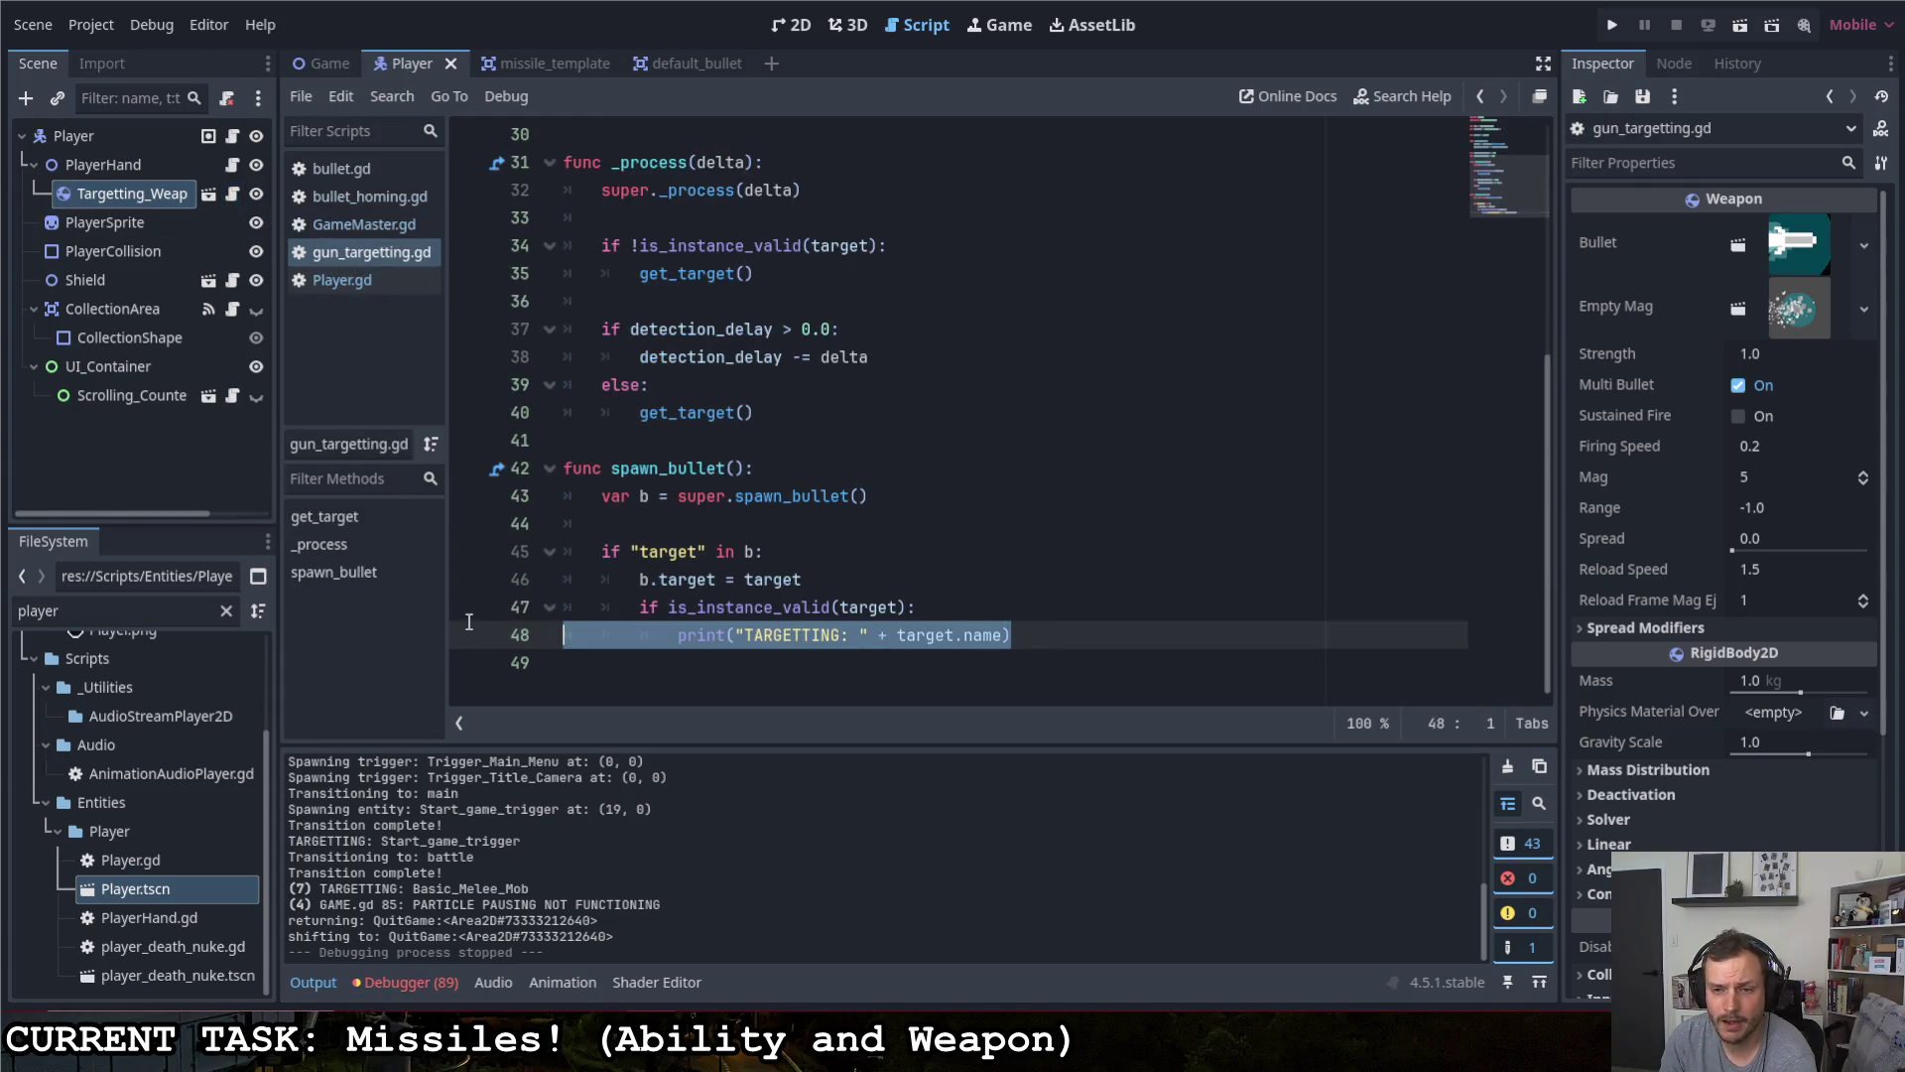
key("shift+Up")
key("BackSpace")
key("BackSpace")
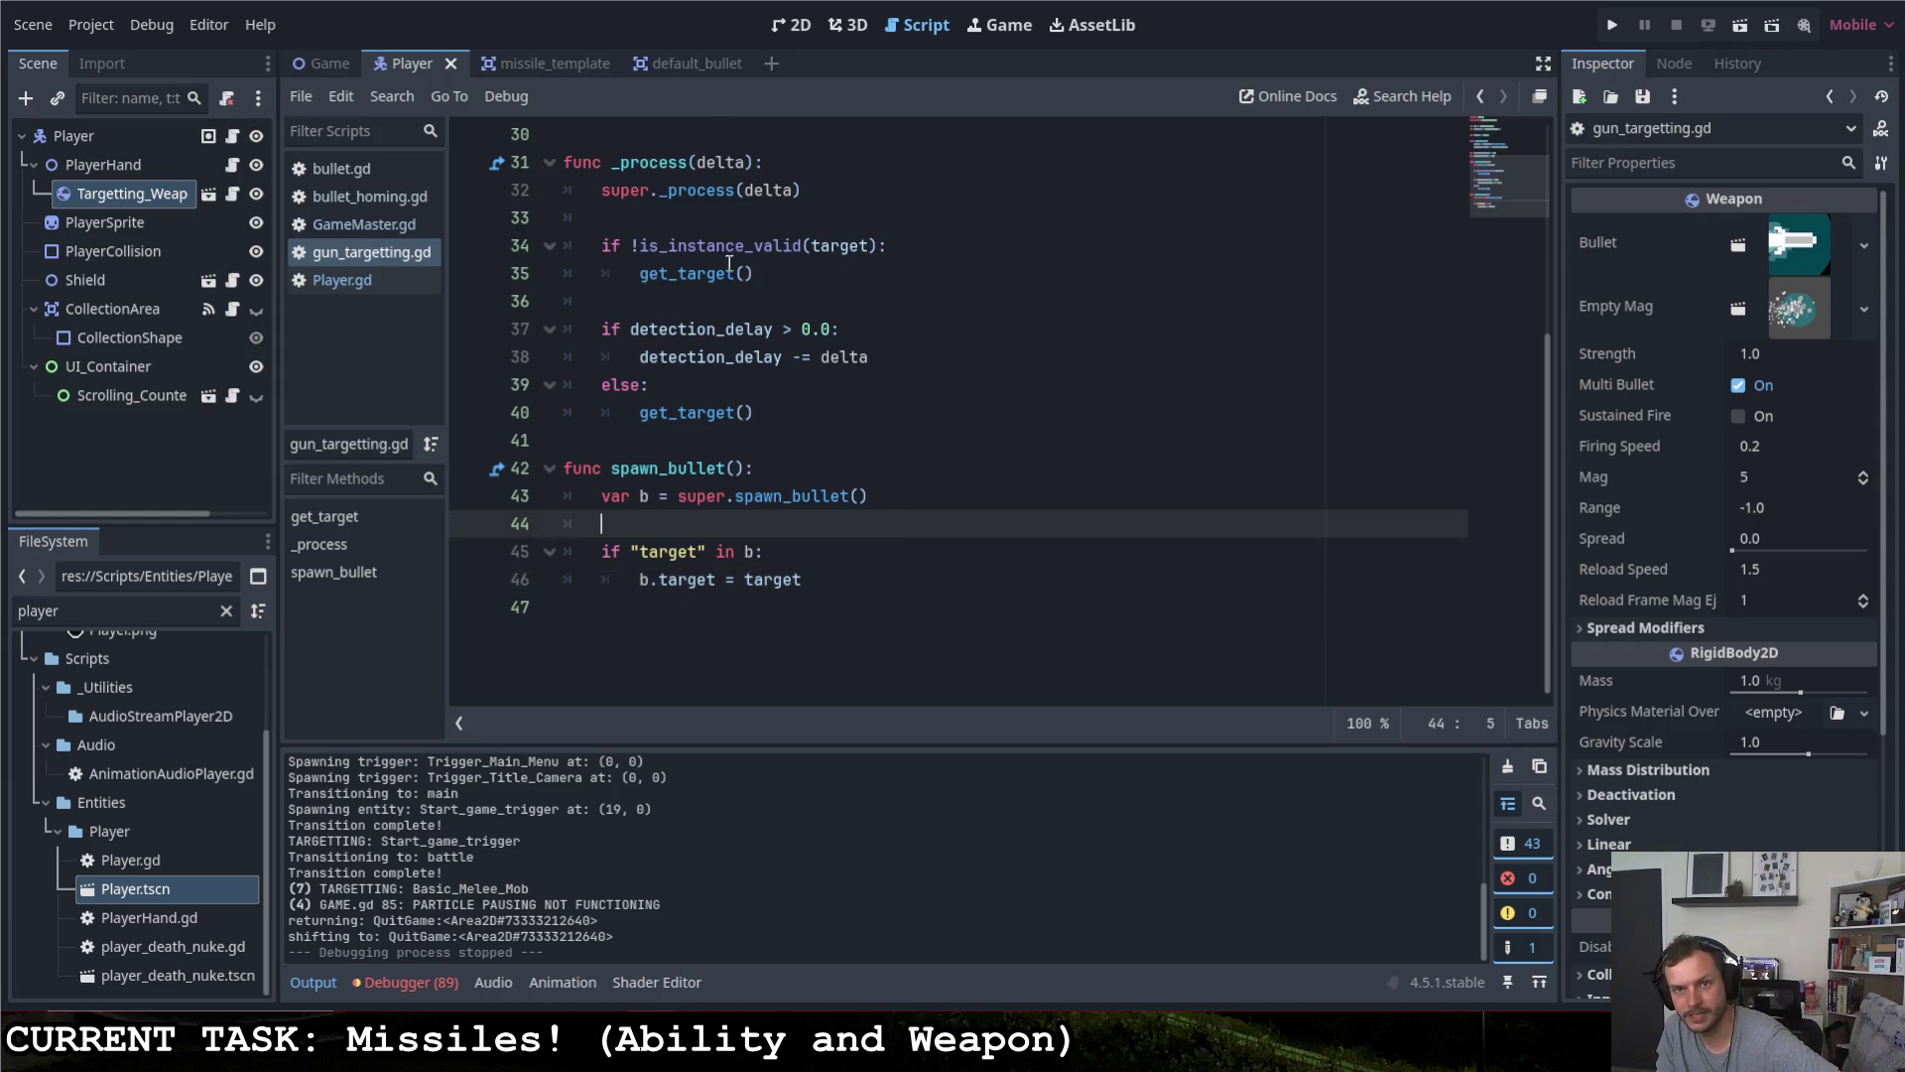
- Review default_bullet's bullet.gd exports (speed 800, damage 1, range -1) and place the cursor on line 7
left_click(675, 63)
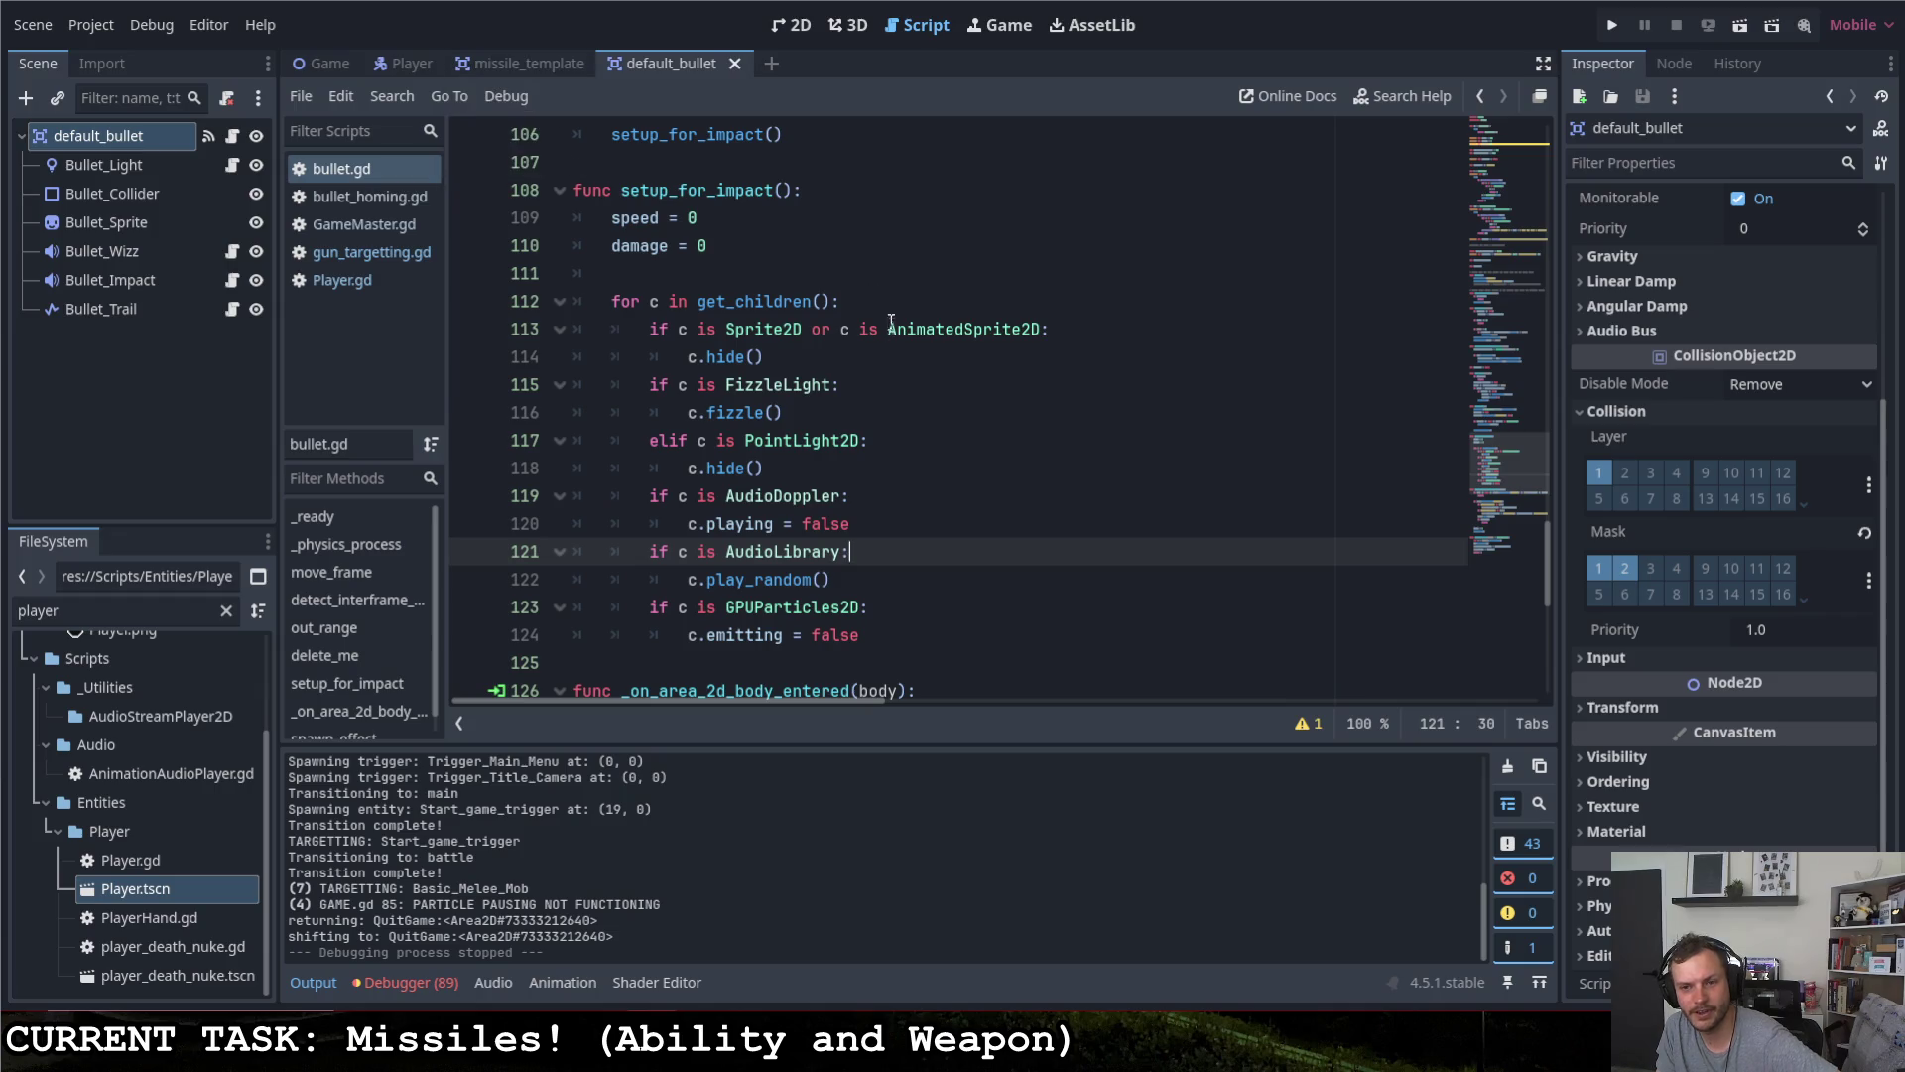
scroll(925, 323, "down", 2)
scroll(926, 322, "up", 2)
scroll(926, 322, "up", 15)
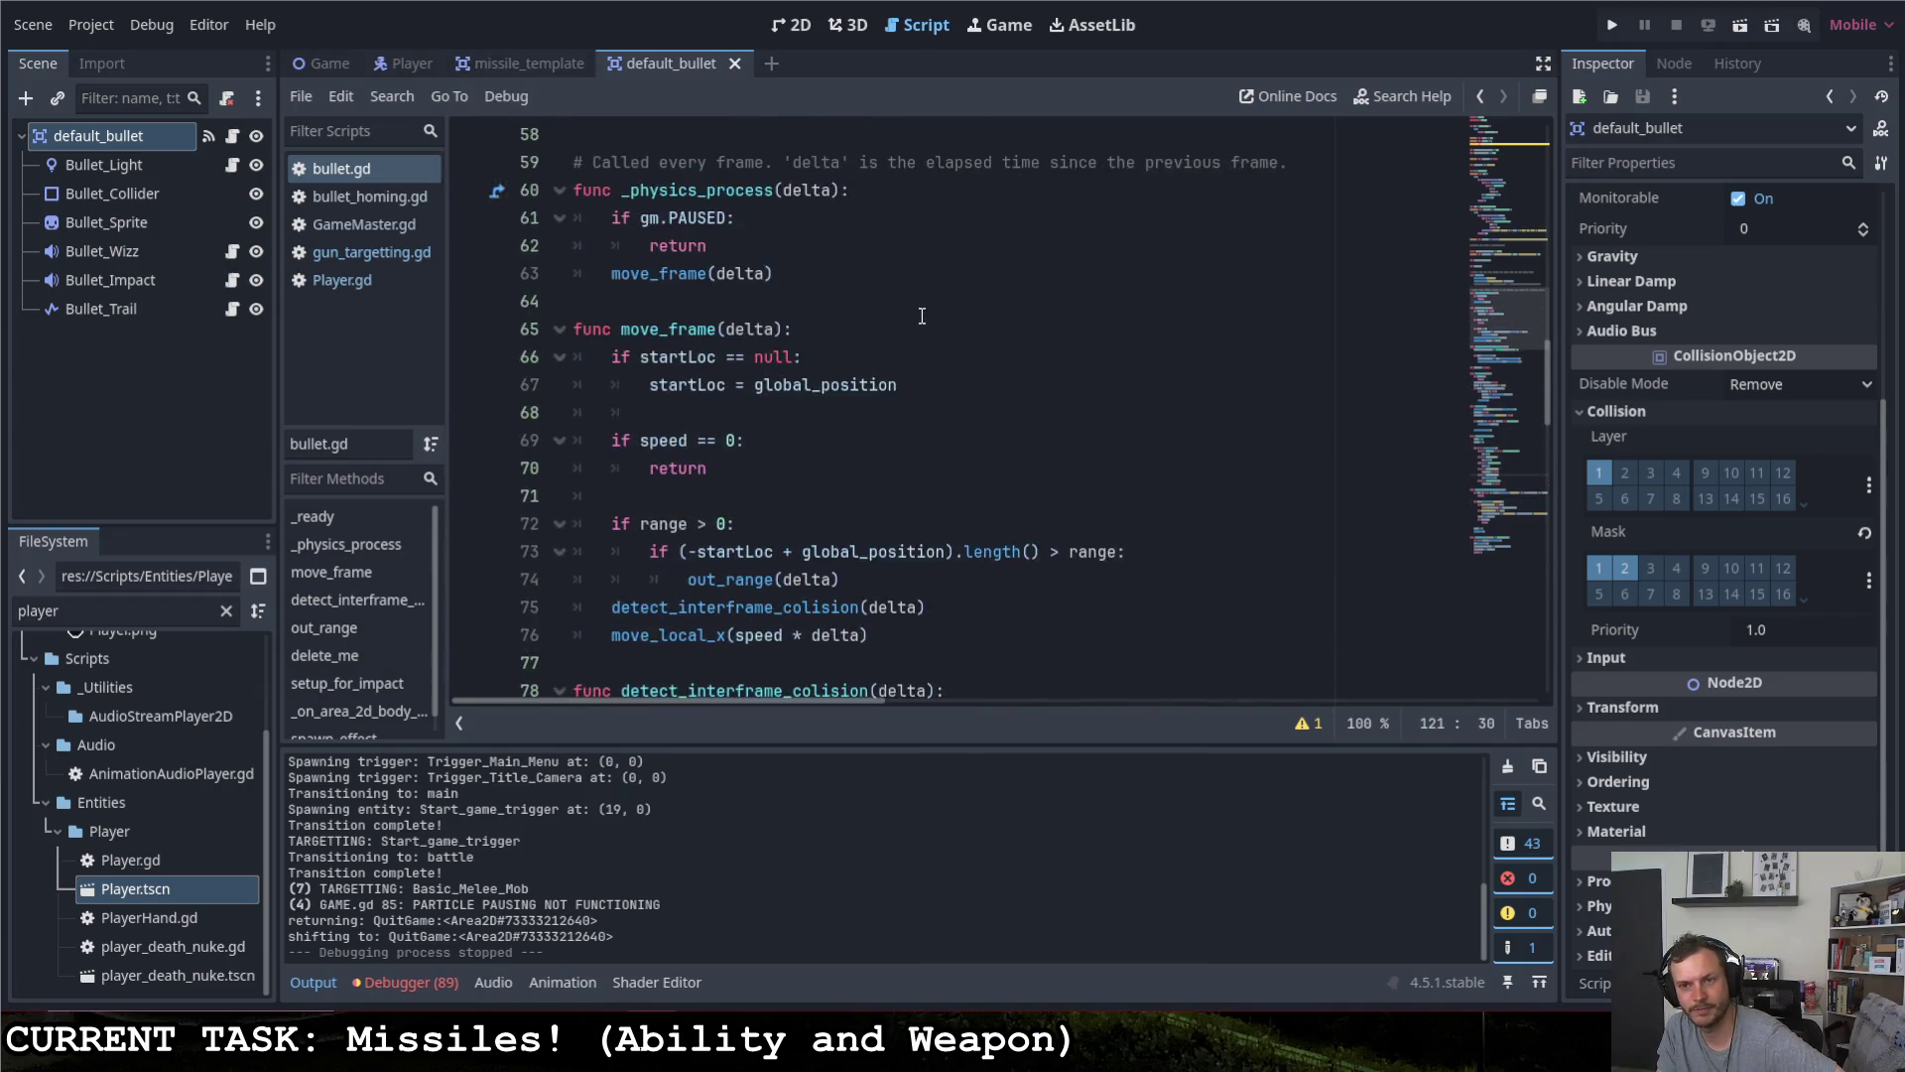
scroll(917, 310, "down", 10)
scroll(917, 311, "down", 5)
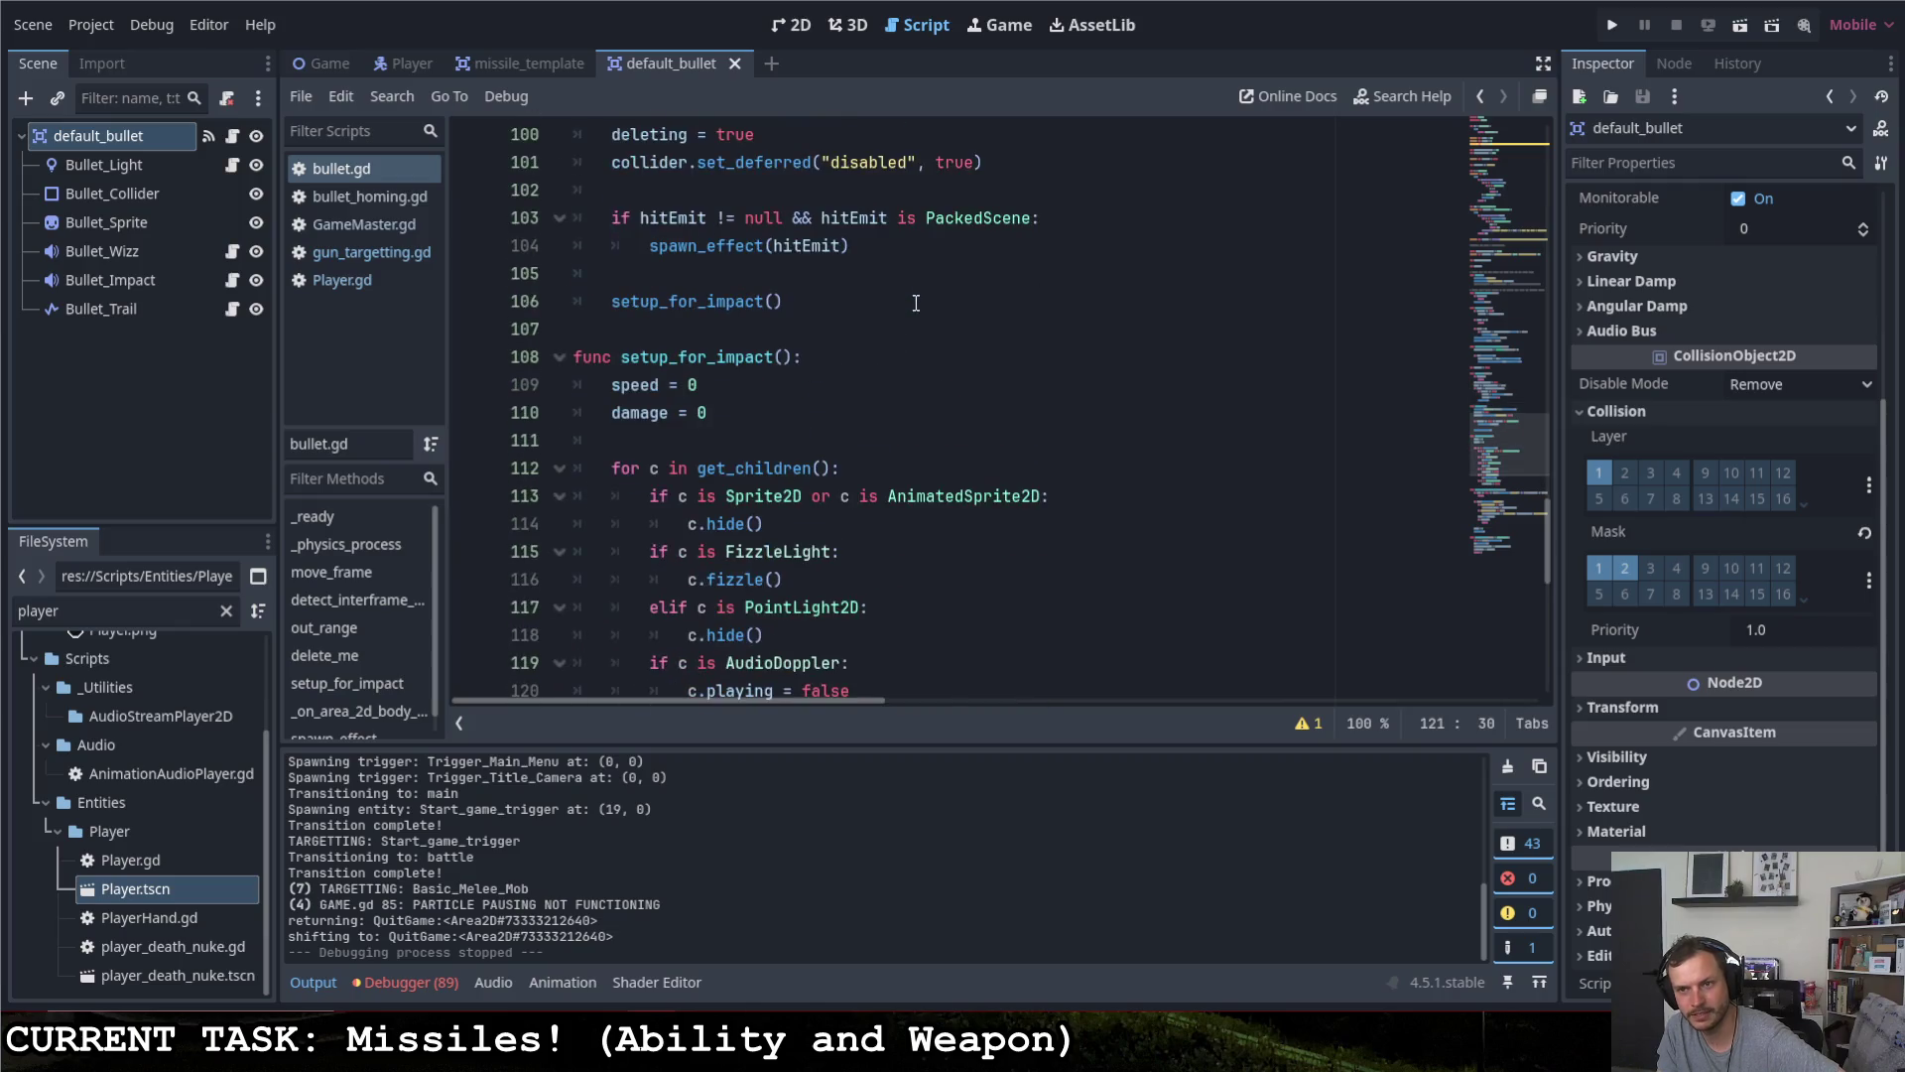
scroll(903, 298, "up", 7)
scroll(903, 278, "up", 20)
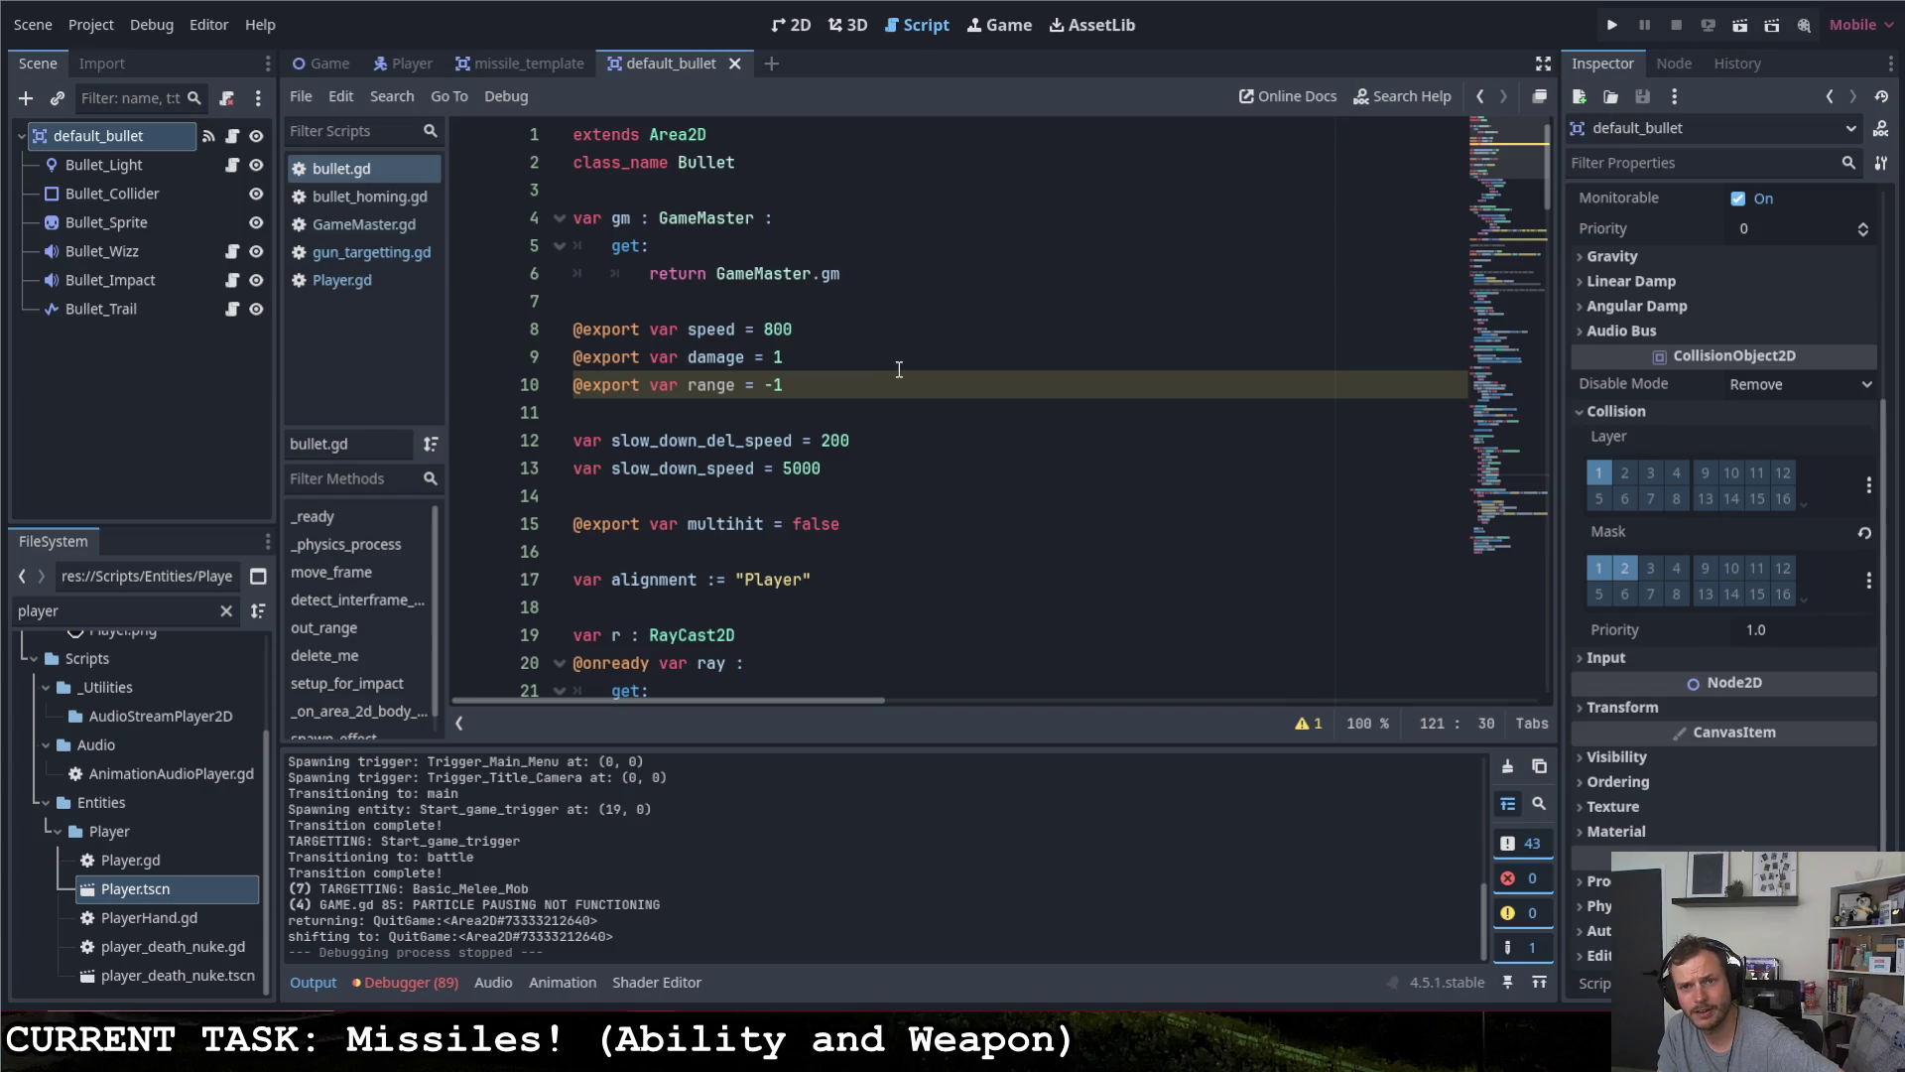
left_click(917, 303)
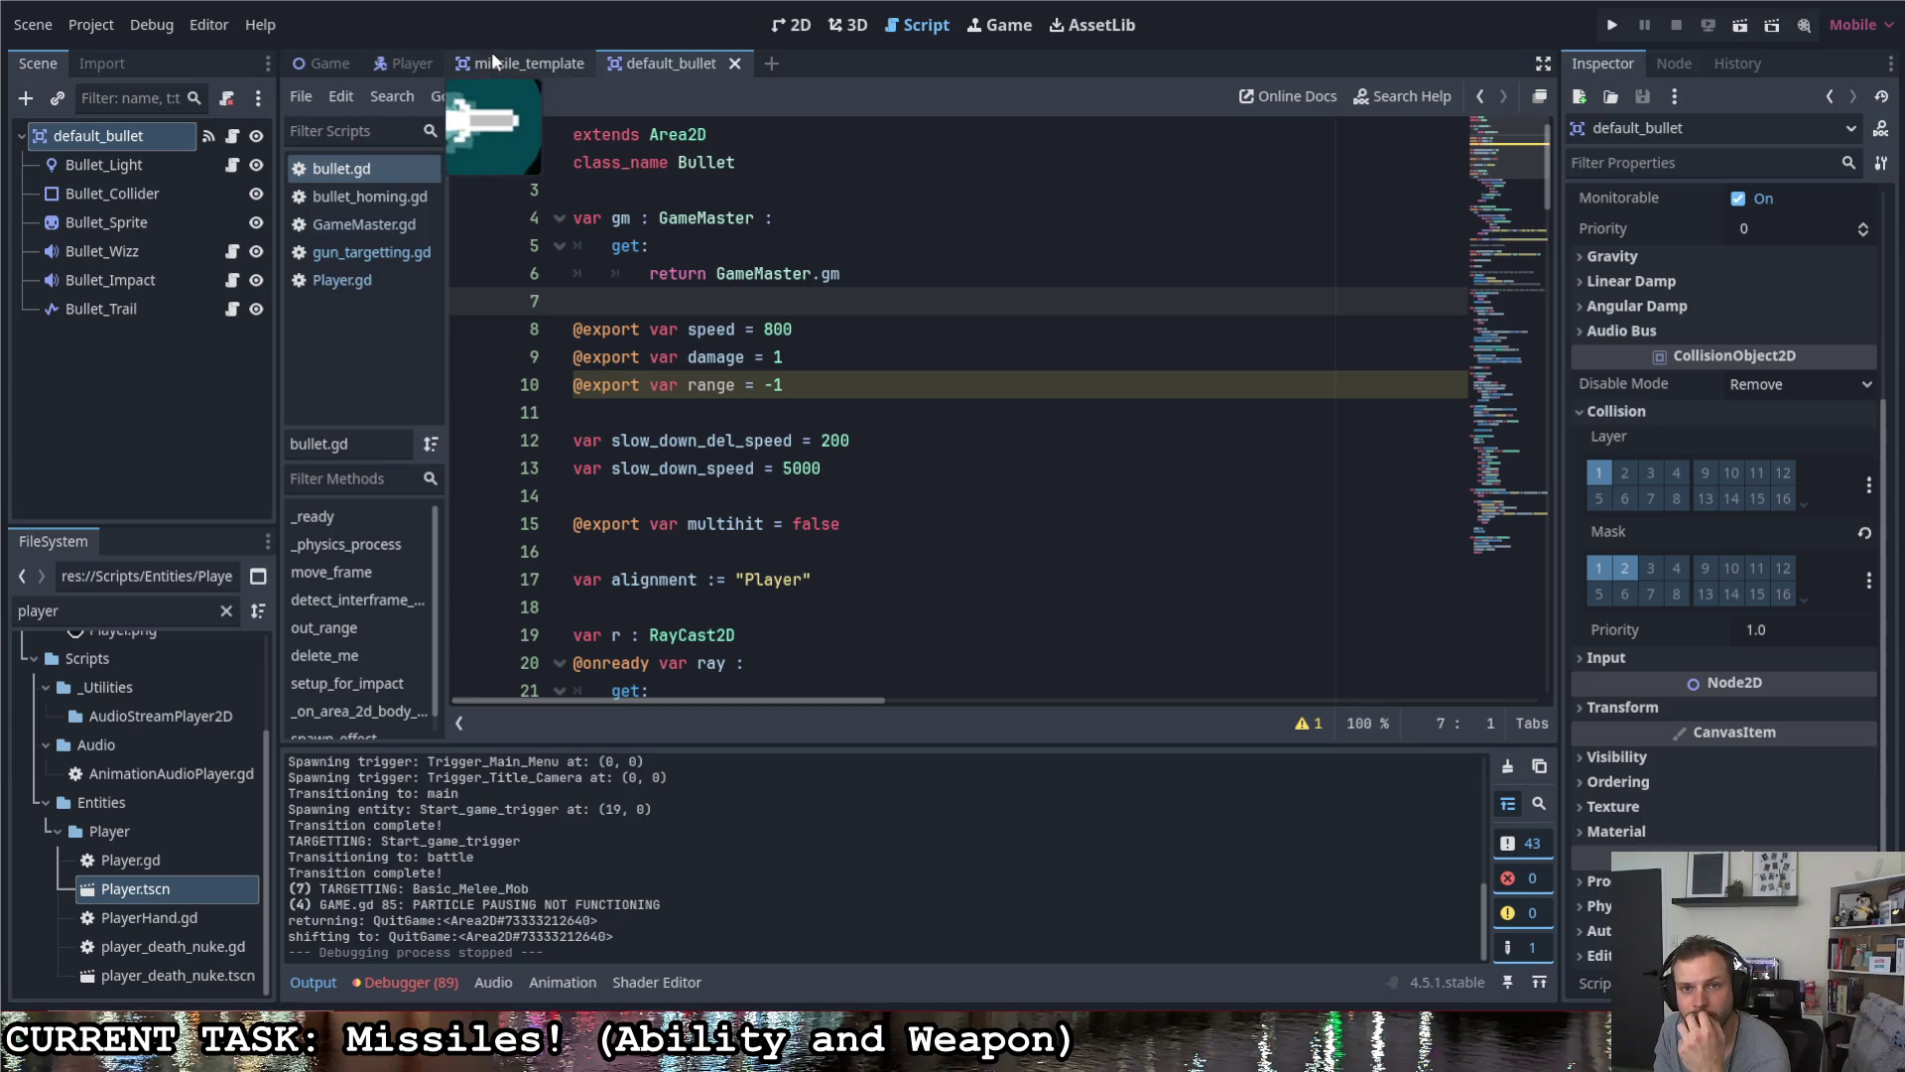
- In the missile scene, add a ShapeCast2D child node under Missile with its default name
left_click(538, 62)
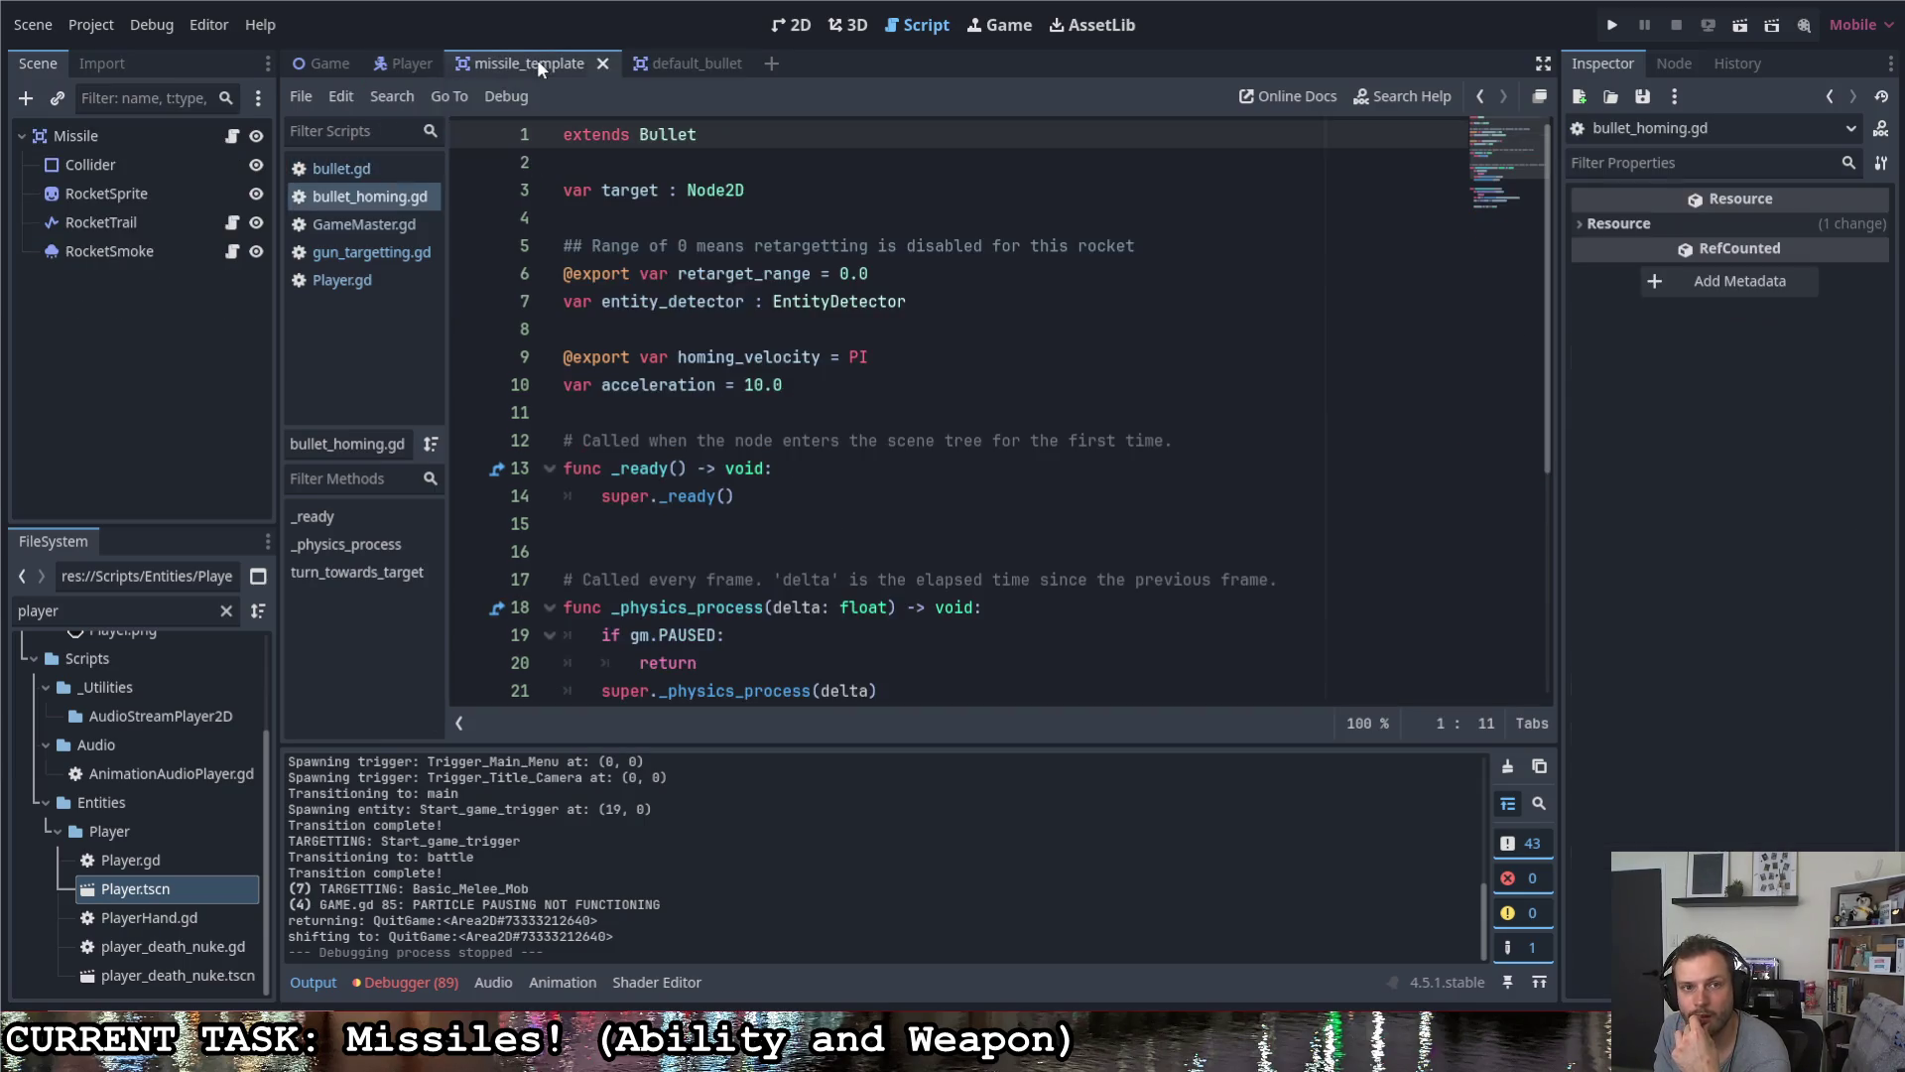
left_click(158, 164)
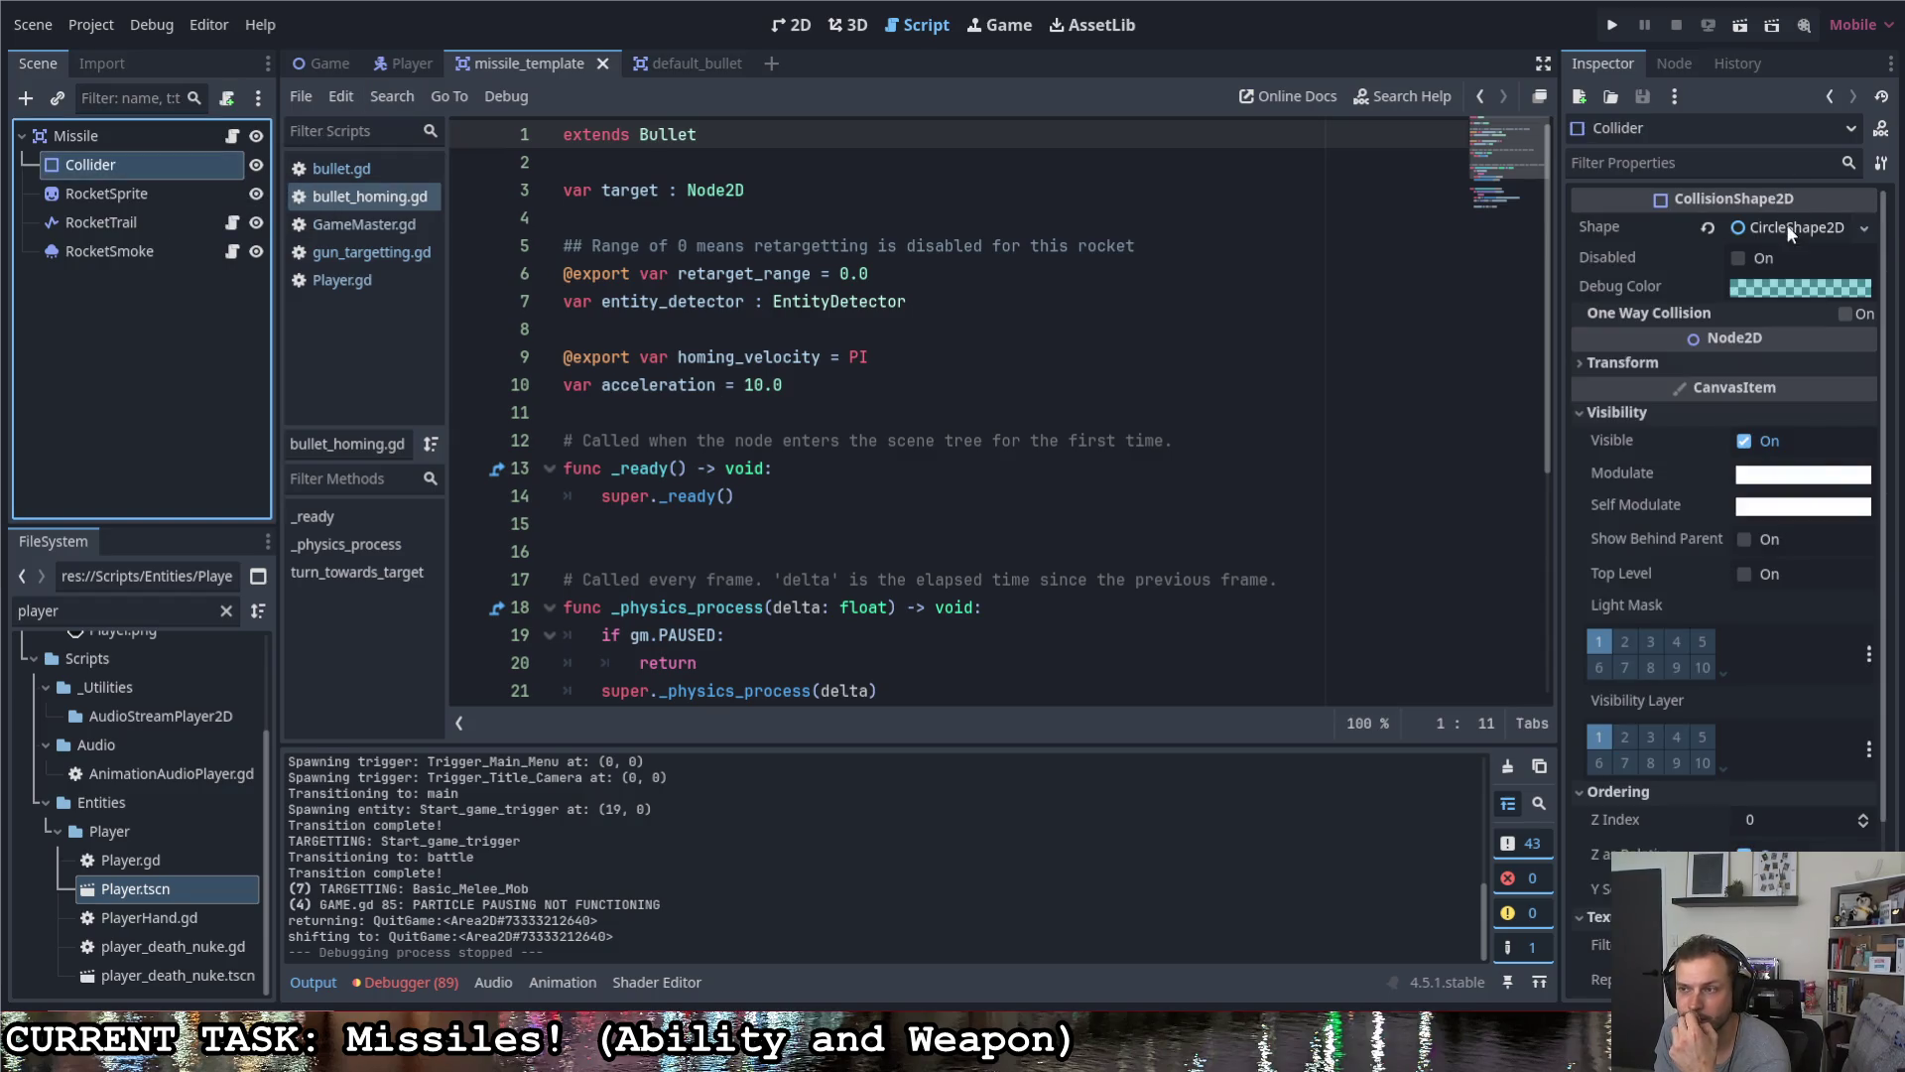
right_click(115, 135)
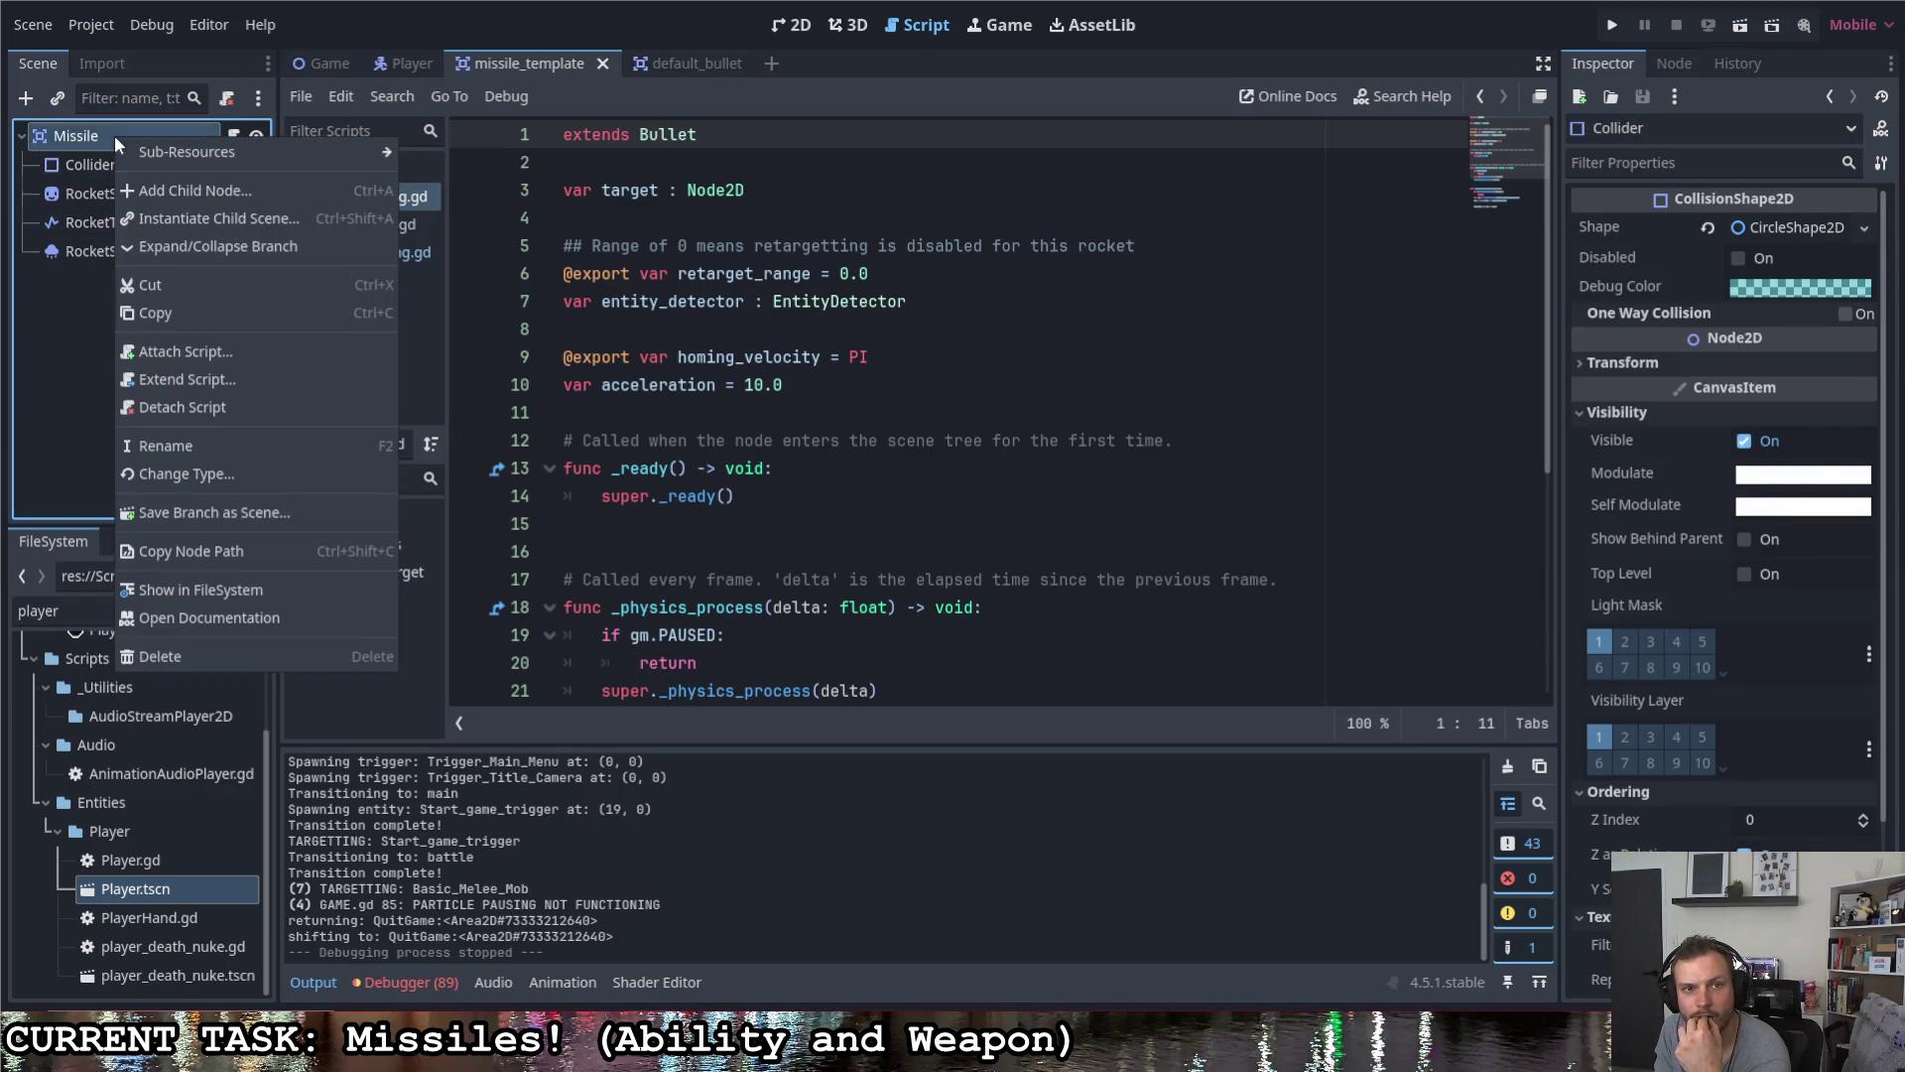
left_click(188, 191)
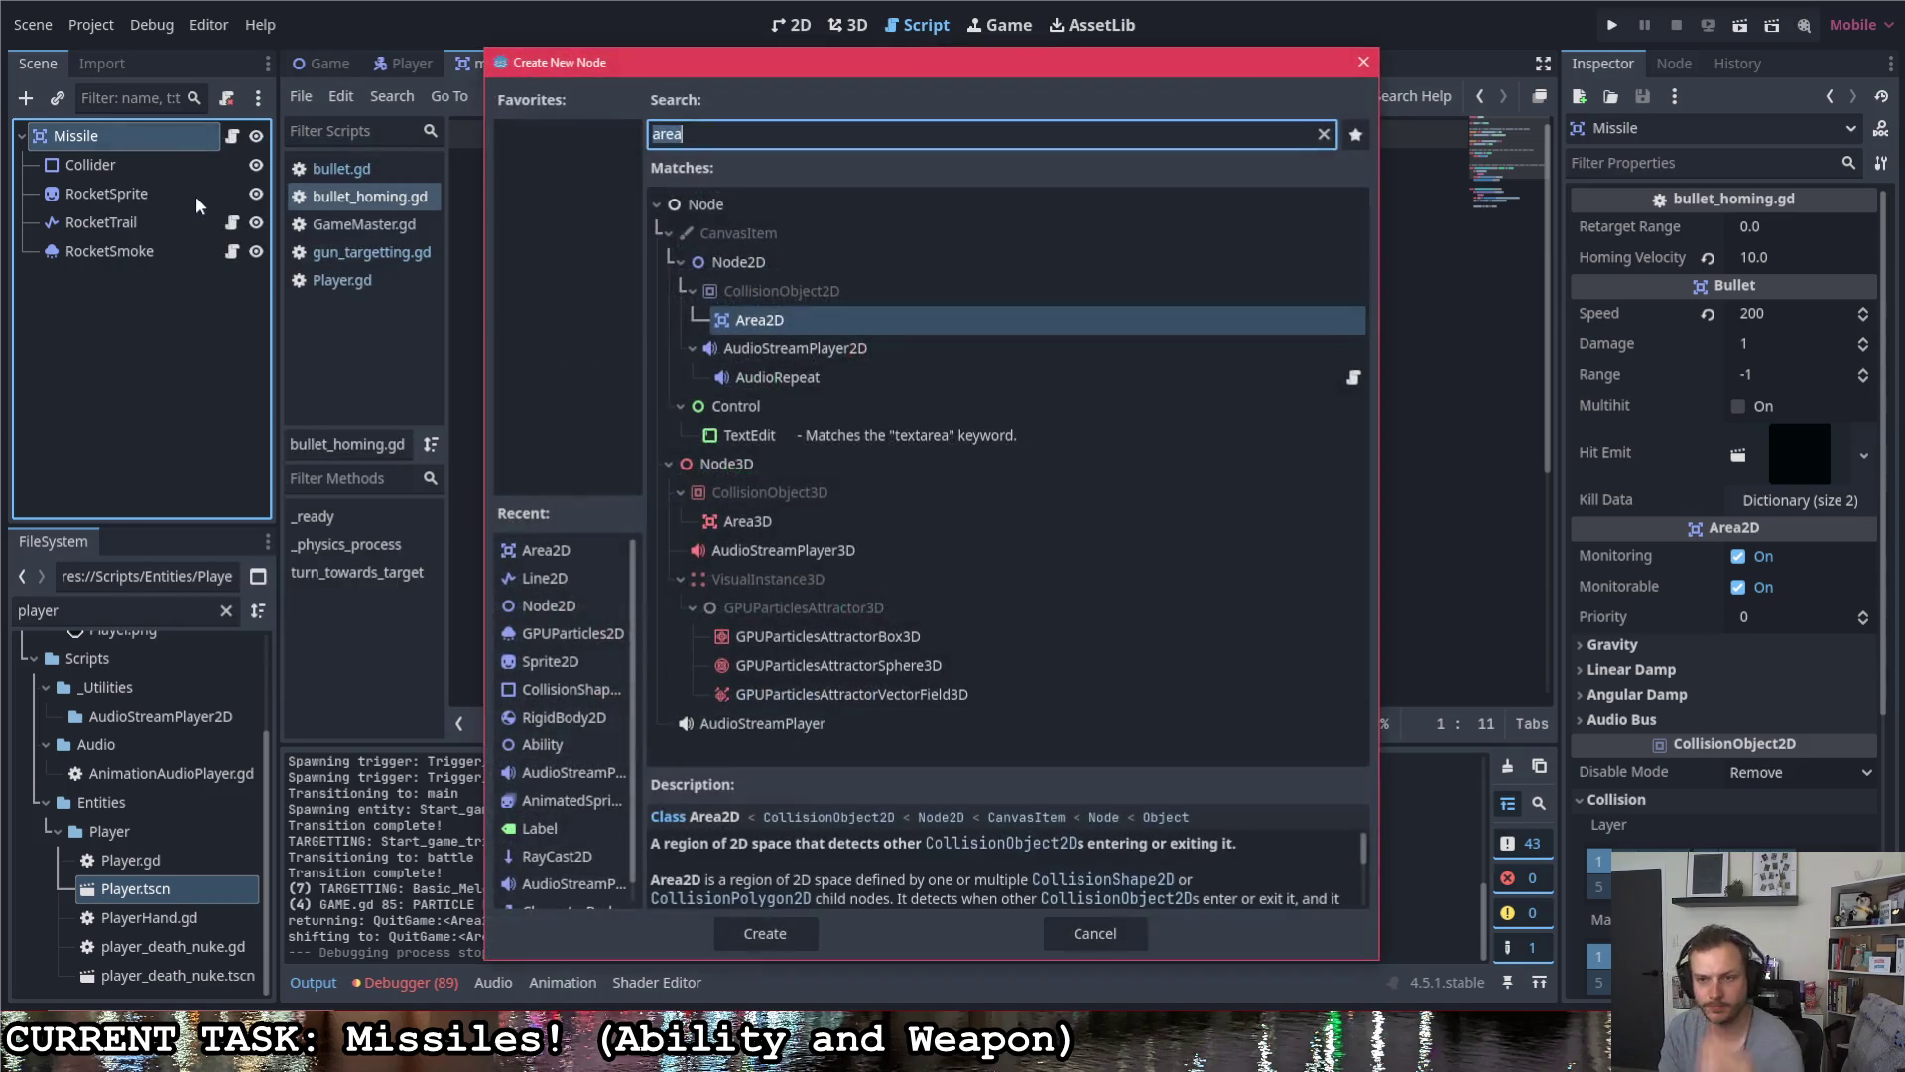
type("shape")
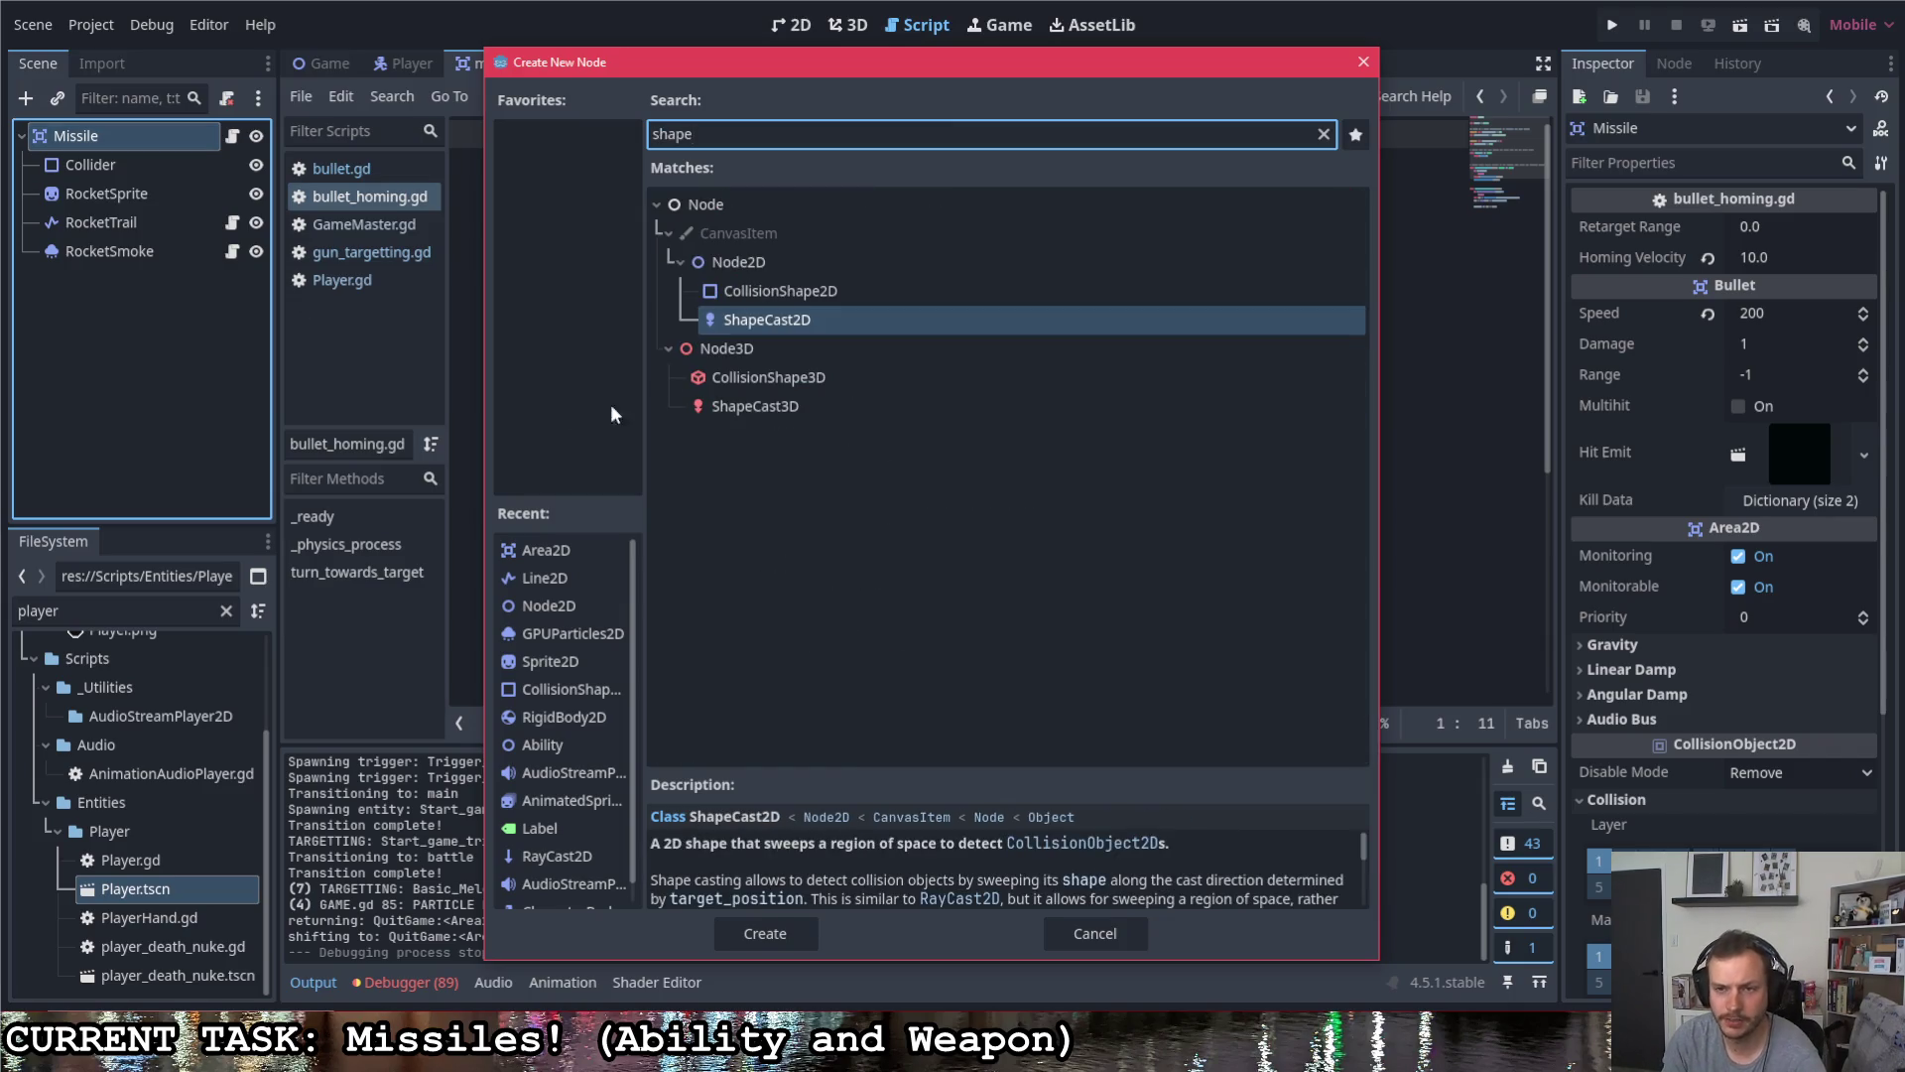
double_click(790, 321)
left_click(144, 282)
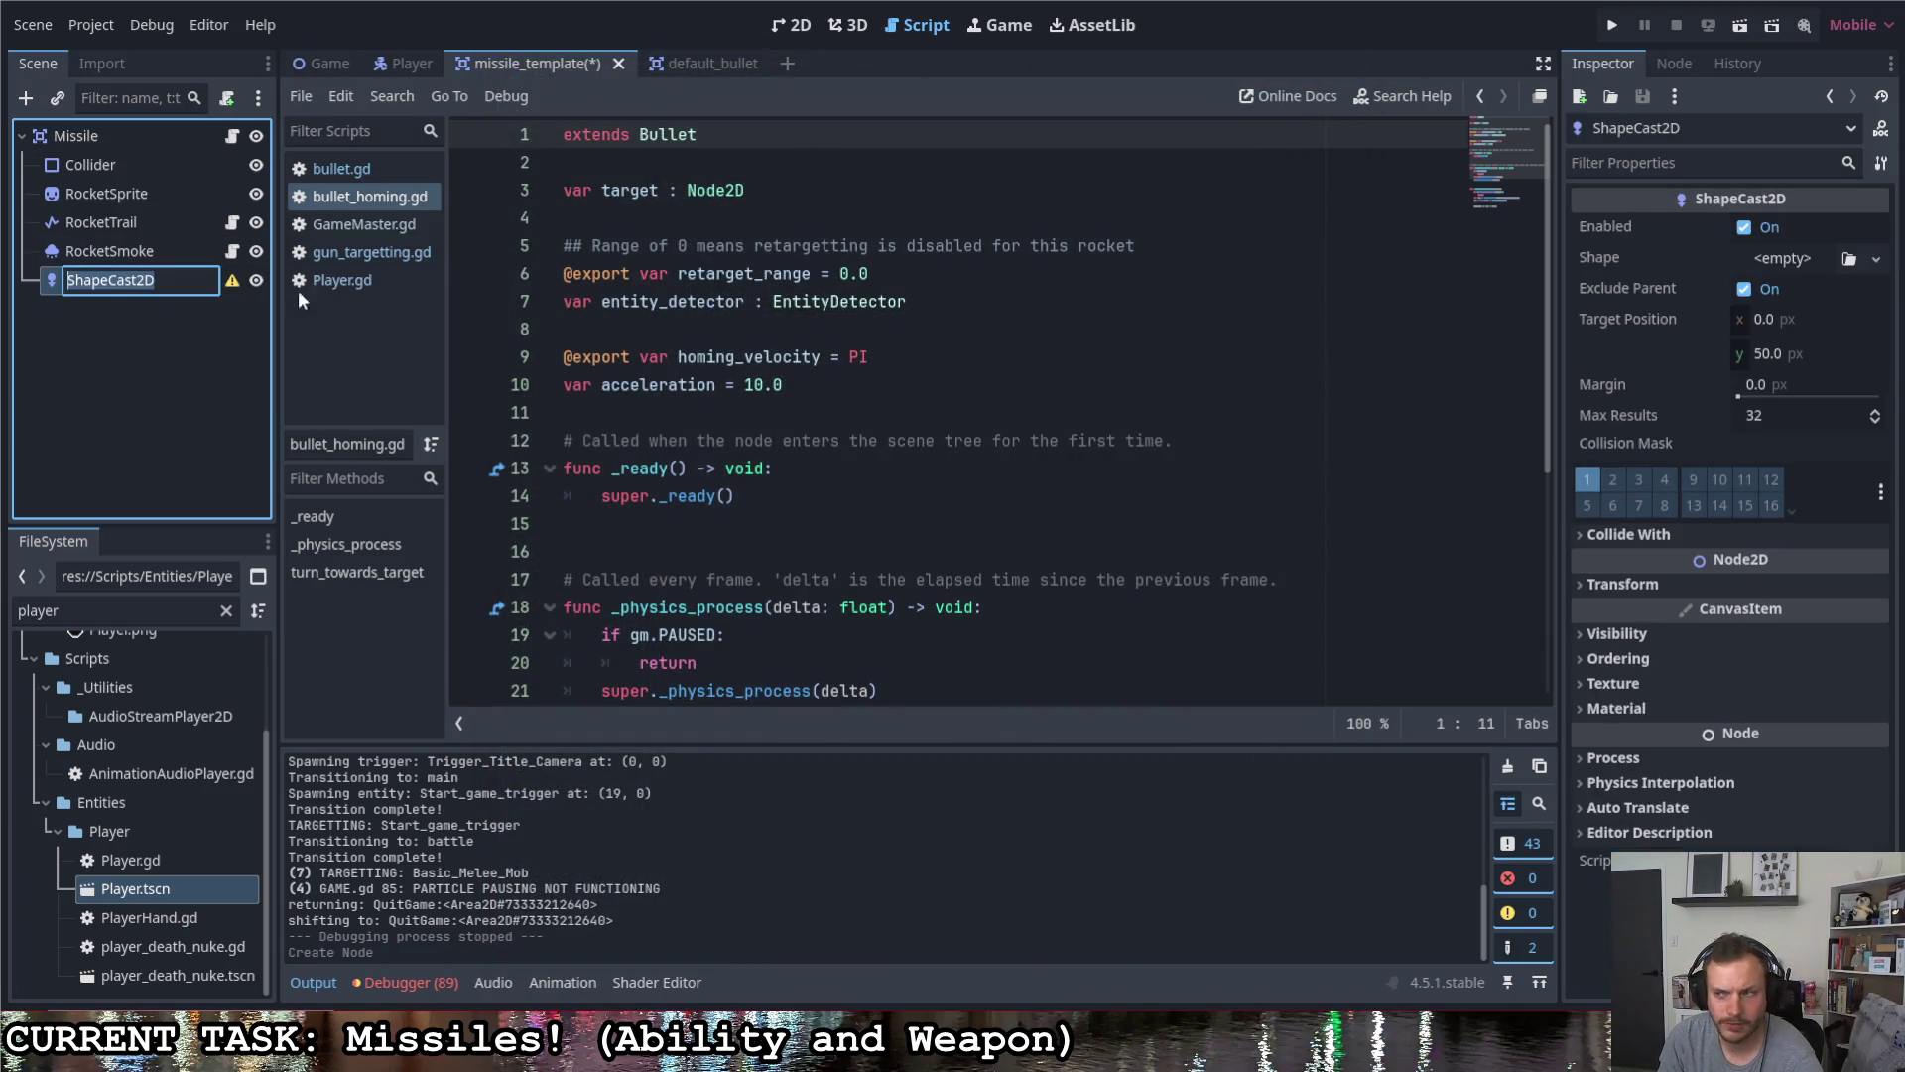
key("Return")
- Give the ShapeCast2D a new CircleShape2D with radius 10, then return to the script
left_click(1824, 258)
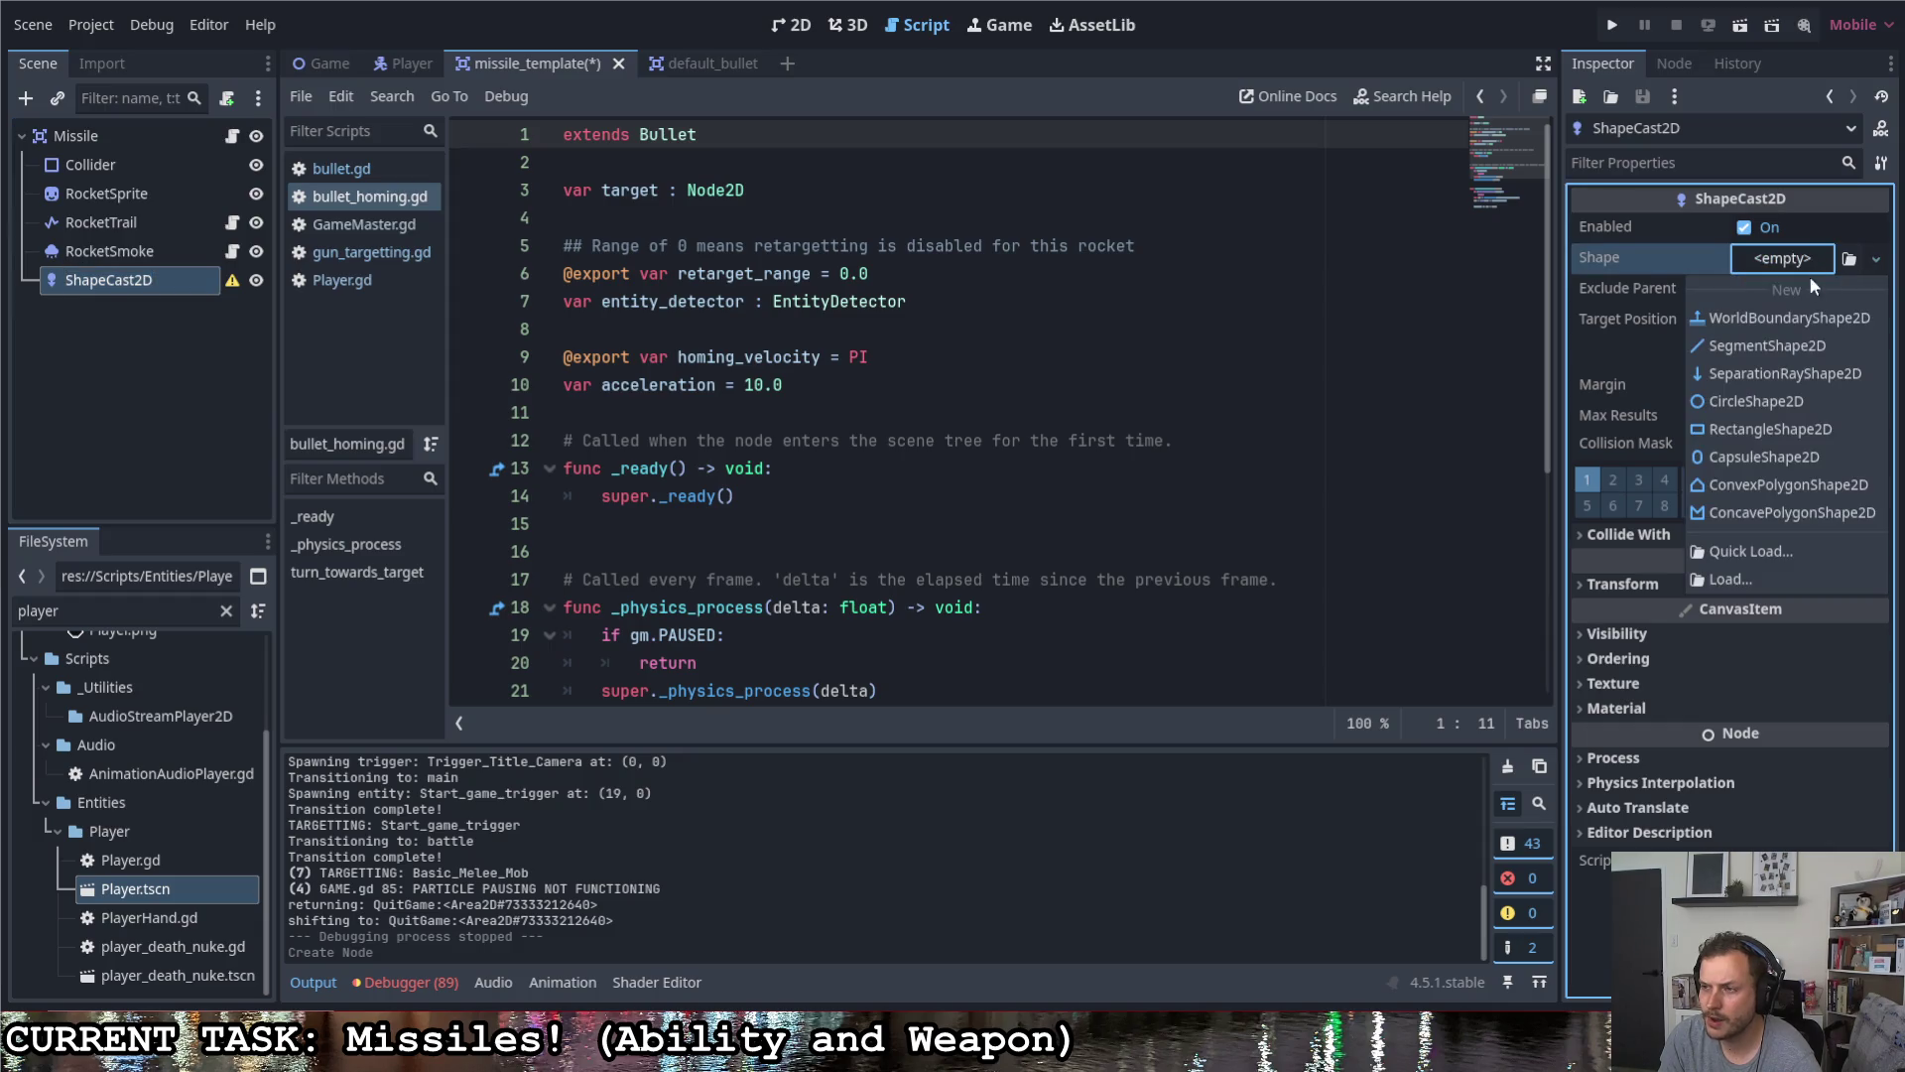
left_click(1787, 401)
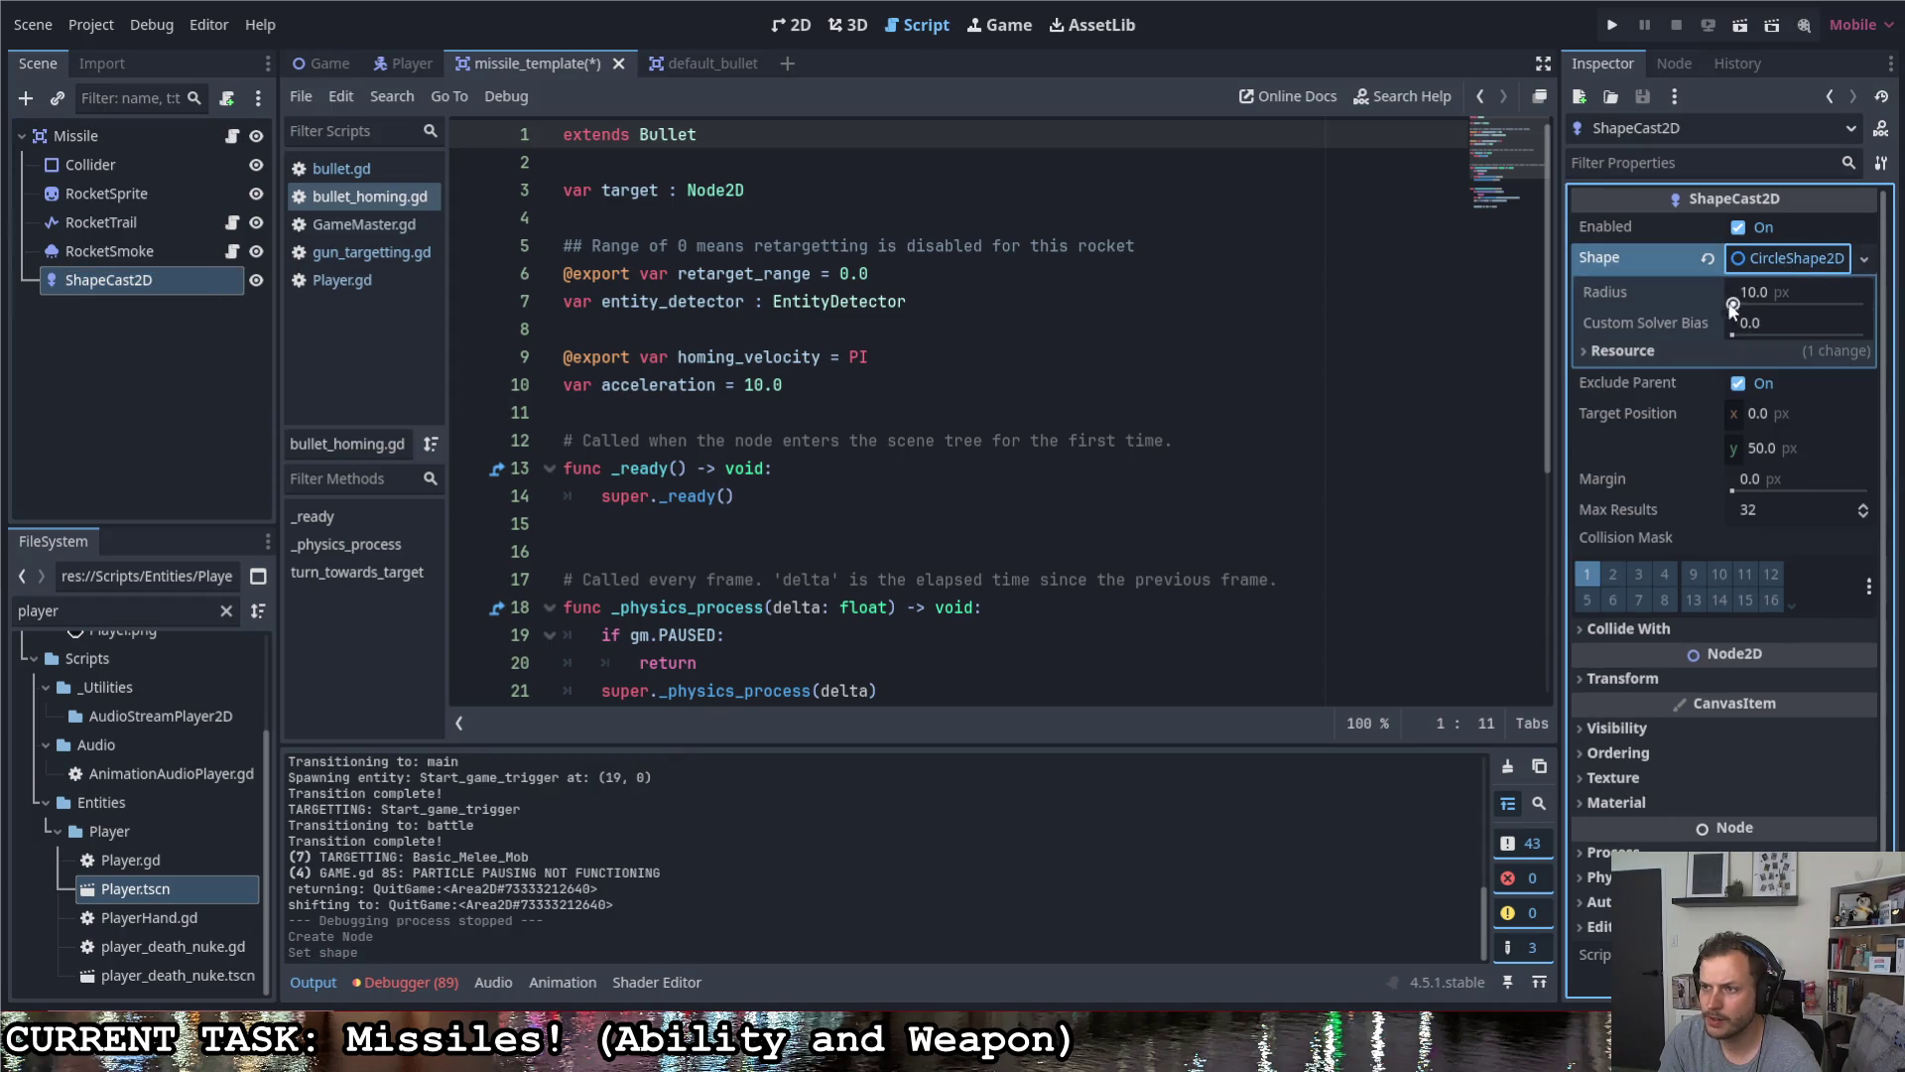
left_click(791, 25)
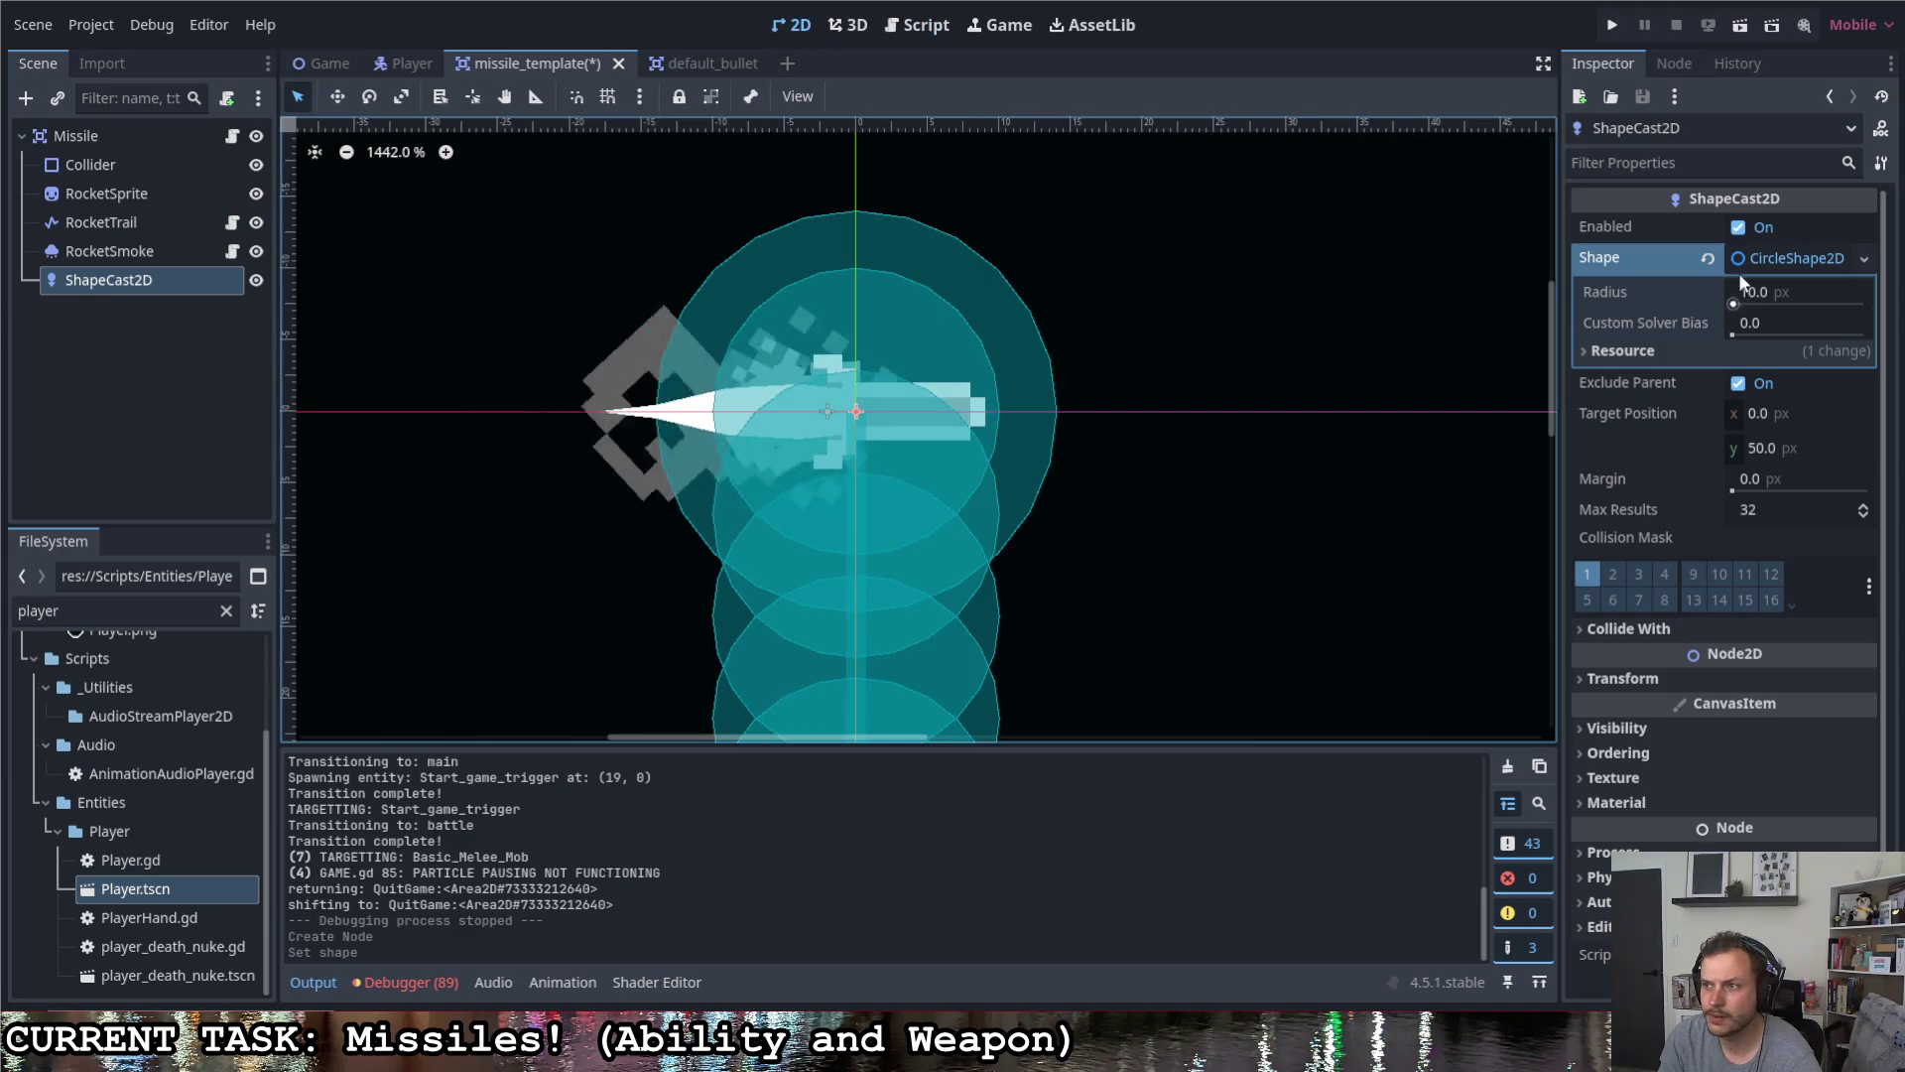
mouse_move(1737, 300)
left_mouse_down()
mouse_move(1687, 303)
mouse_move(1741, 297)
left_mouse_up()
key("ctrl+z")
left_click(1741, 298)
type("10")
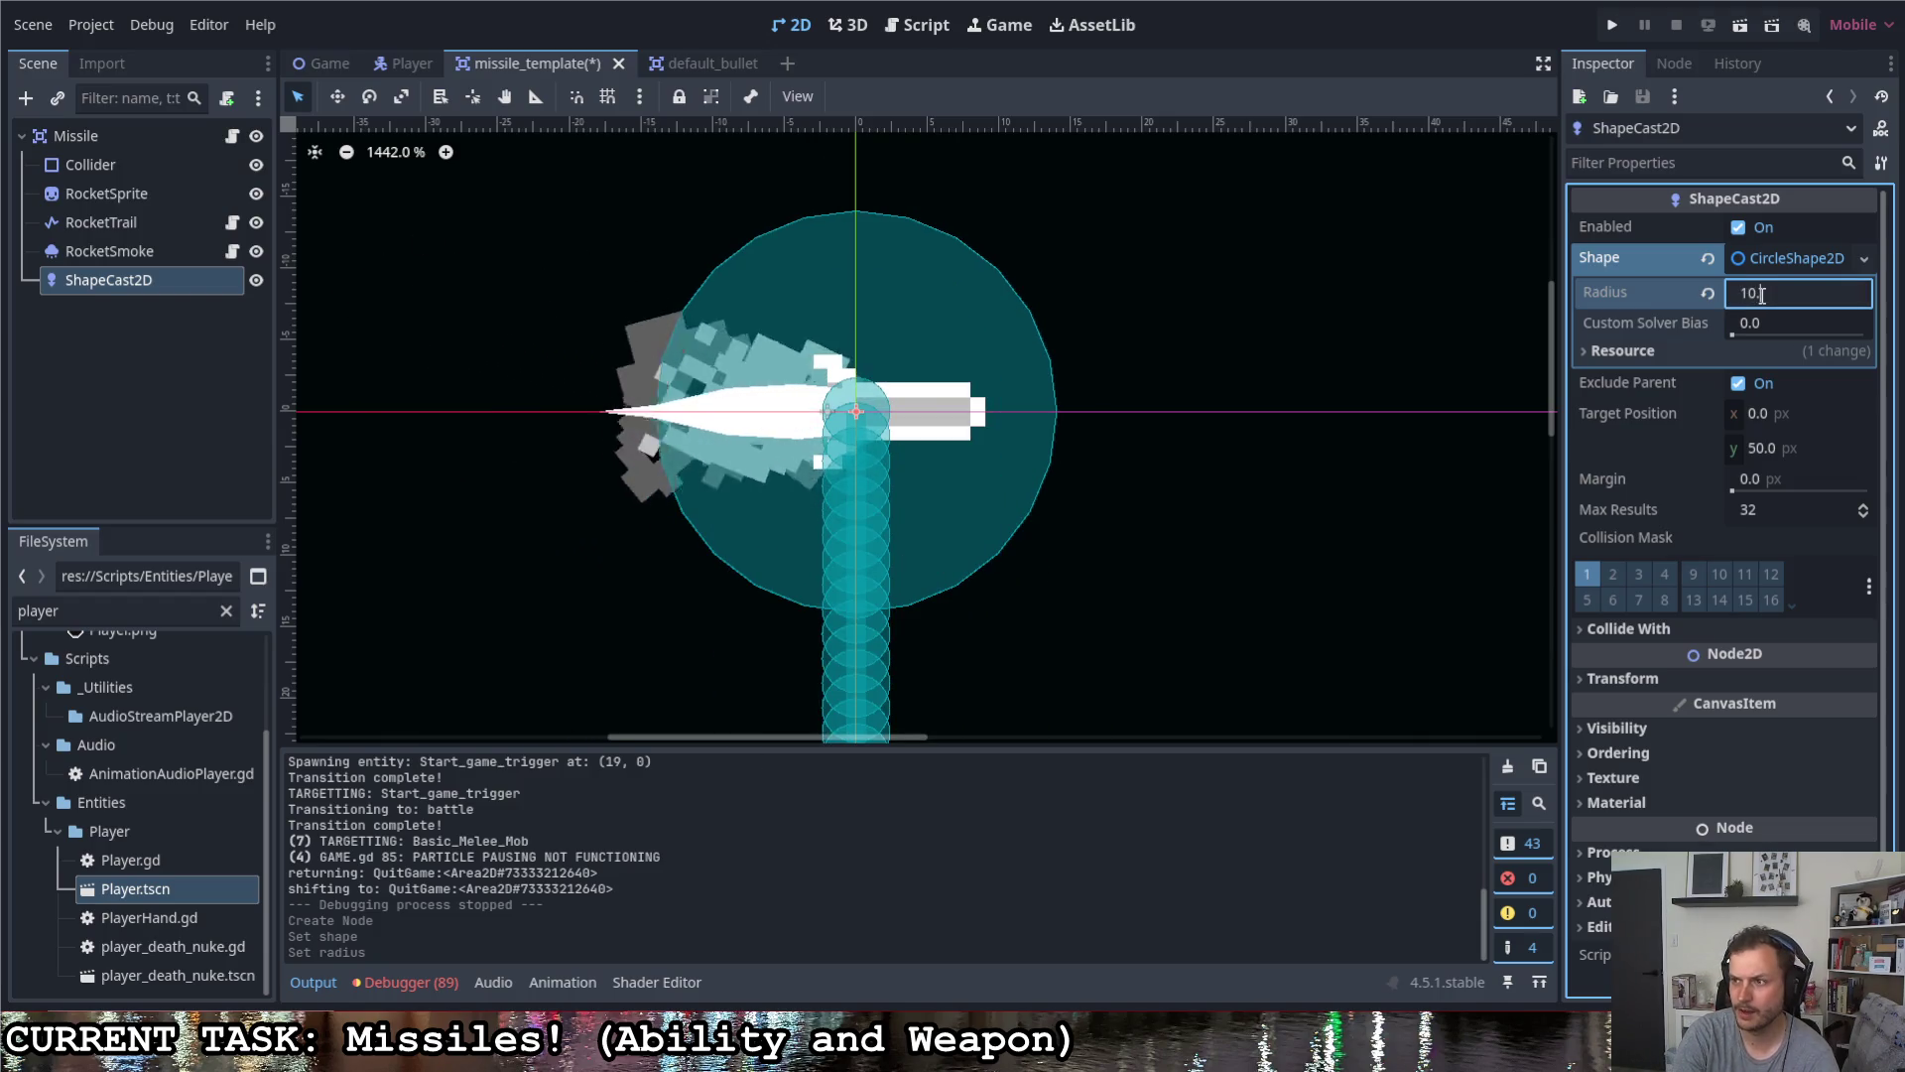
key("Return")
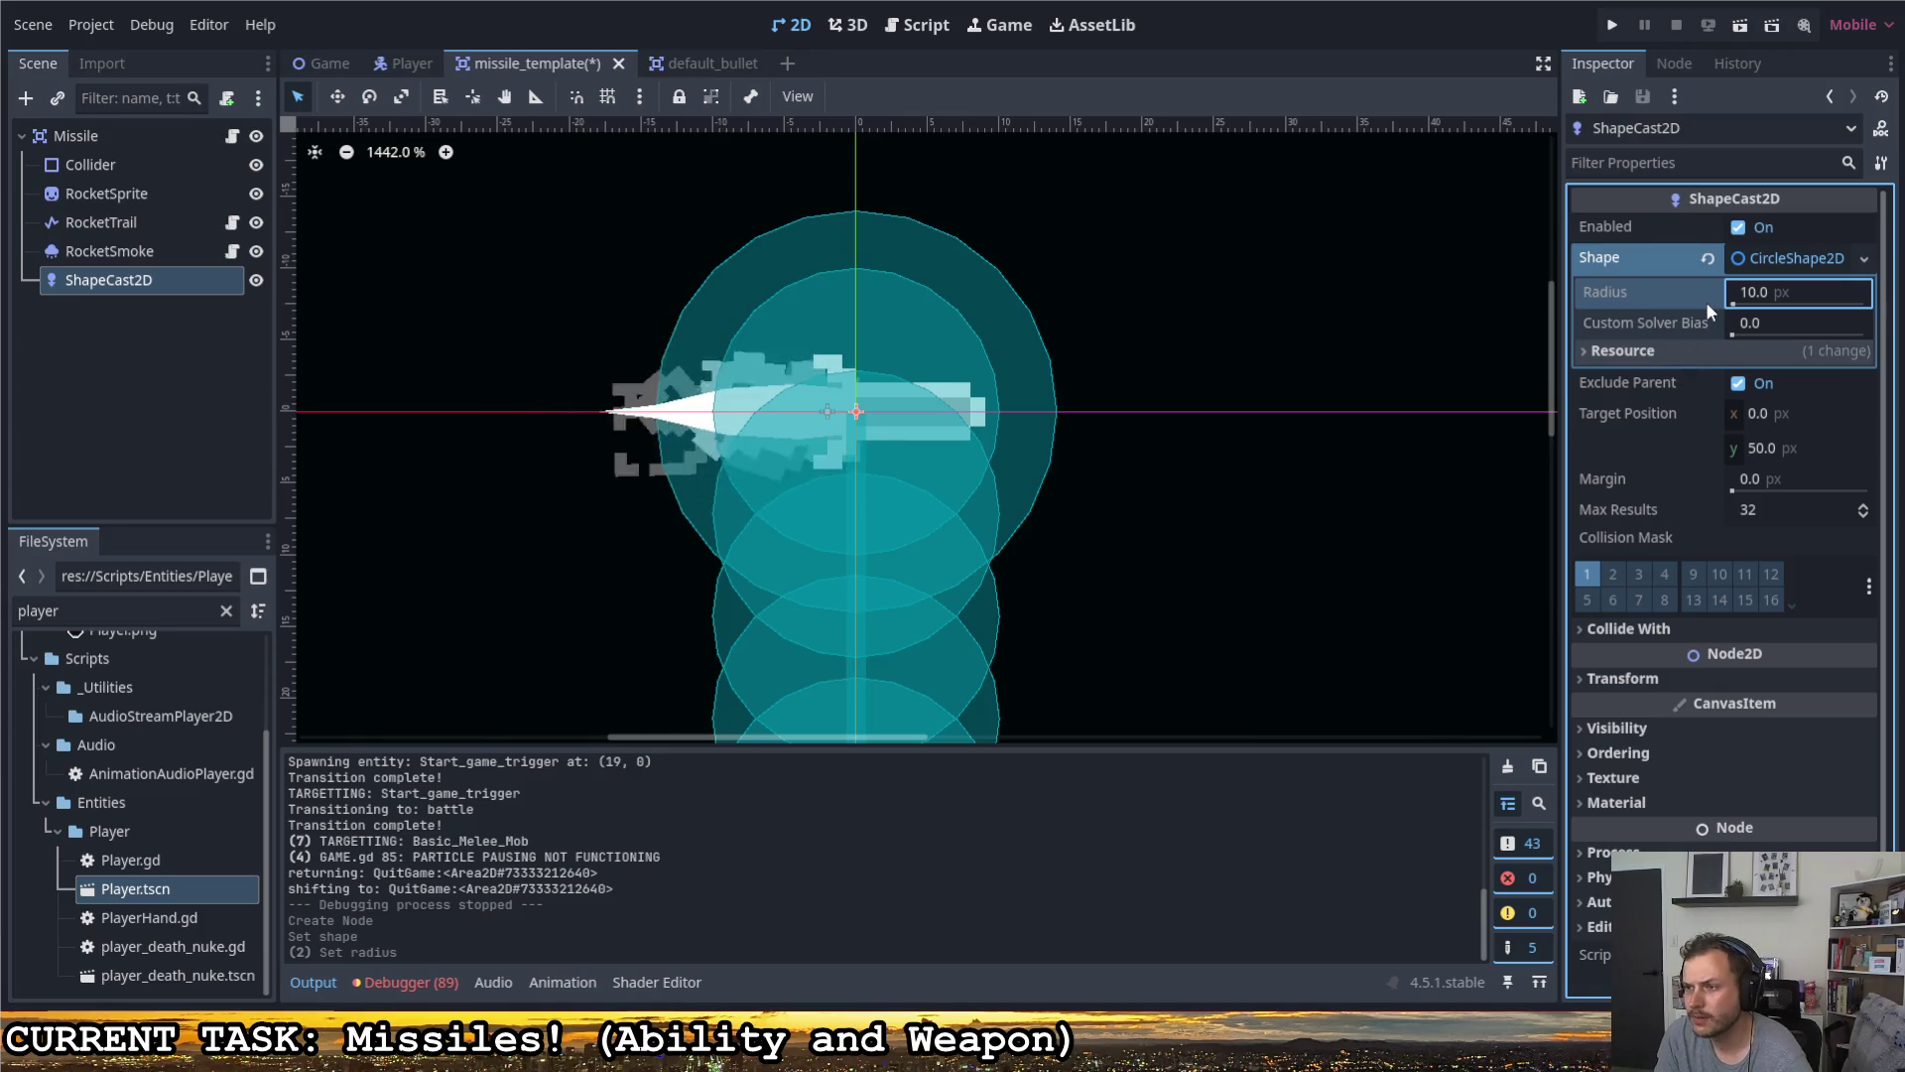
scroll(790, 359, "down", 5)
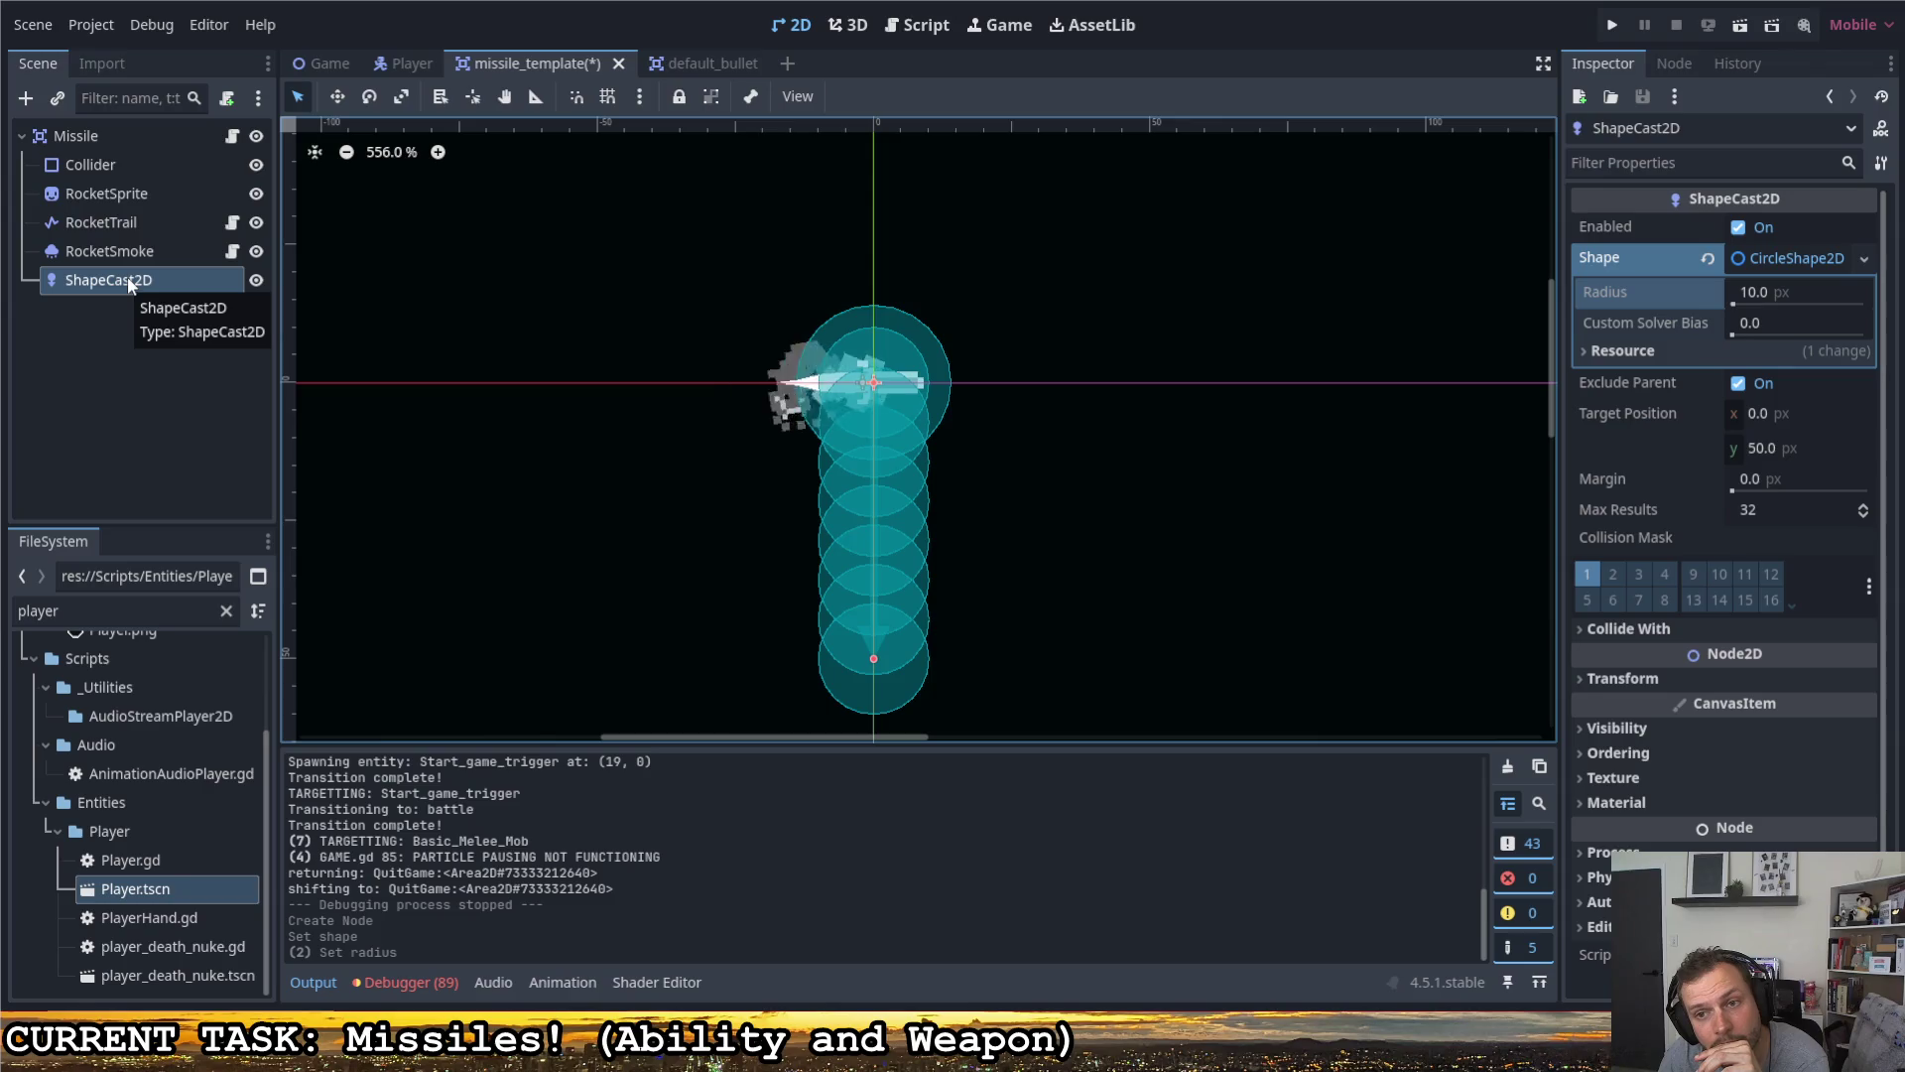
left_click(229, 136)
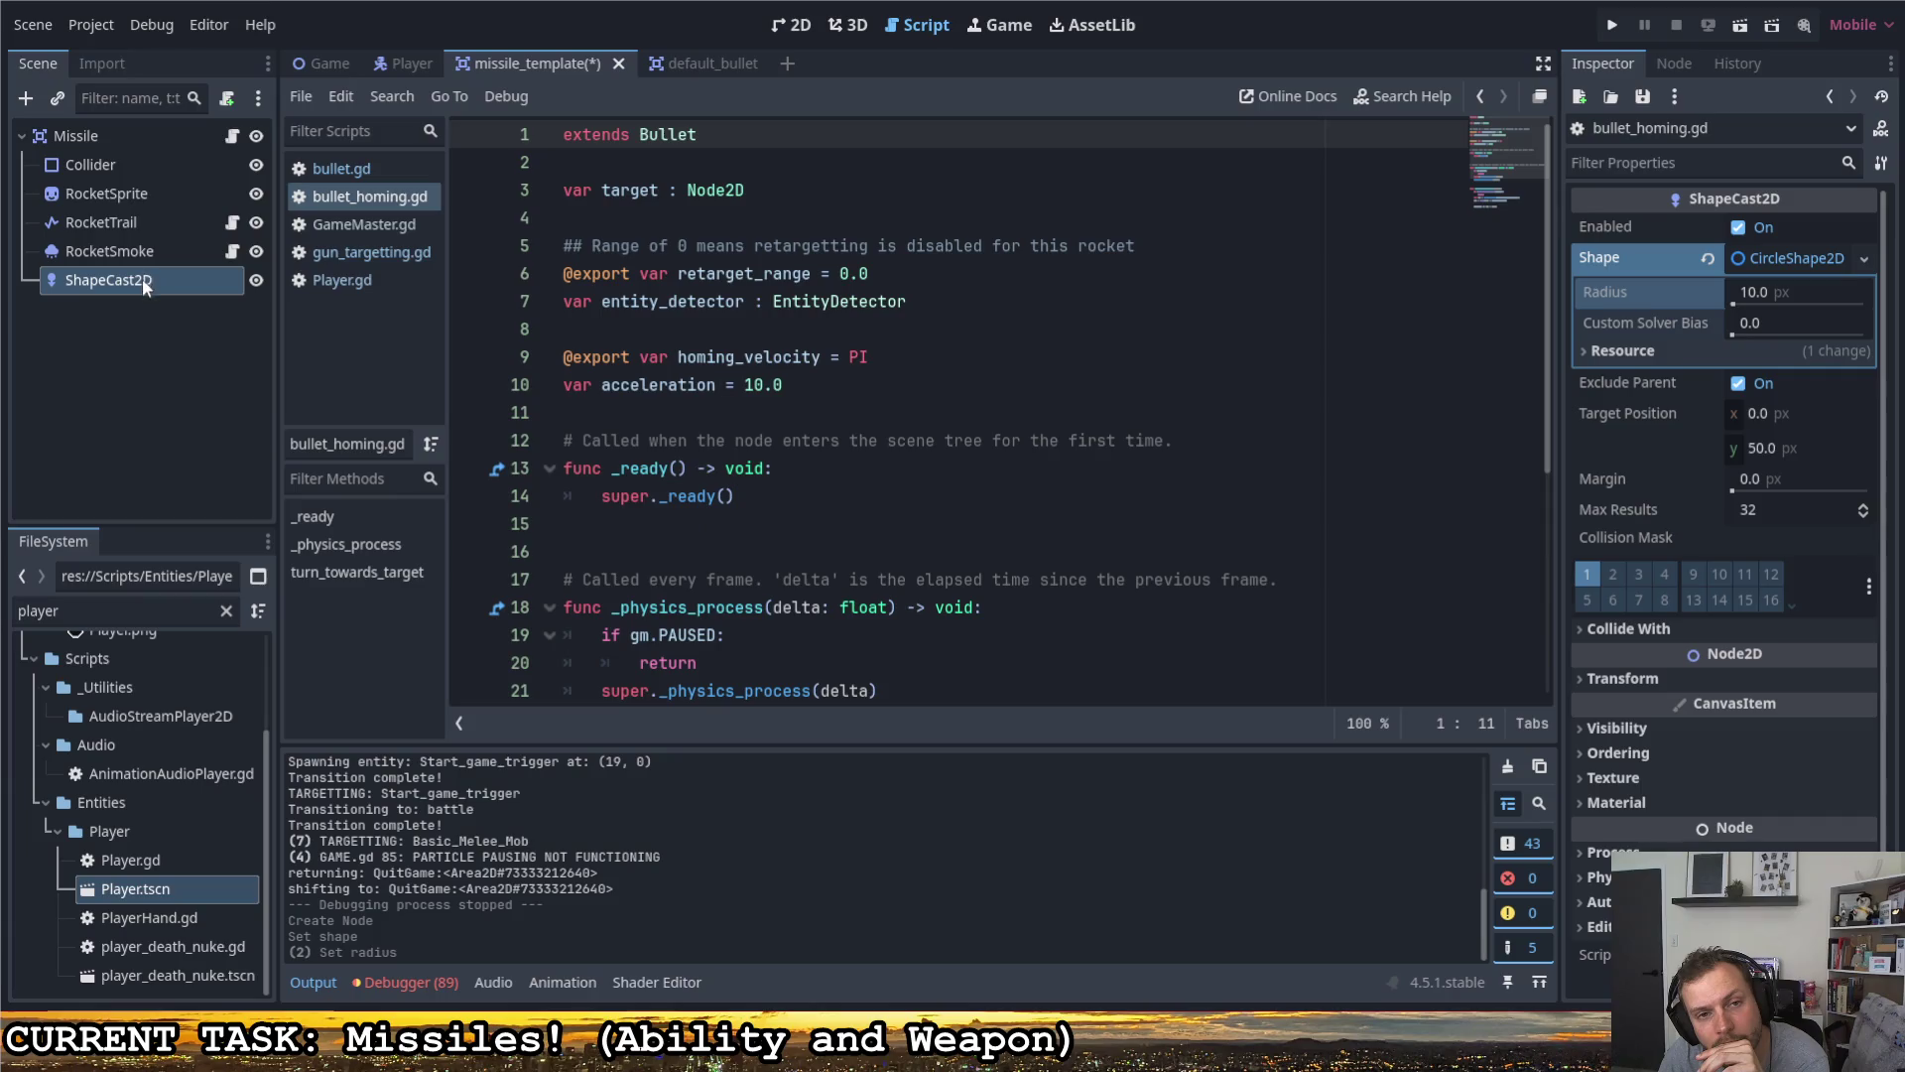
- In bullet.gd, try replacing line 19's RayCast2D type with 'Cast', then undo it
left_click(337, 169)
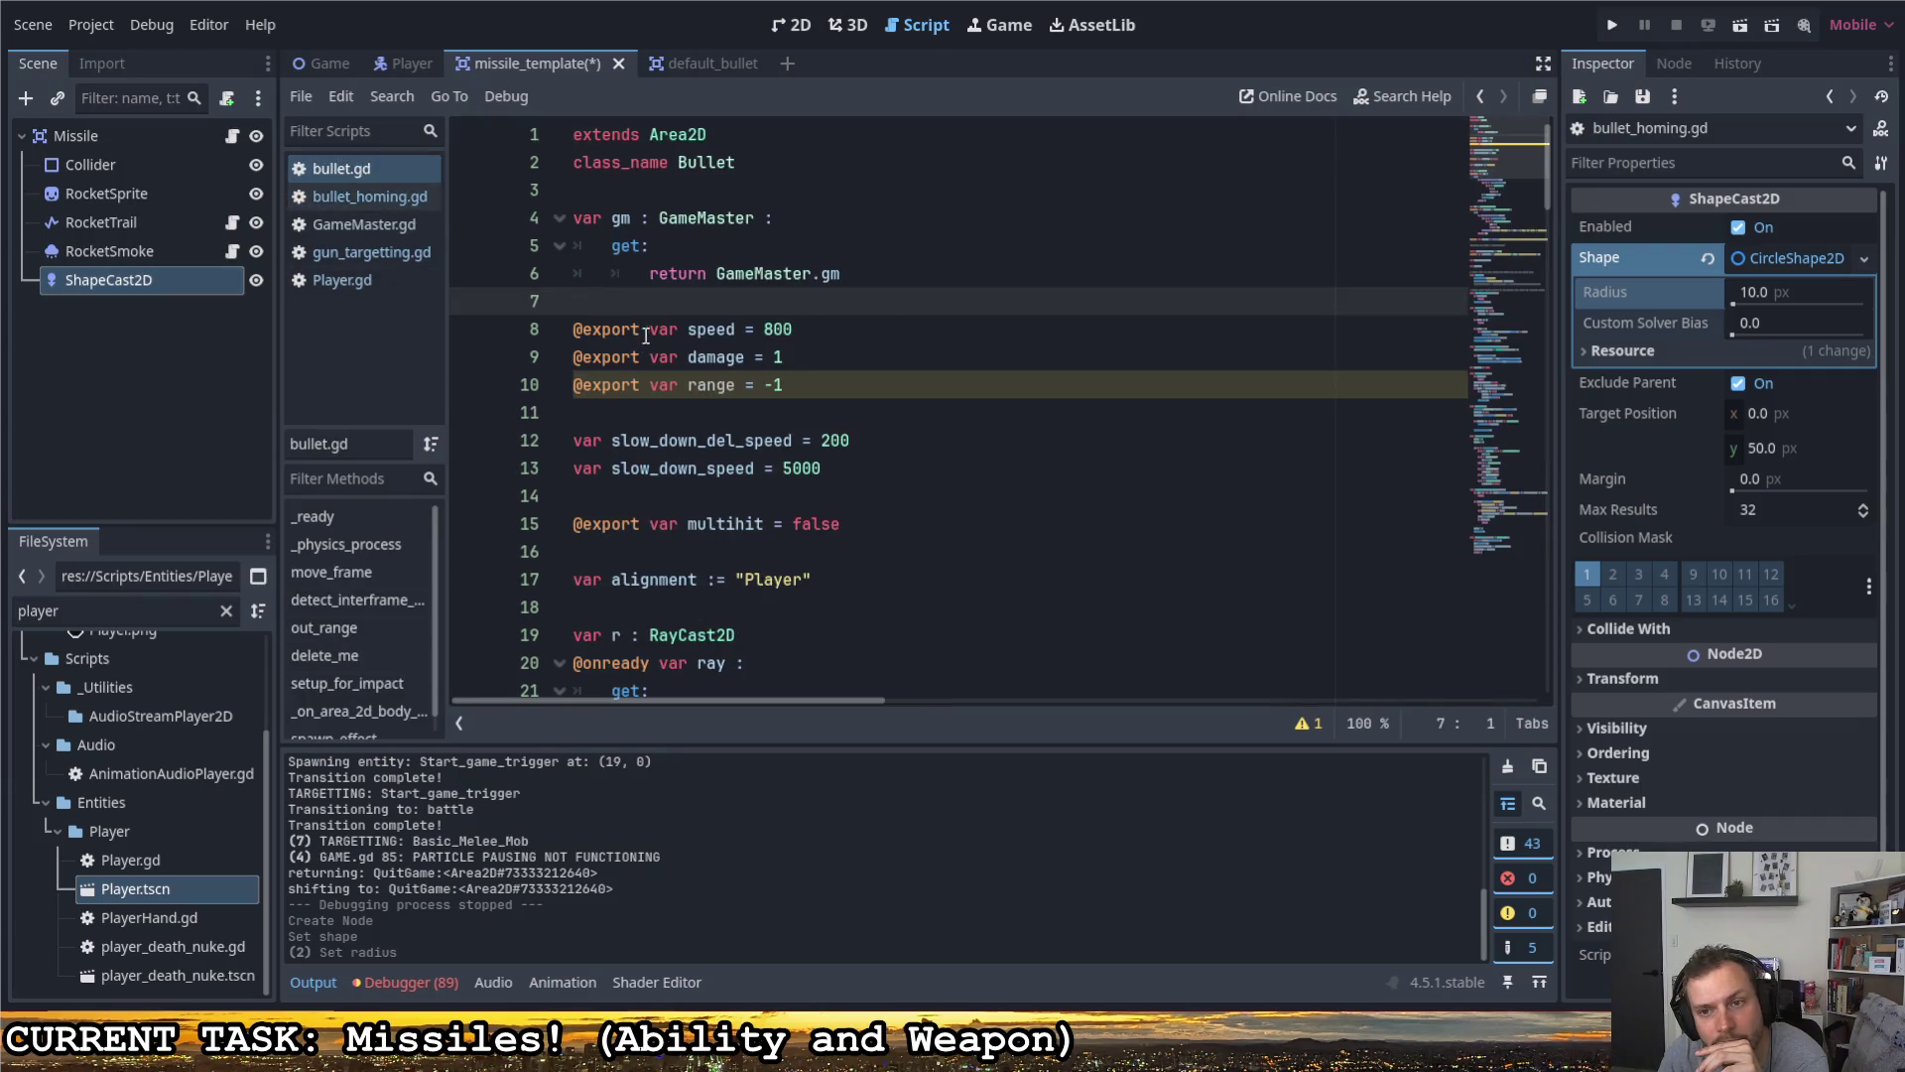
scroll(646, 351, "down", 3)
scroll(717, 377, "down", 2)
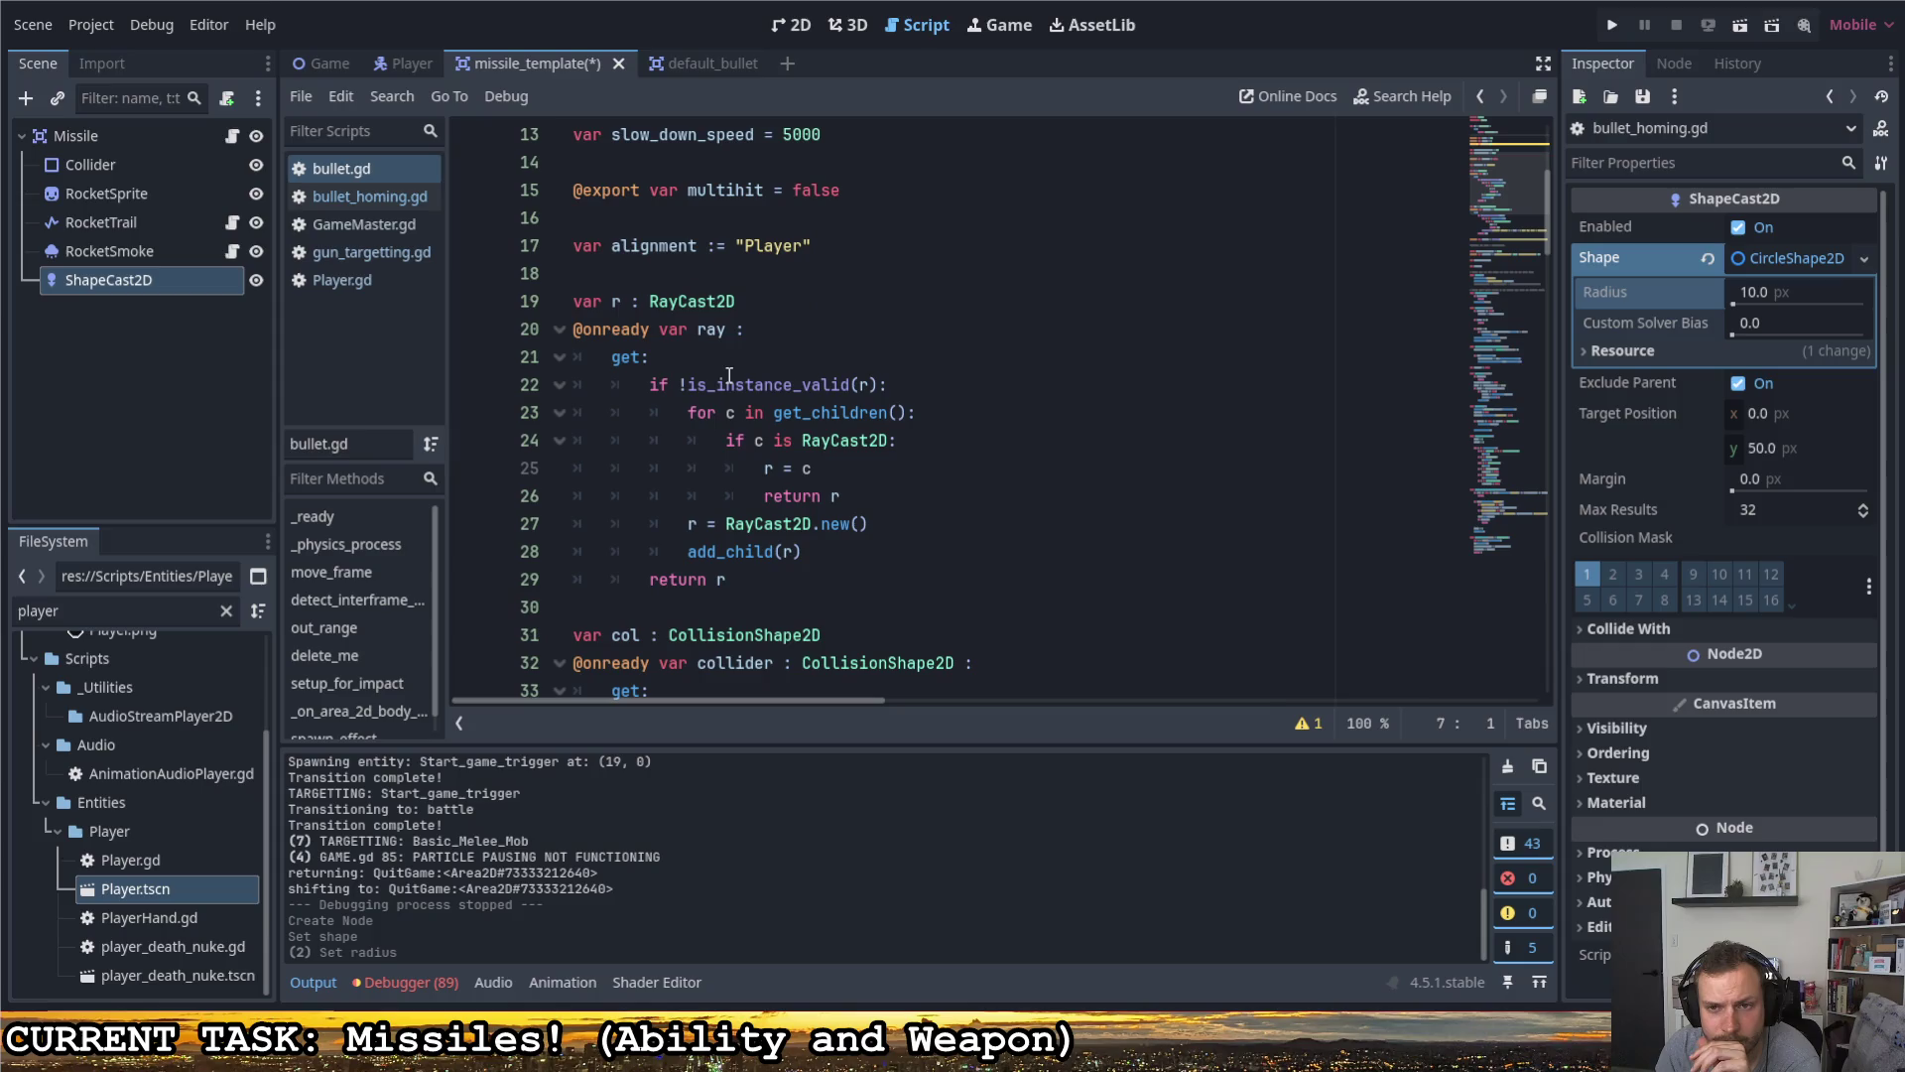
double_click(735, 302)
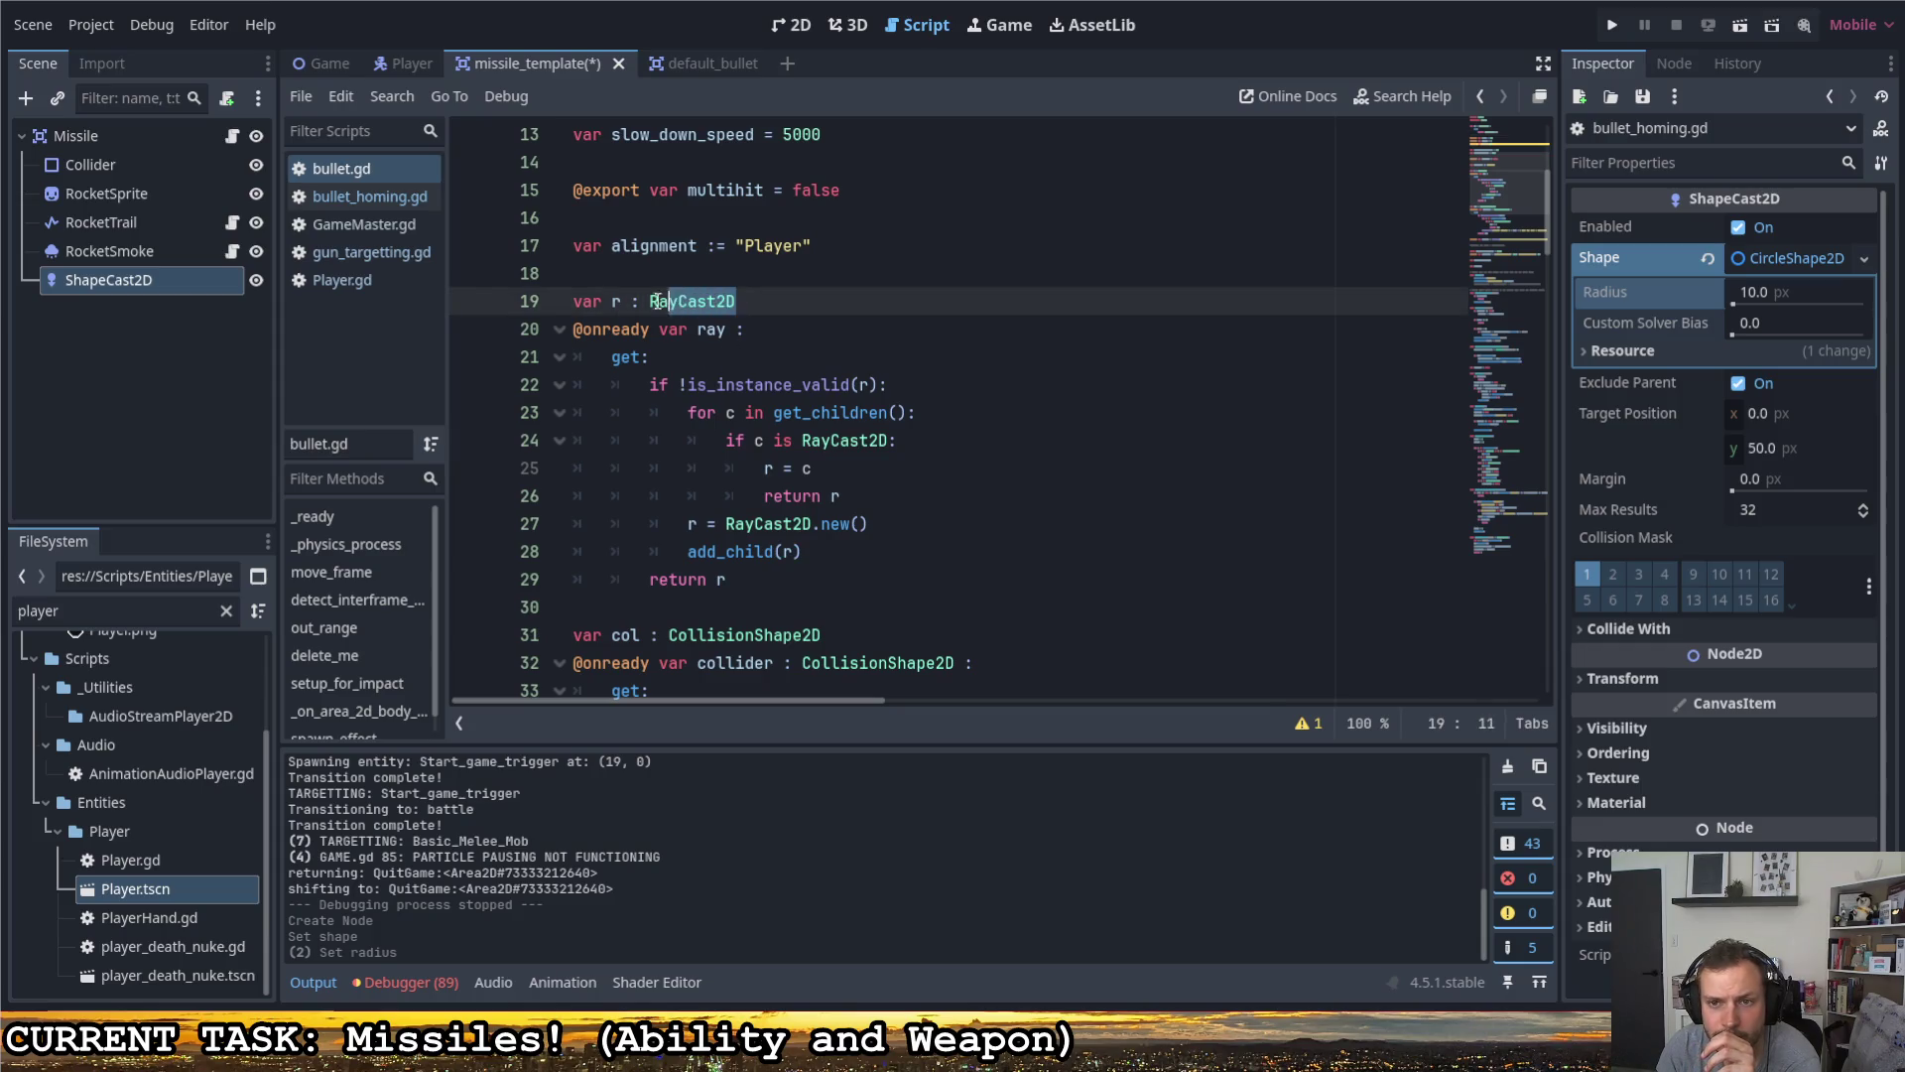
type("C")
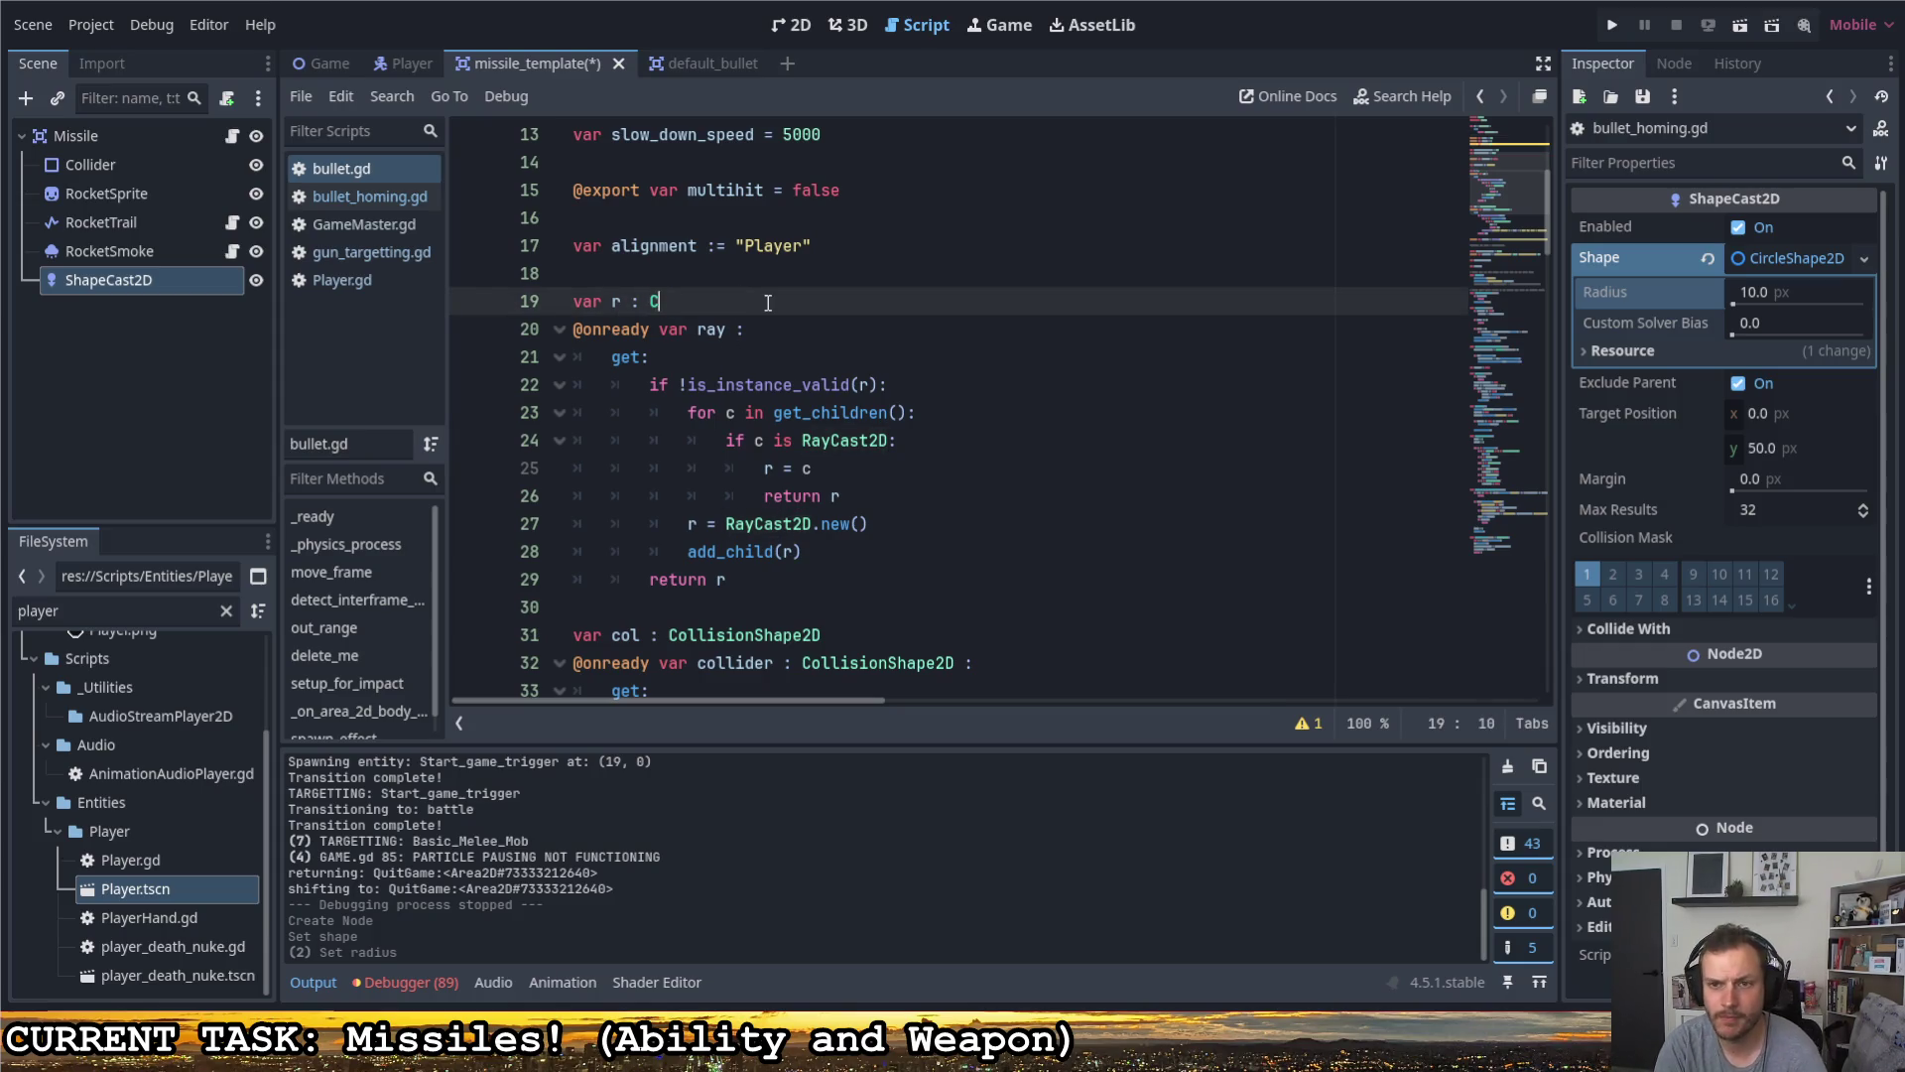
type("ast")
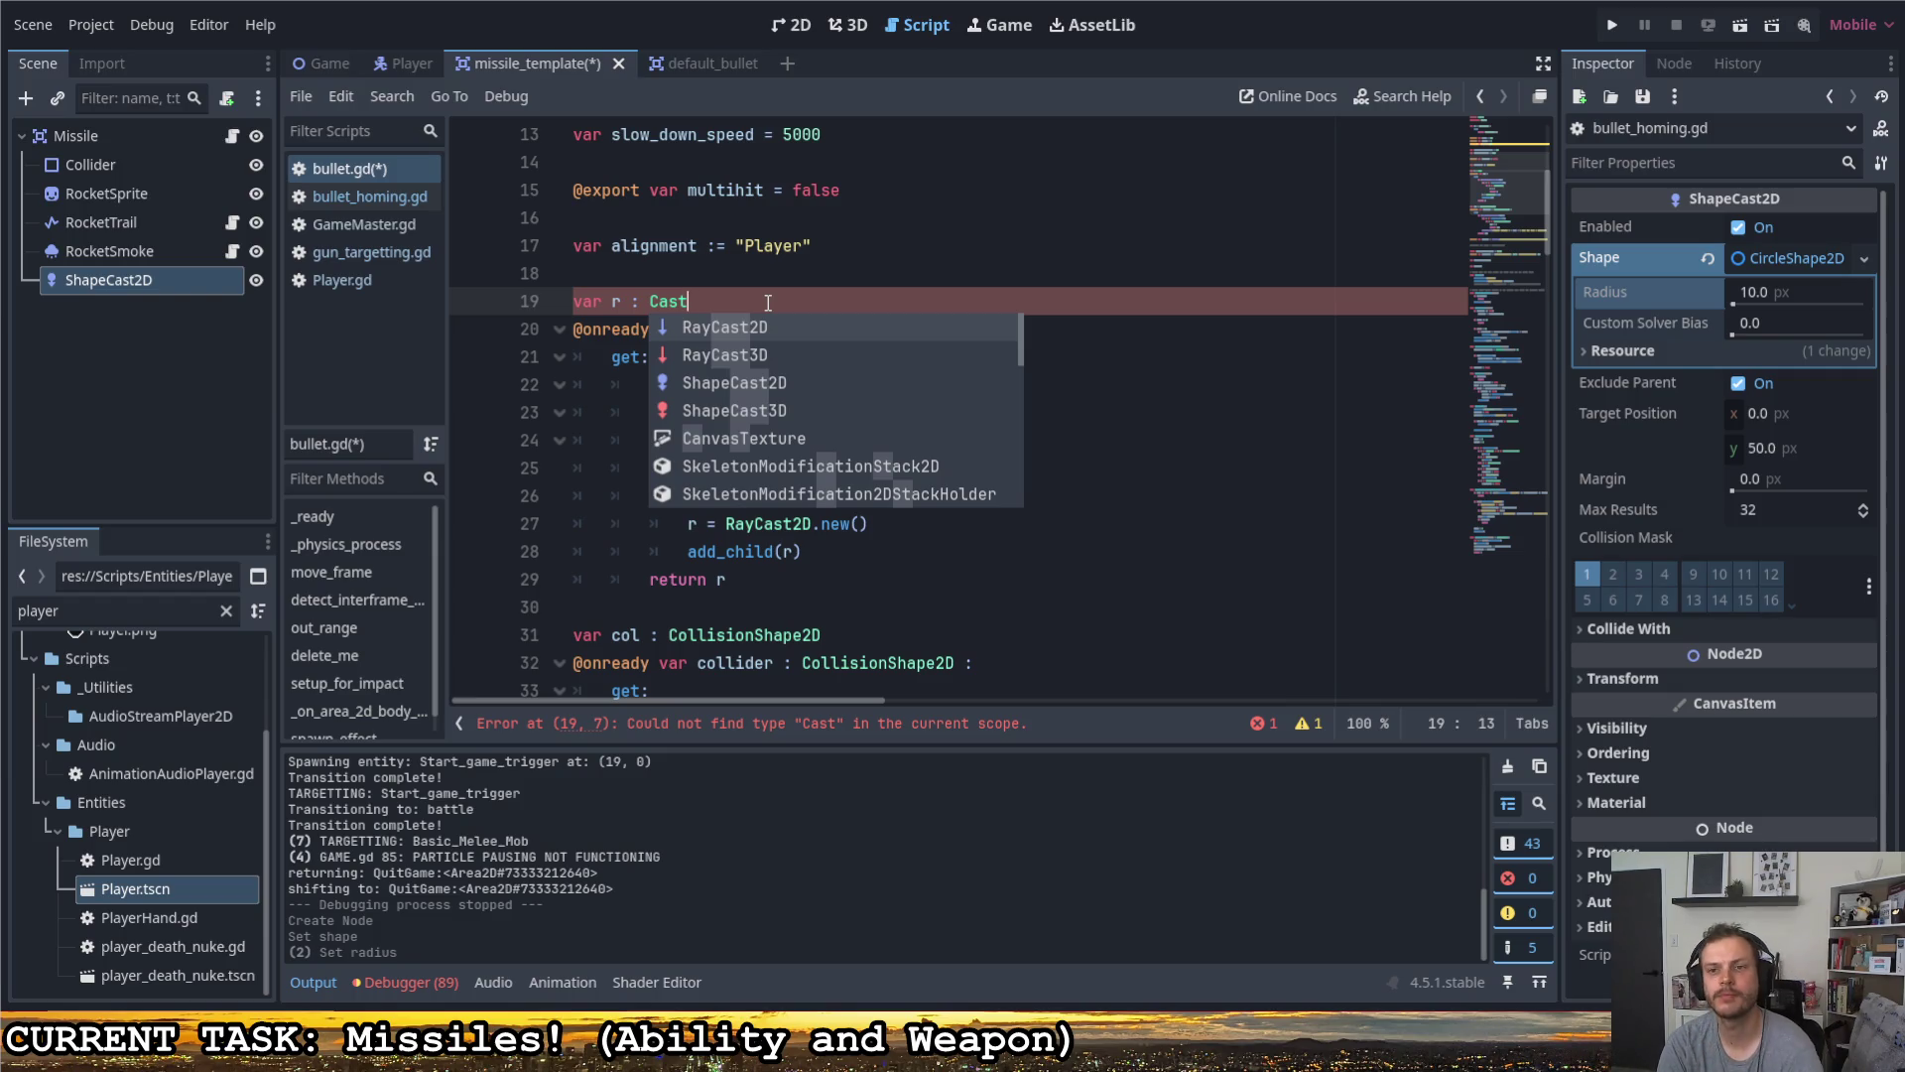
key("Escape")
key("ctrl+z")
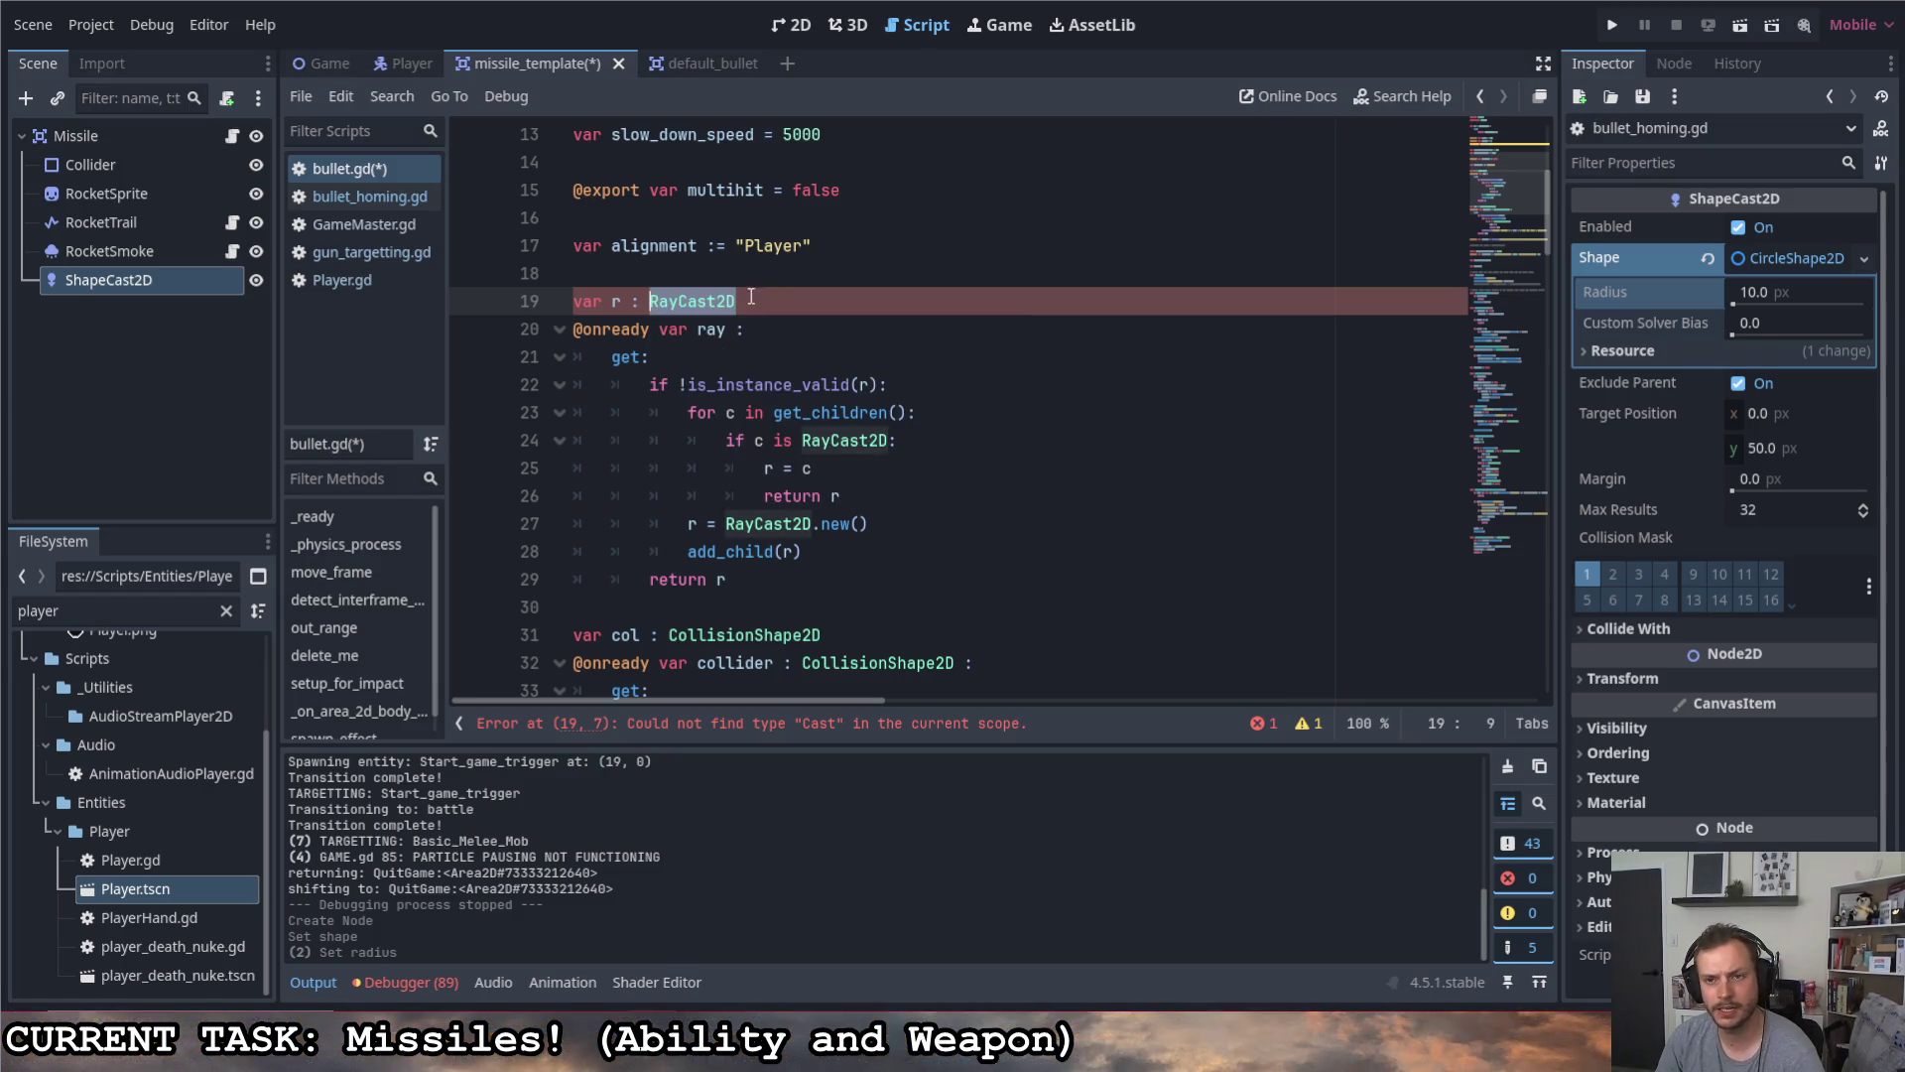
- Search the help for 'shapeca' and read the ShapeCast2D class reference
left_click(1377, 96)
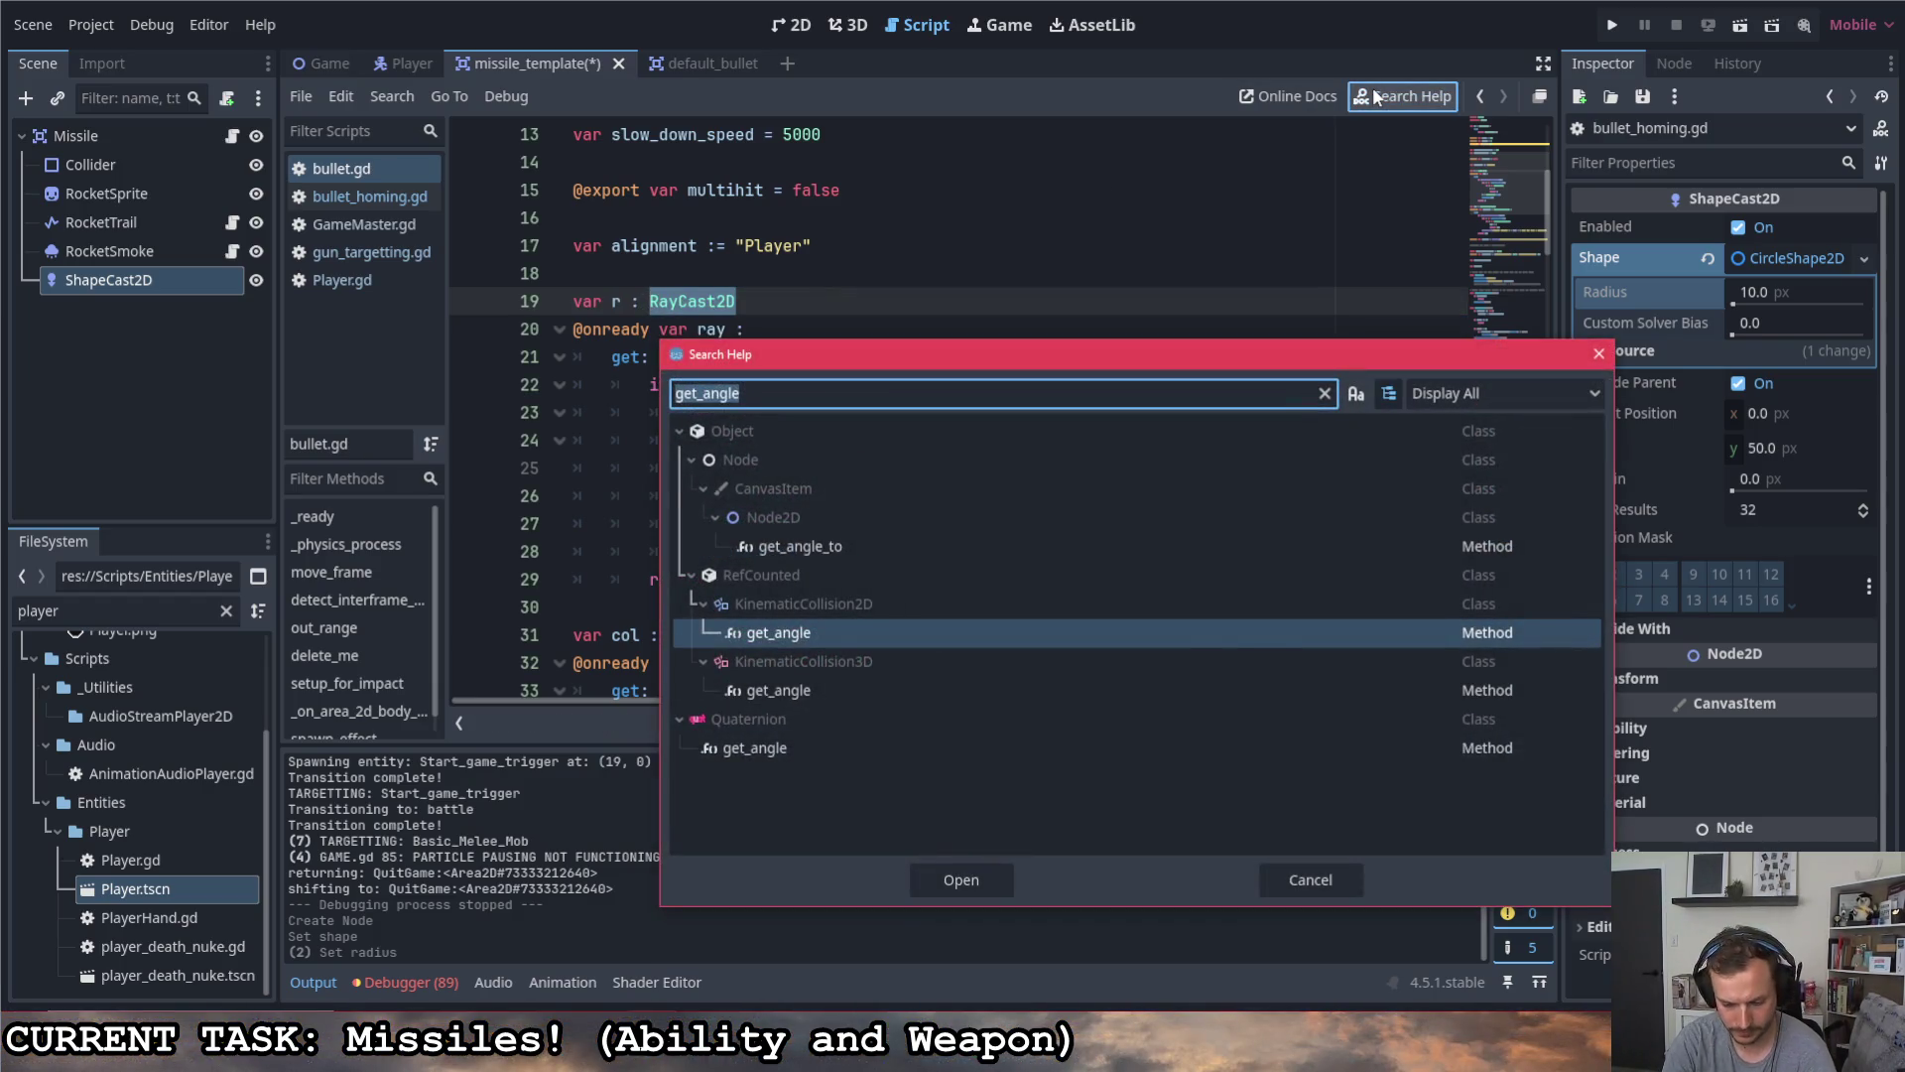
type("shapeca")
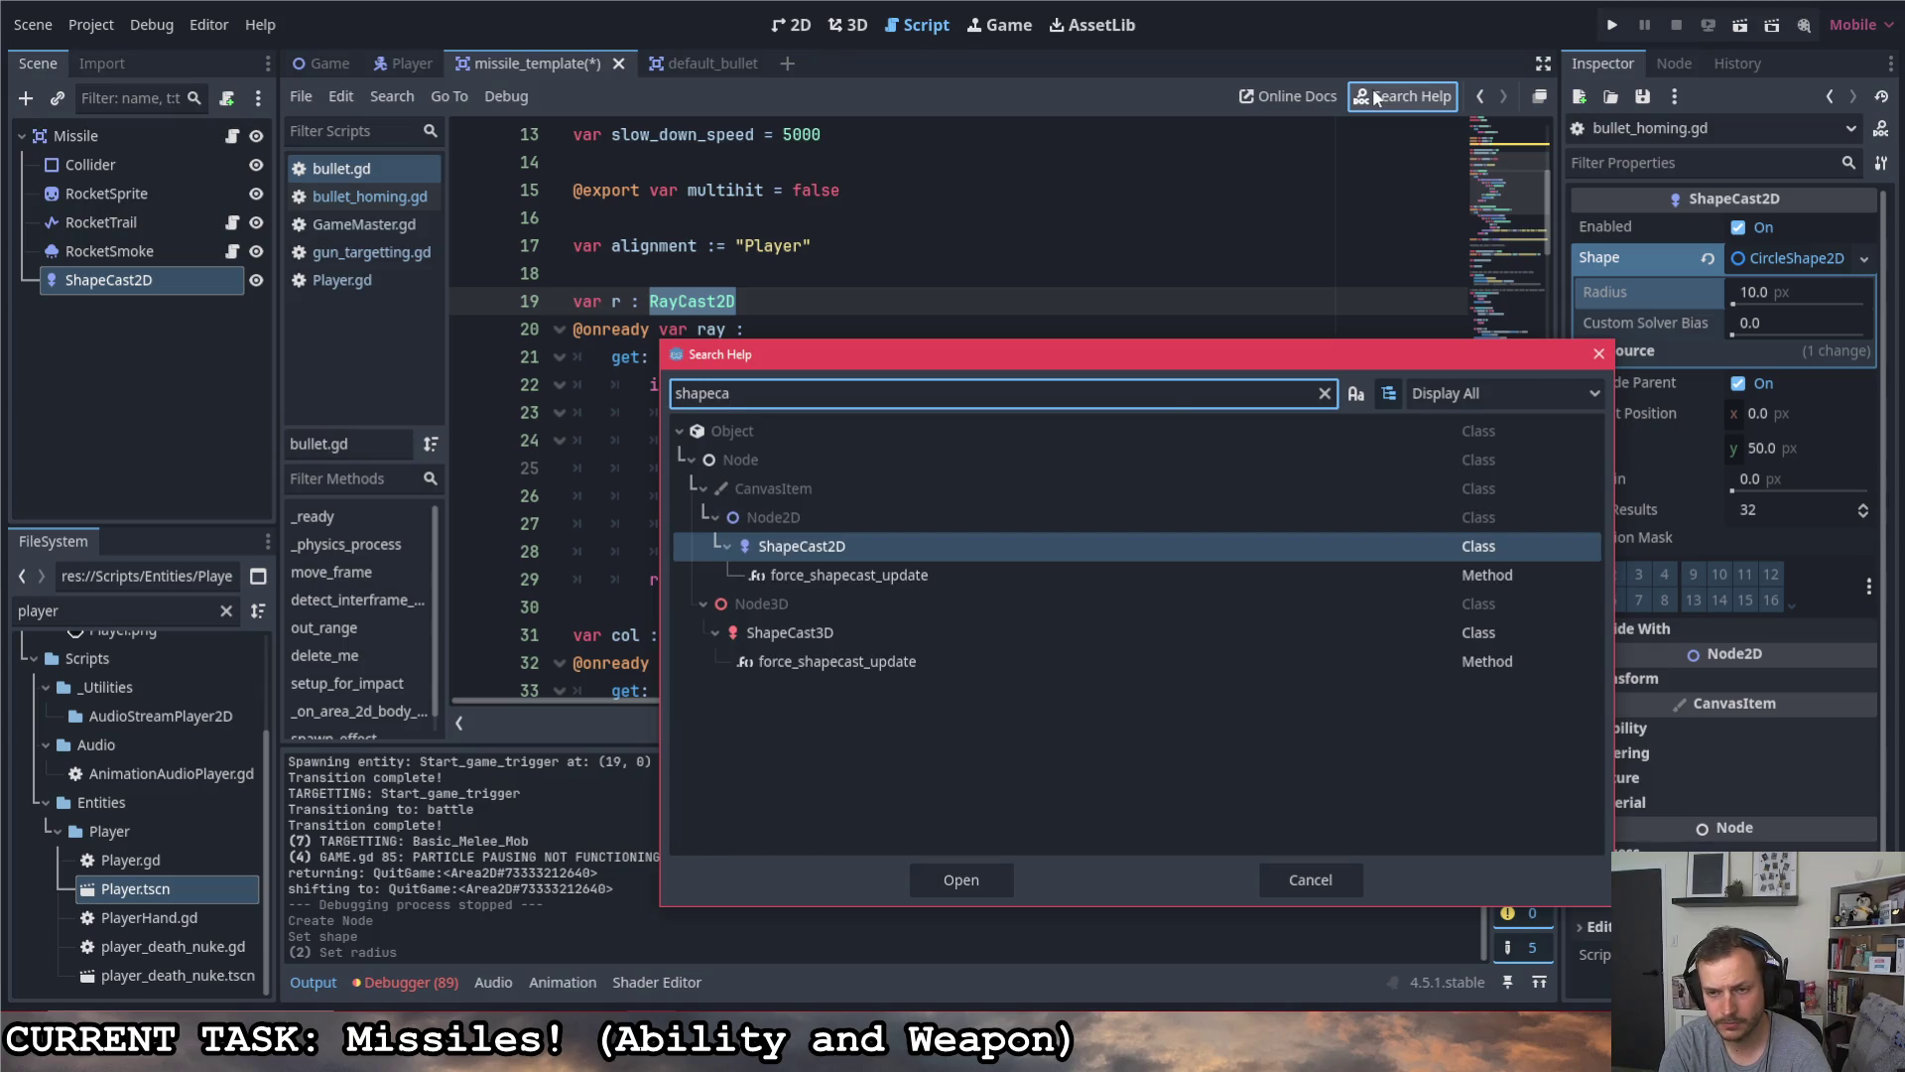
key("Return")
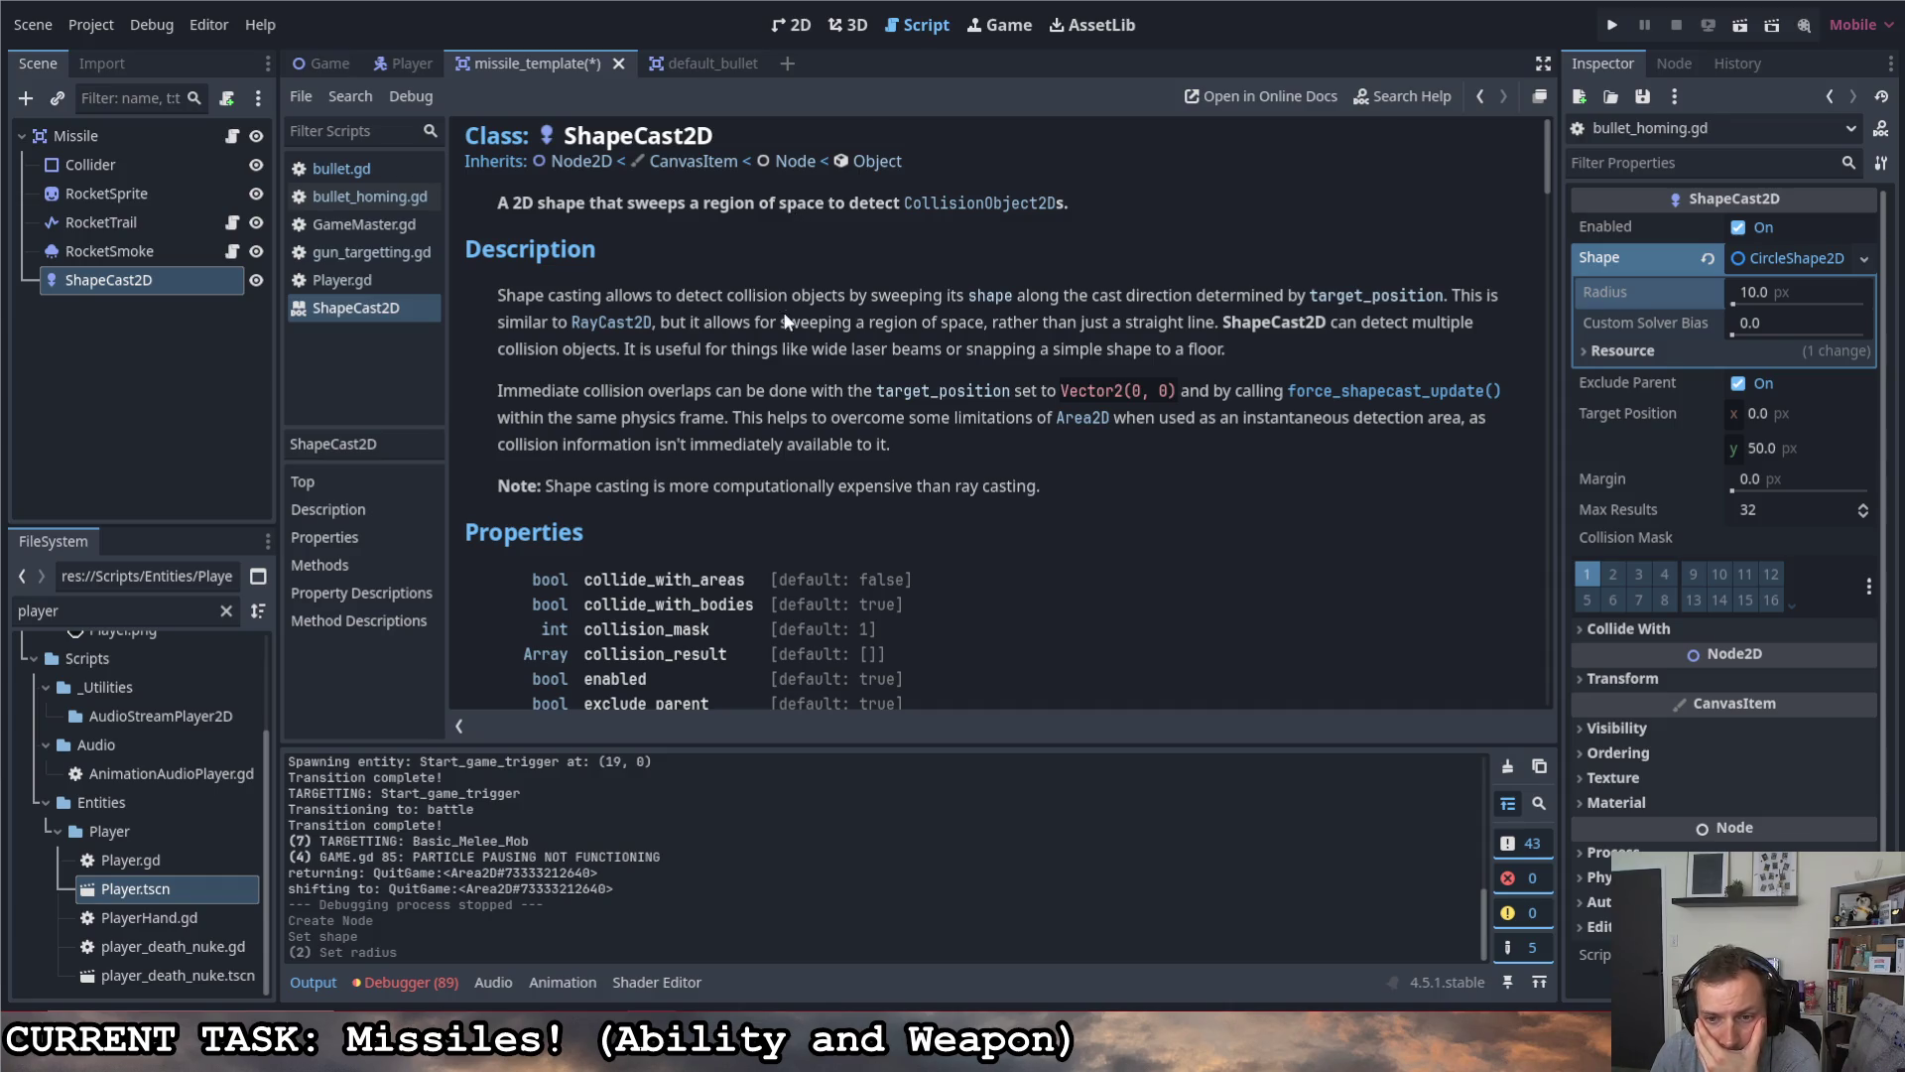
scroll(774, 301, "down", 5)
scroll(767, 296, "up", 3)
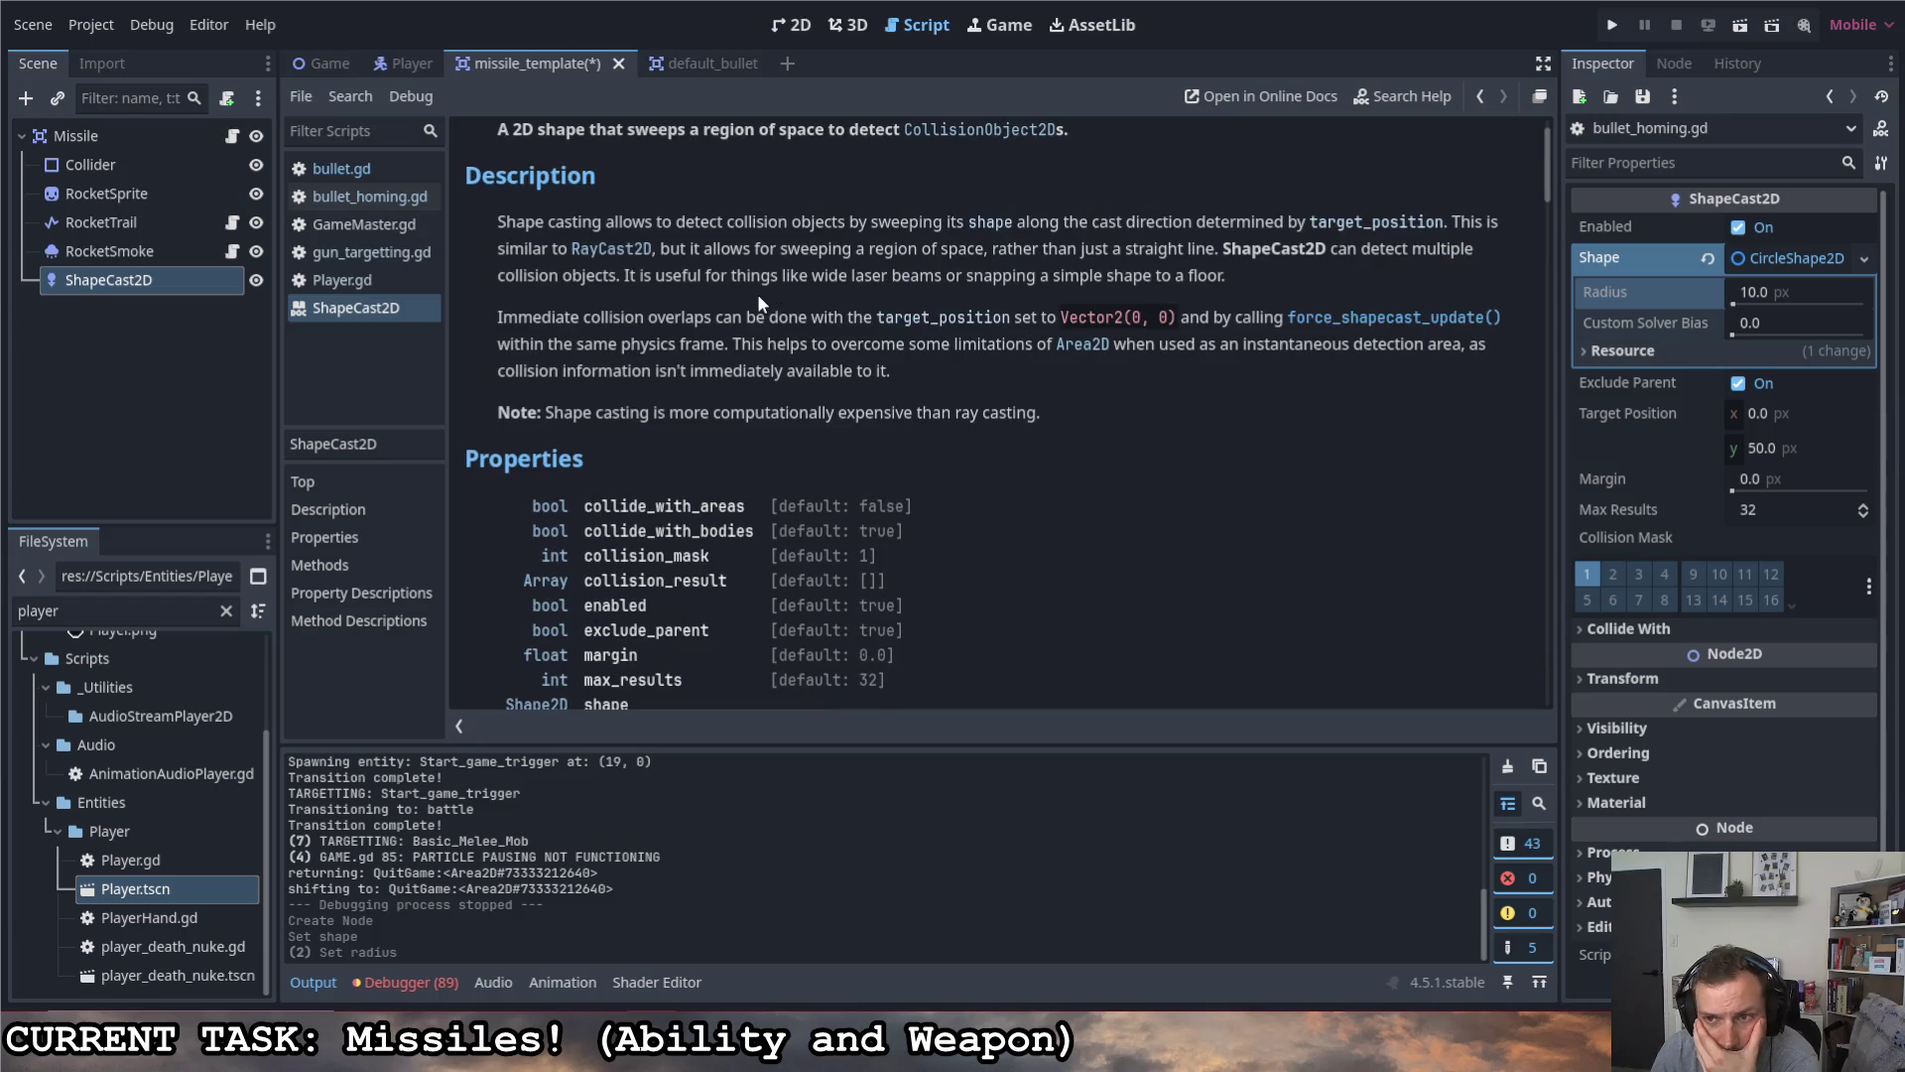
scroll(741, 281, "up", 2)
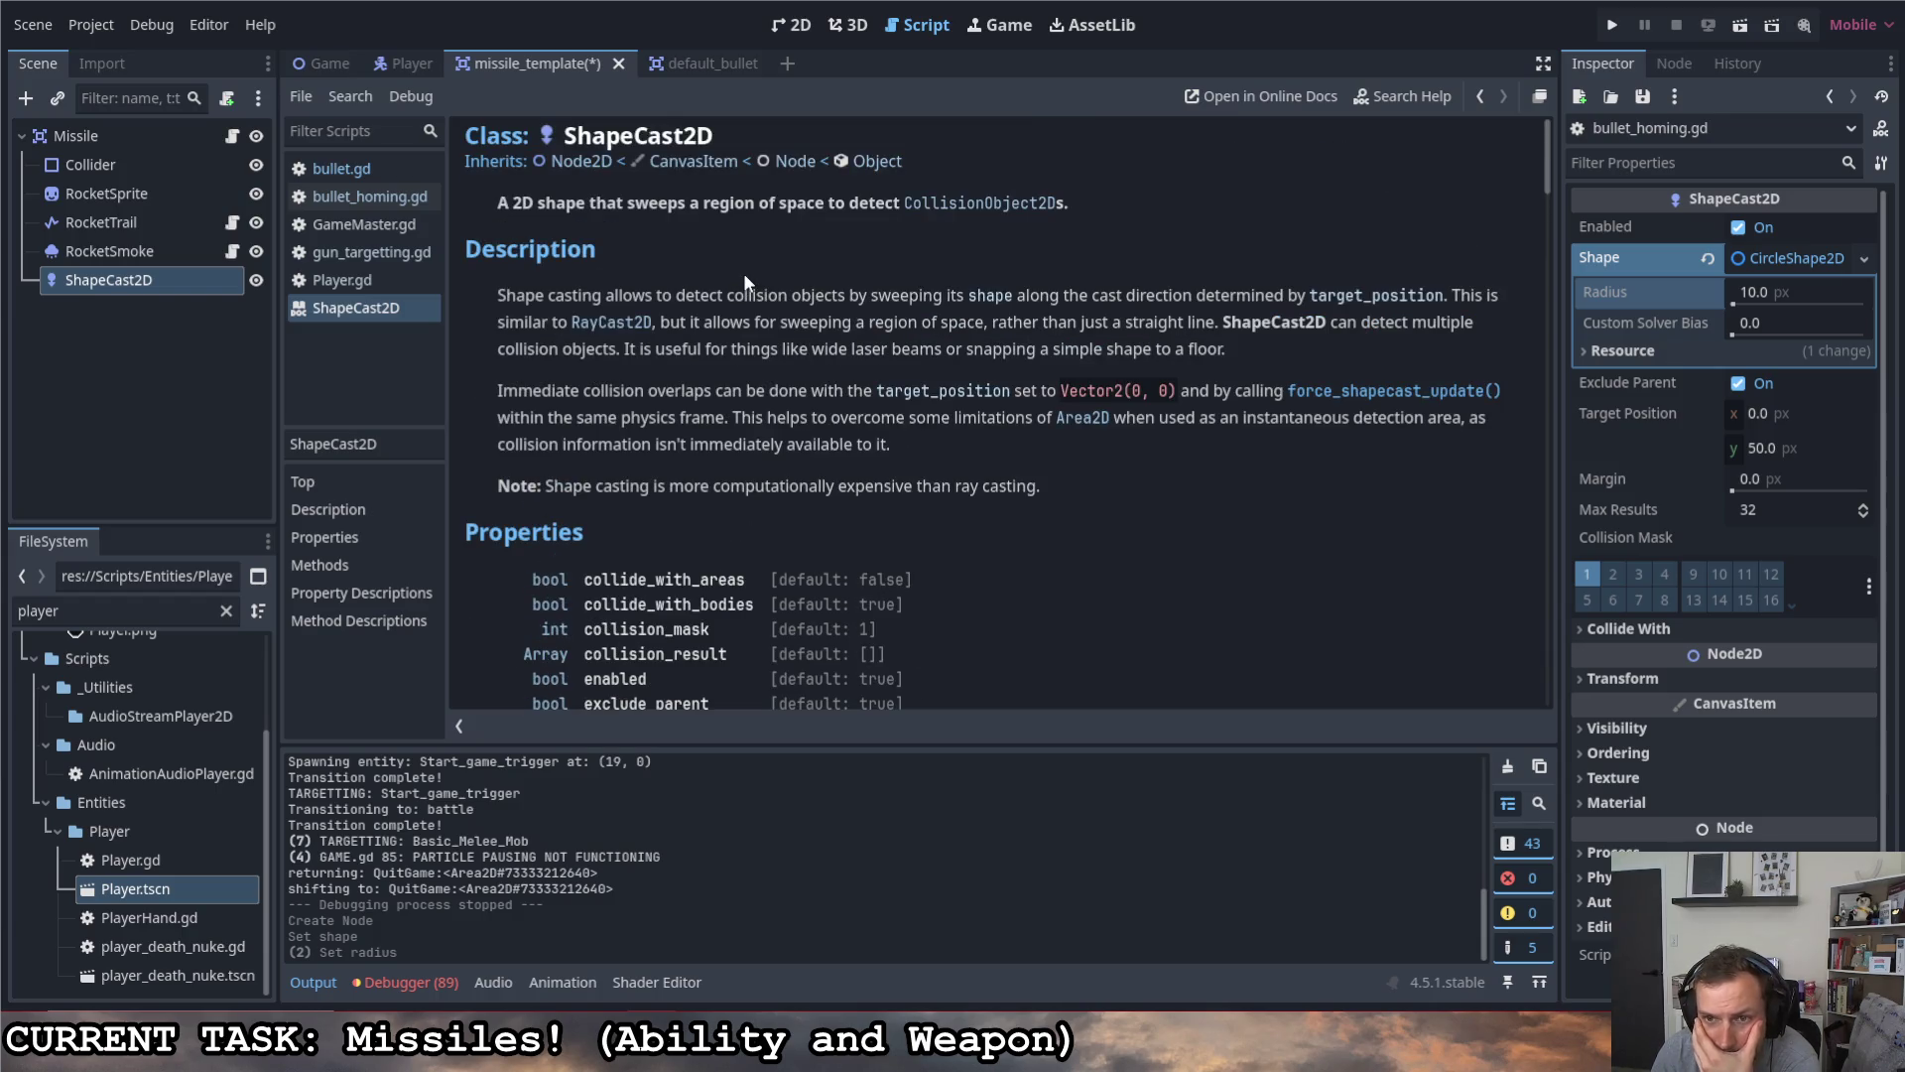